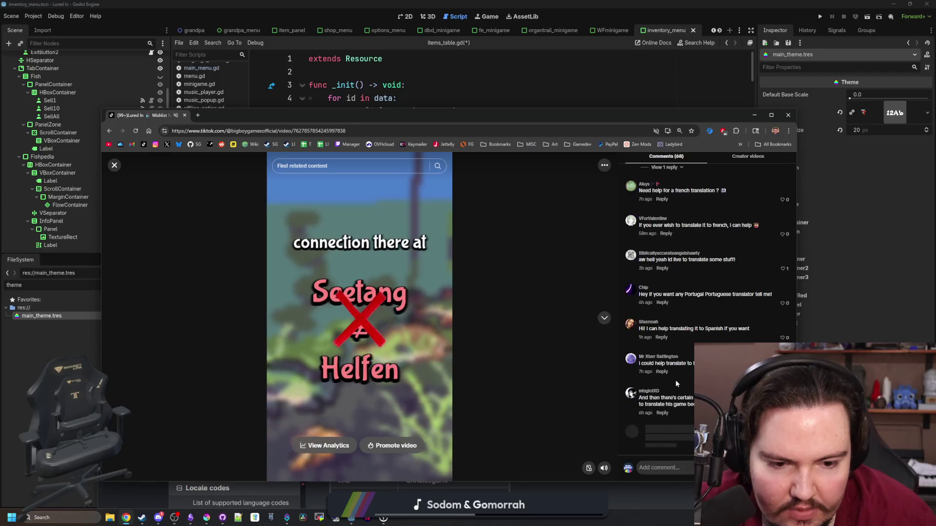
# Look over the translation video's comments, close the video, and open the Activity notifications
pyautogui.scroll(-1, 667, 429)
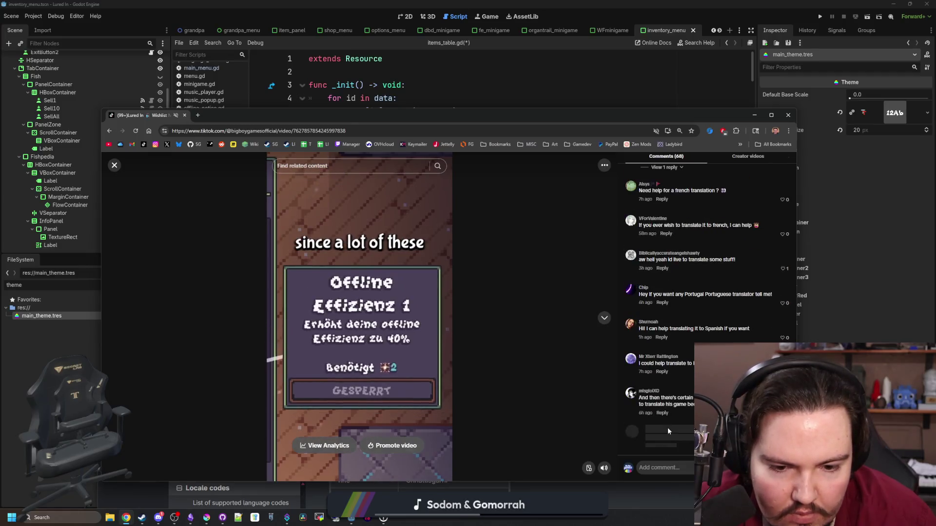
pyautogui.scroll(10, 679, 276)
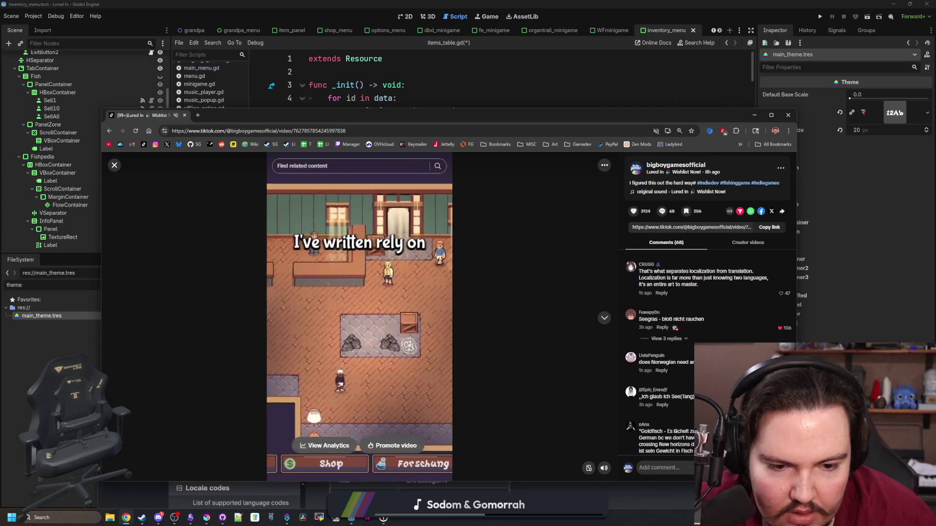
pyautogui.click(784, 289)
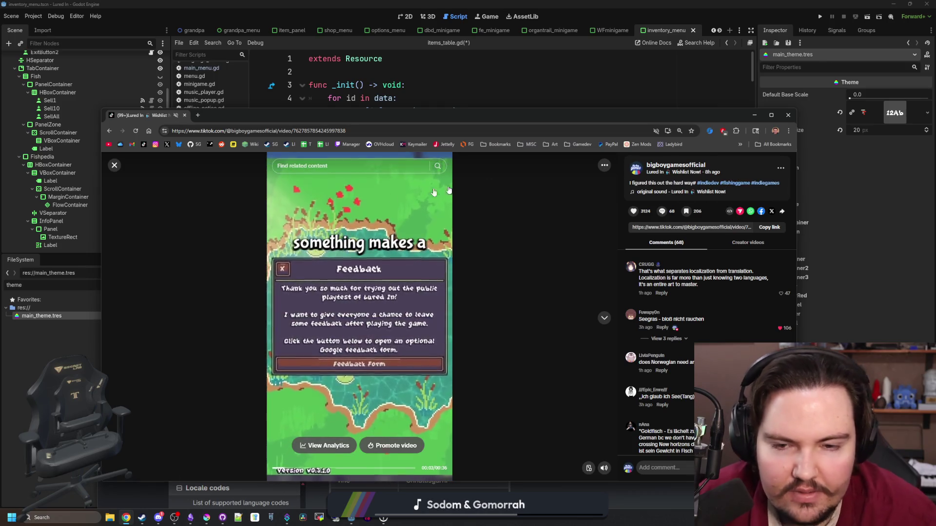
pyautogui.click(114, 165)
pyautogui.click(138, 303)
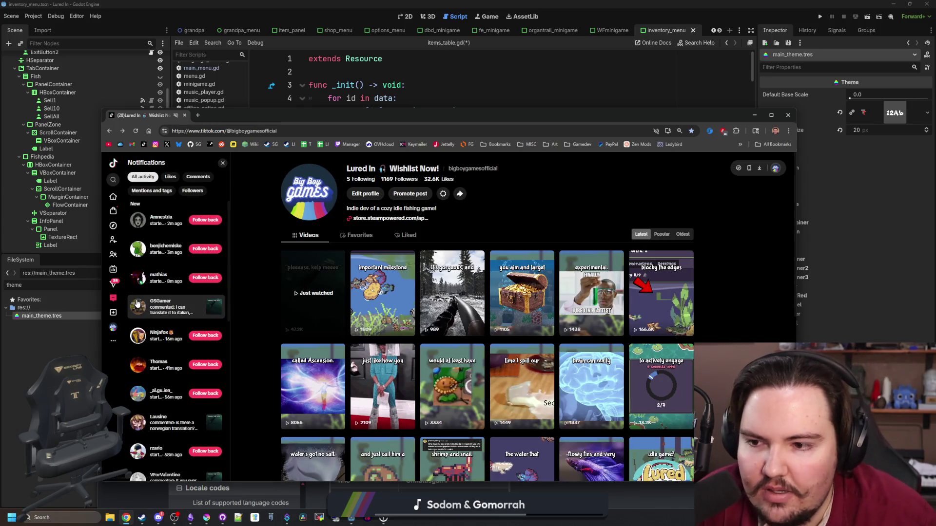
# Scroll through the older TikTok notifications, then dismiss the panel to show the Lured In profile
pyautogui.scroll(-10, 138, 302)
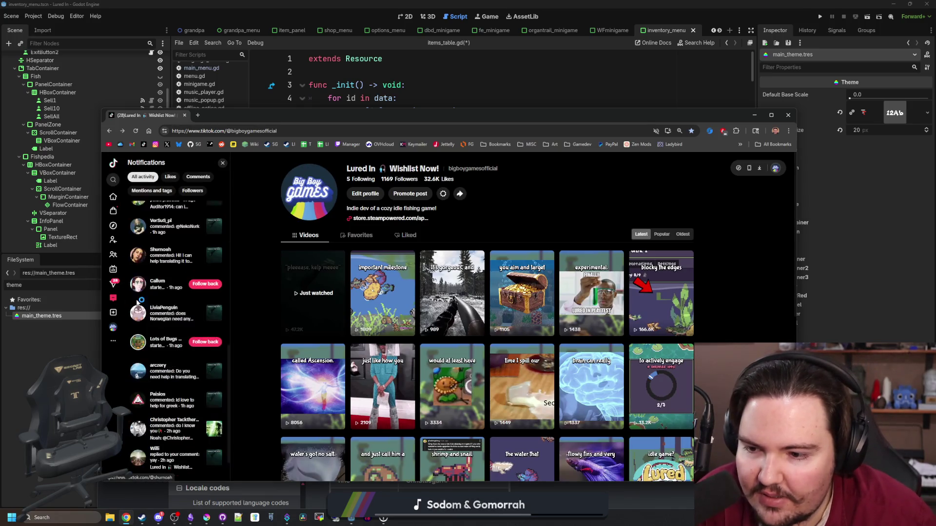
pyautogui.scroll(-5, 137, 304)
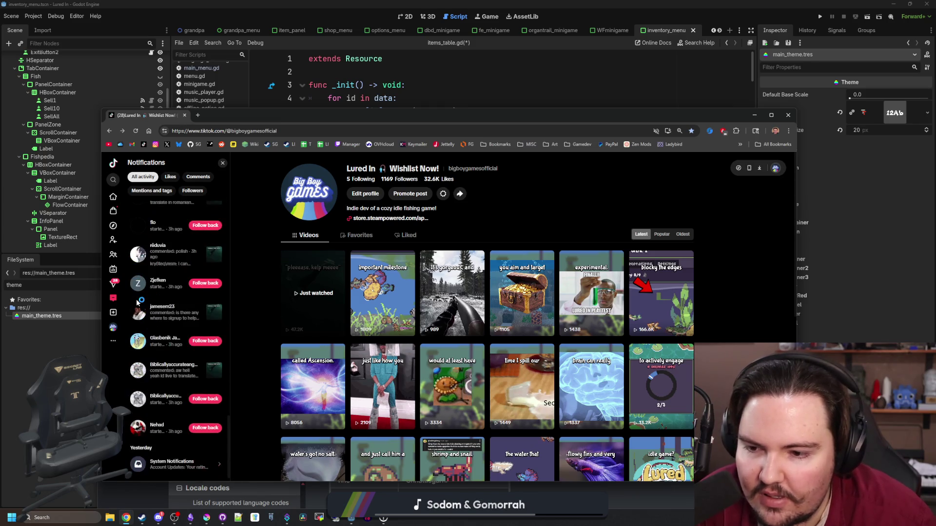
pyautogui.scroll(5, 139, 304)
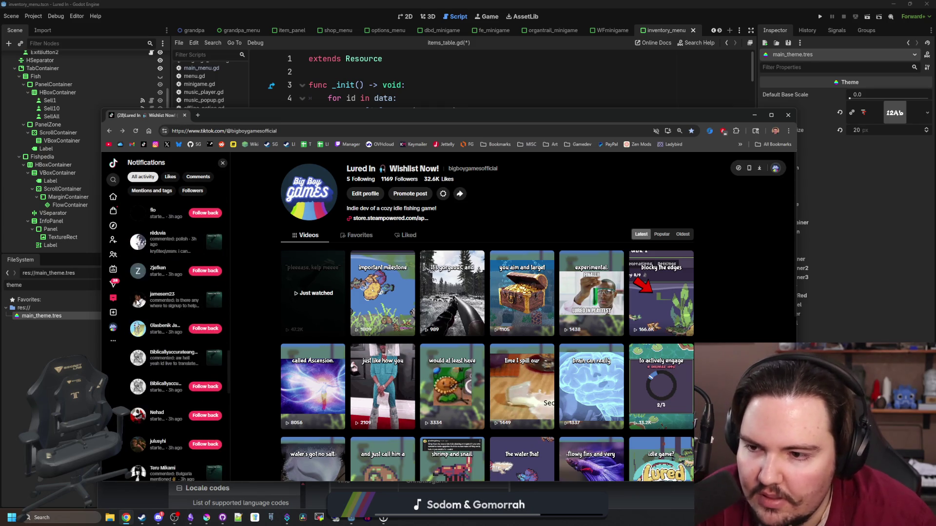
pyautogui.scroll(-8, 161, 318)
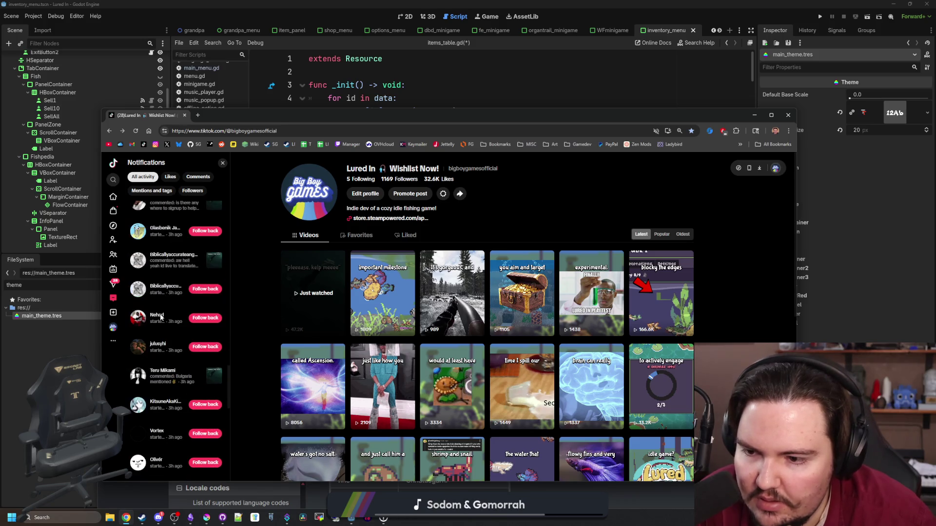
pyautogui.scroll(-5, 160, 318)
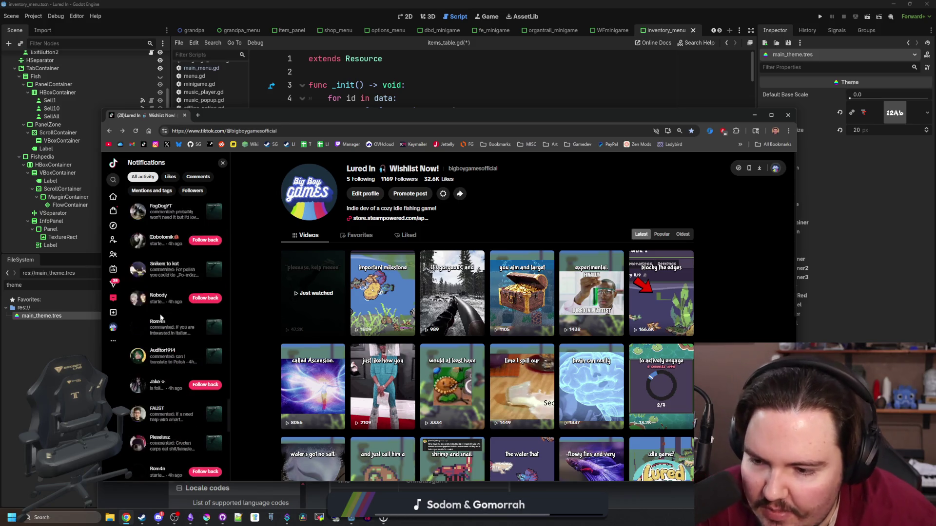
pyautogui.scroll(-4, 160, 317)
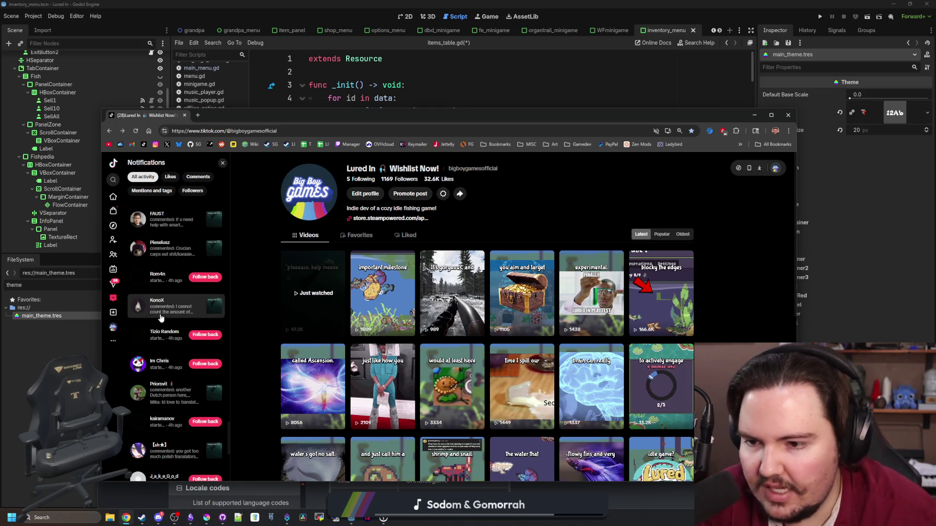
pyautogui.scroll(-1, 160, 318)
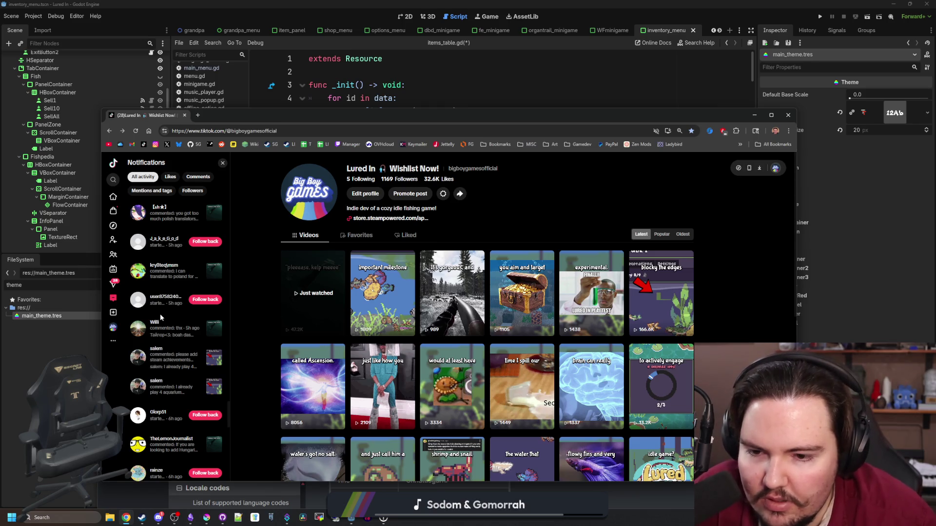
pyautogui.scroll(-6, 160, 318)
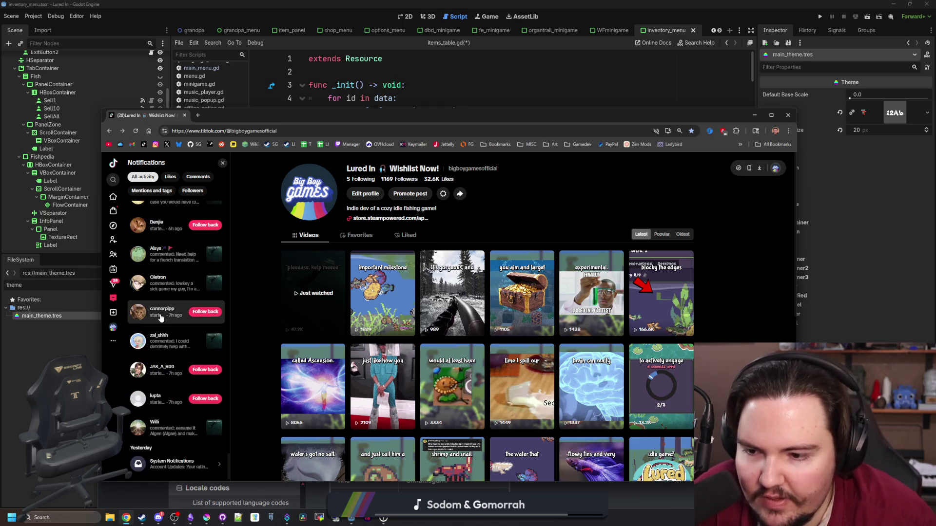
pyautogui.scroll(-5, 160, 317)
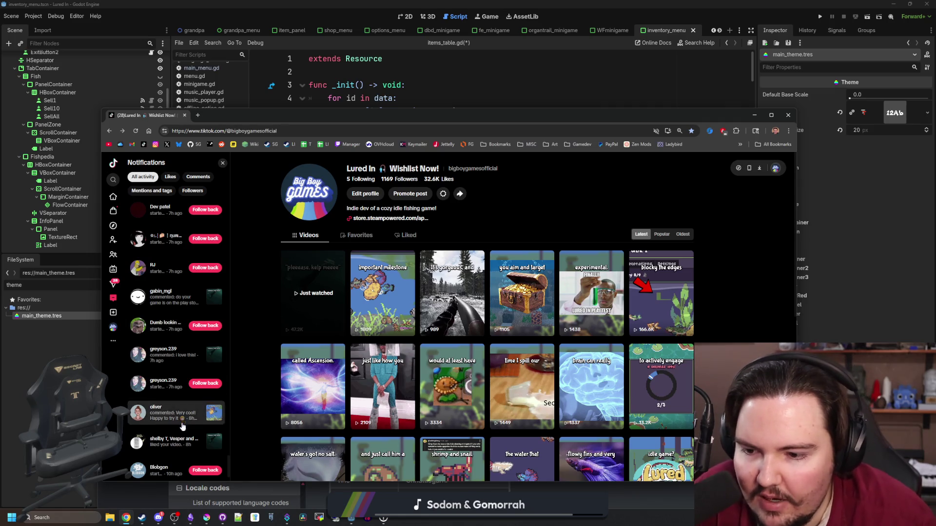
pyautogui.click(274, 332)
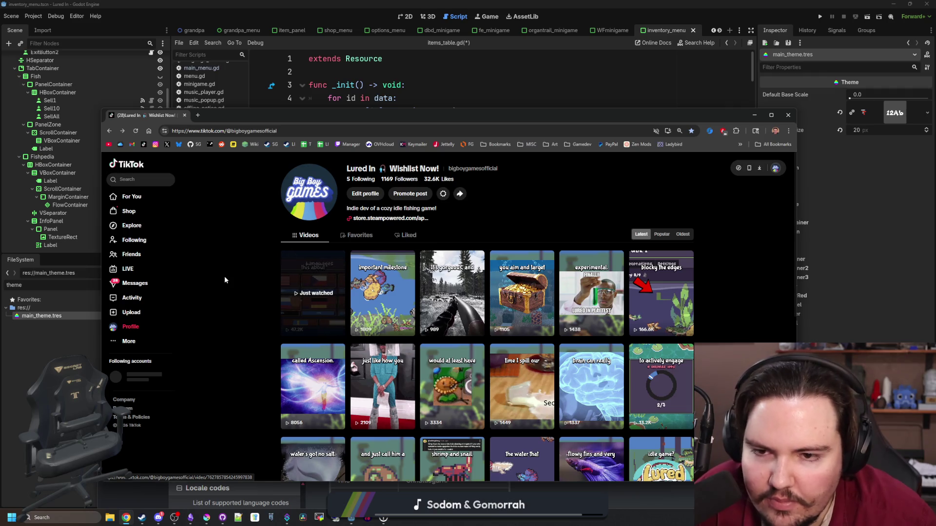
# Move the TikTok browser window aside, close it, and switch to Discord
pyautogui.moveTo(215, 116)
pyautogui.mouseDown()
pyautogui.moveTo(265, 279)
pyautogui.moveTo(287, 157)
pyautogui.mouseUp()
pyautogui.click(242, 146)
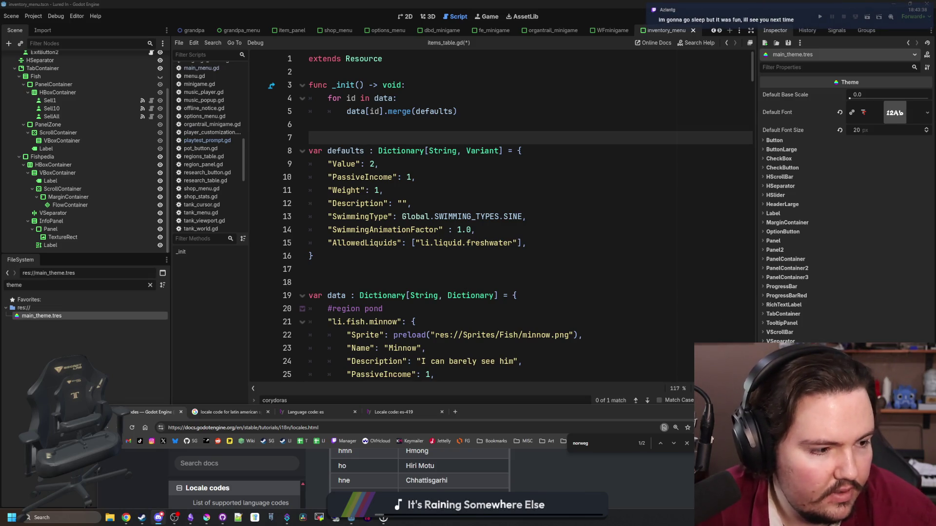
pyautogui.hotkey('alt', 'Tab')
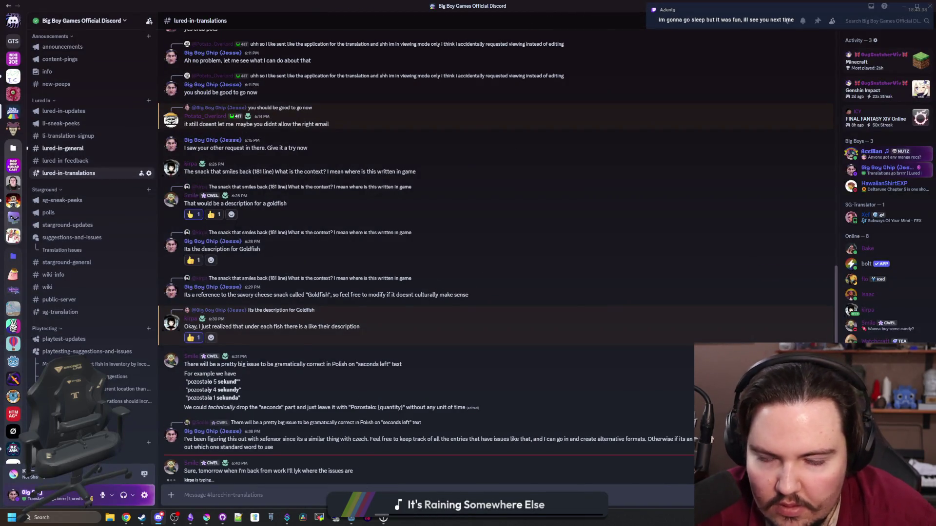
# Go to the #lured-in-general channel on the Big Boy Games server
pyautogui.click(94, 151)
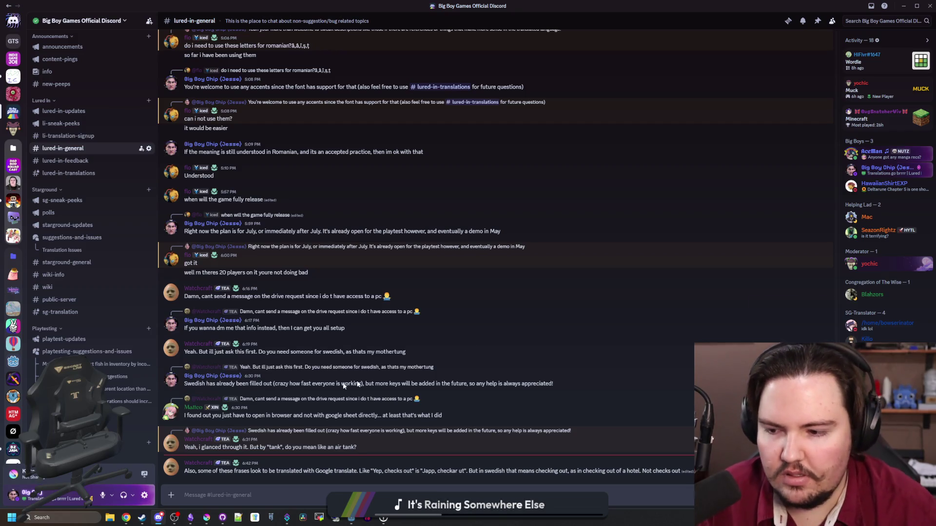
# Reply that 'tank' means Fish Tank and future translation questions belong in #lured-in-translations
pyautogui.click(279, 488)
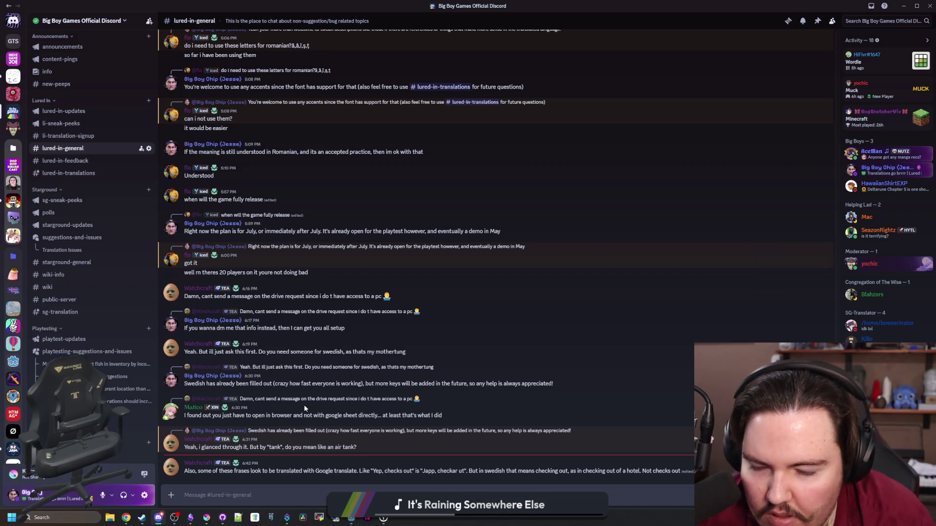
pyautogui.moveTo(268, 414); pyautogui.dragTo(443, 415)
pyautogui.click(443, 415)
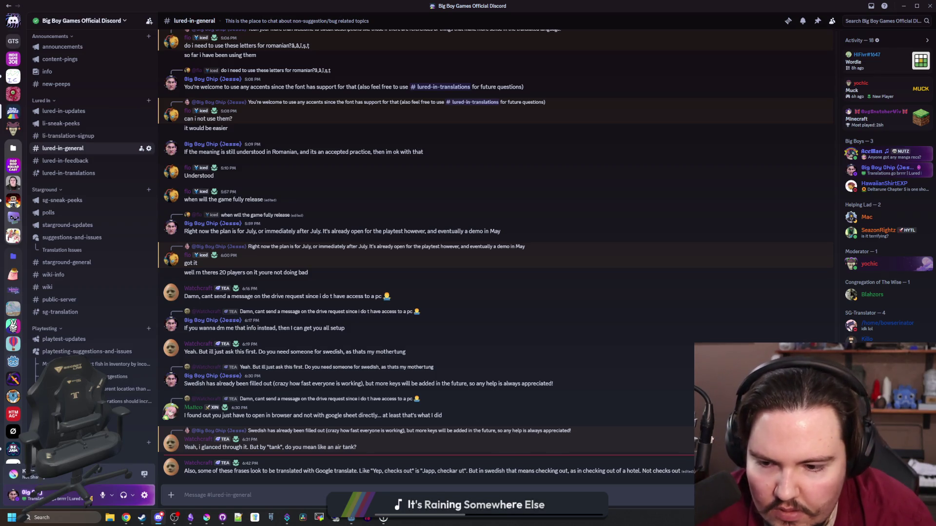
pyautogui.write('Tank as in F')
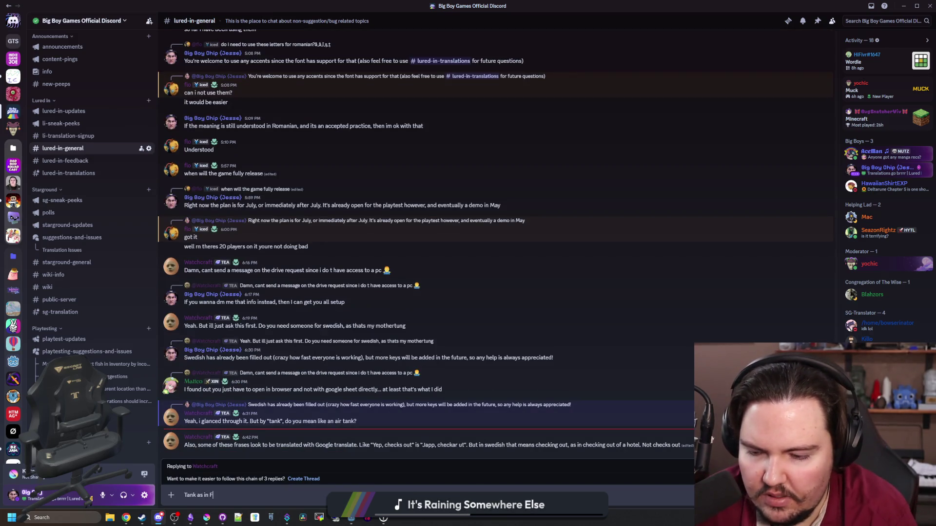
pyautogui.write('ish Tank (also ')
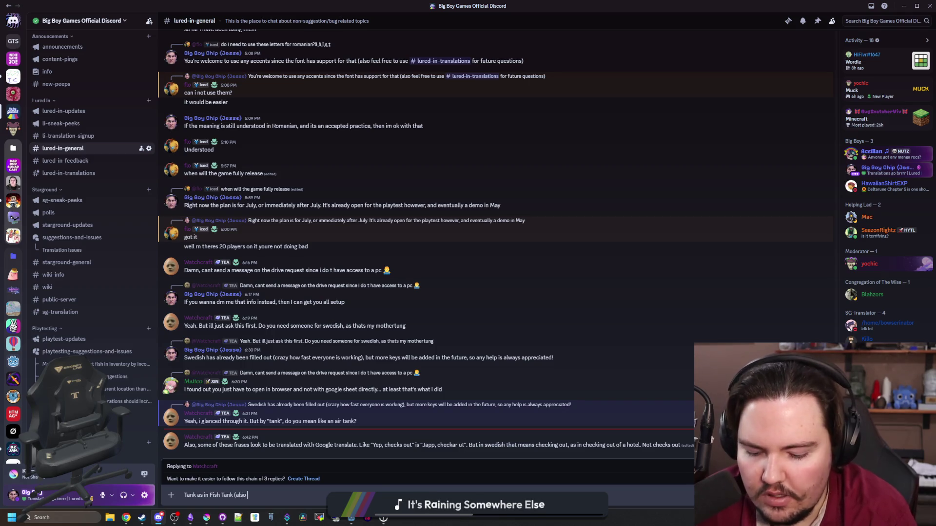
pyautogui.write('for future transl')
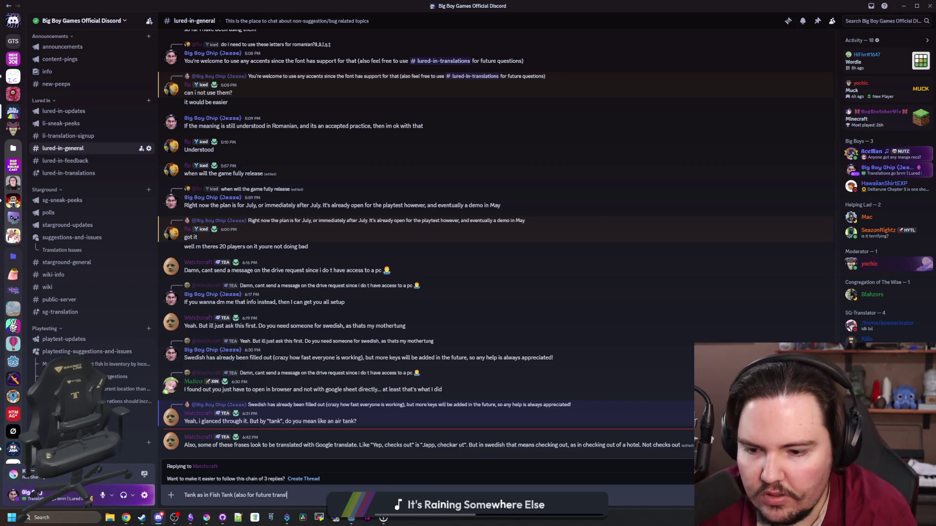
pyautogui.write('ation questions, ')
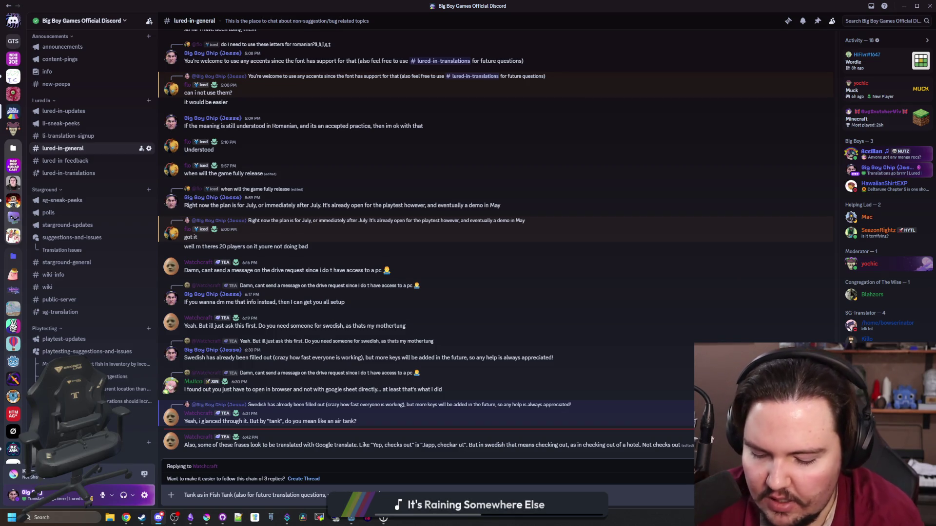
pyautogui.write('#translation')
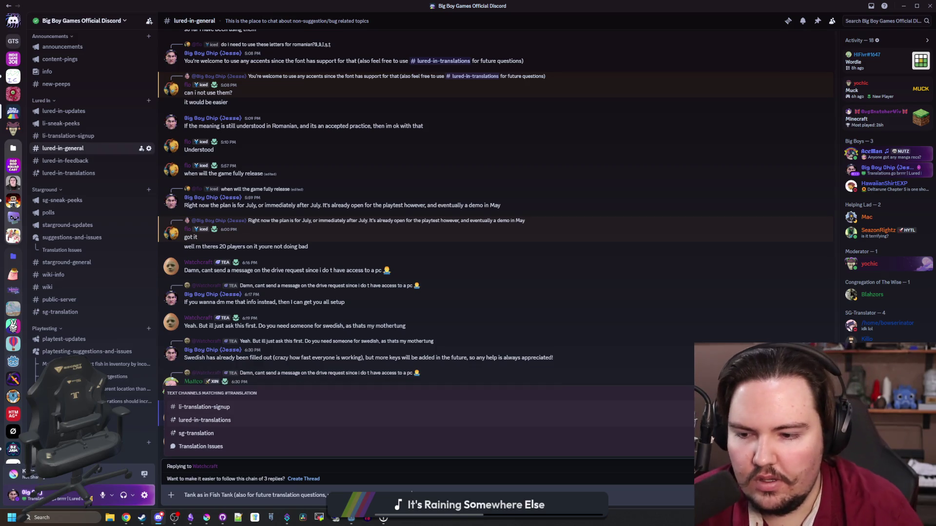
pyautogui.press('Tab')
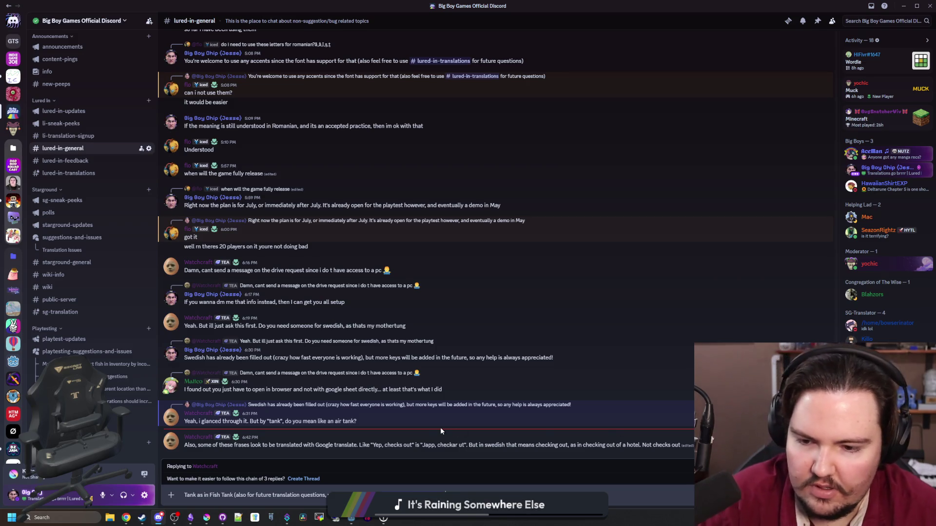
pyautogui.press('Return')
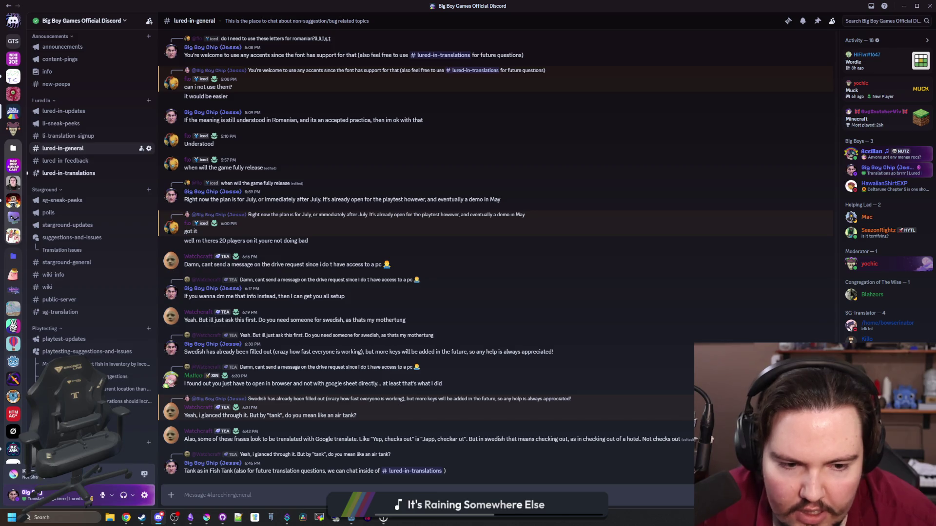
pyautogui.rightClick(734, 438)
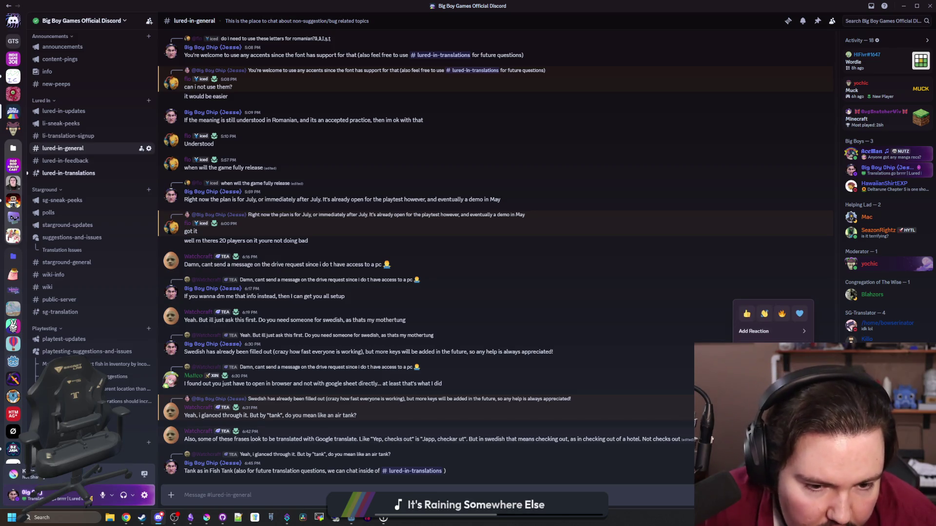
# Draft a lured-in-translations message with a pasted channel link, advising checking with others on that language
pyautogui.click(98, 174)
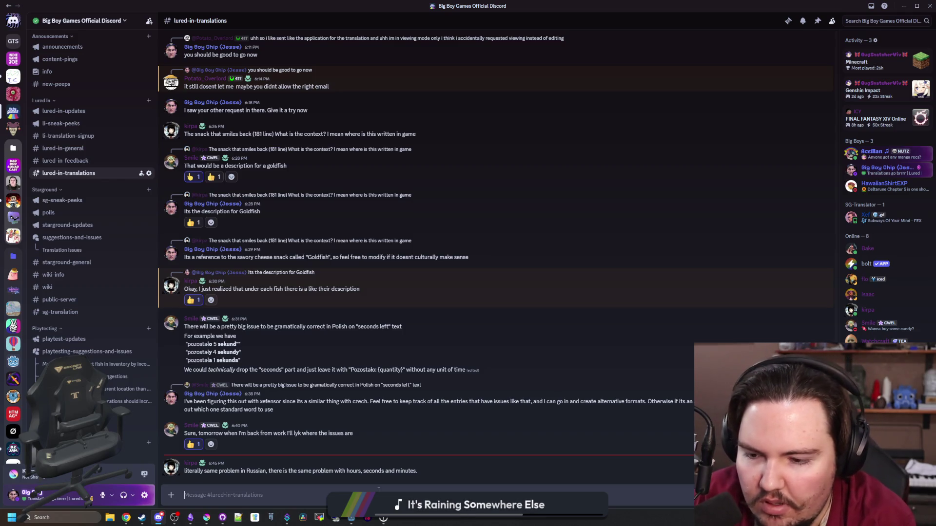
pyautogui.hotkey('ctrl', 'v')
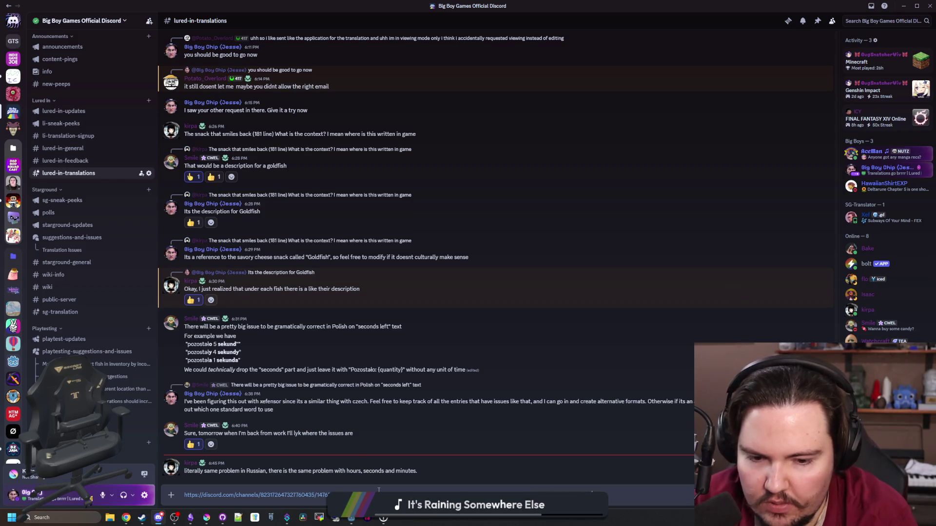
pyautogui.write('lse doing')
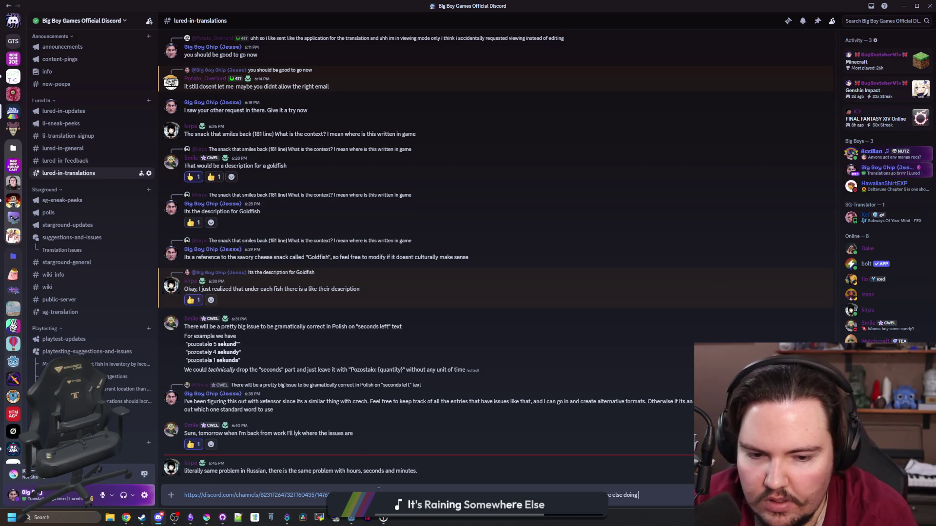
pyautogui.write(' that language. Otherw')
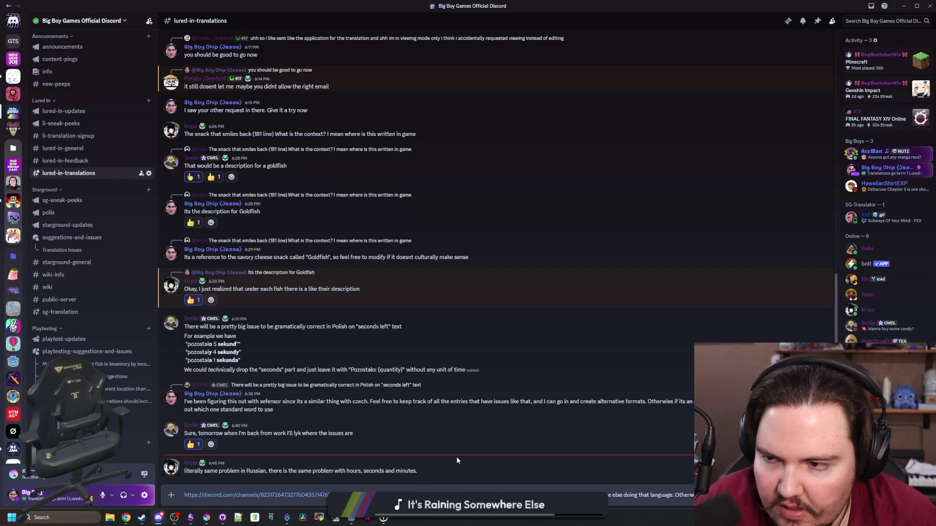
pyautogui.click(184, 495)
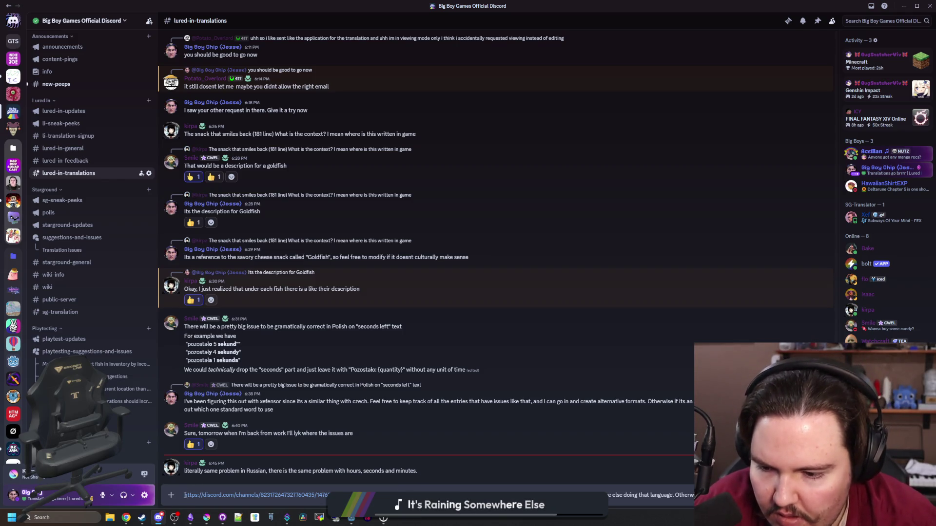
pyautogui.click(75, 153)
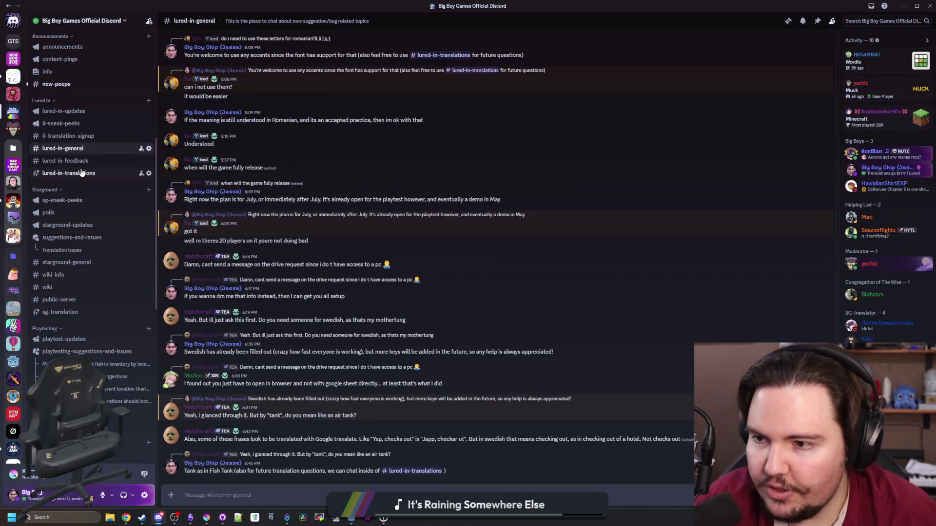
# Send the drafted lured-in-translations message with a translator mention, then go to new-peeps
pyautogui.click(82, 173)
pyautogui.write('watch')
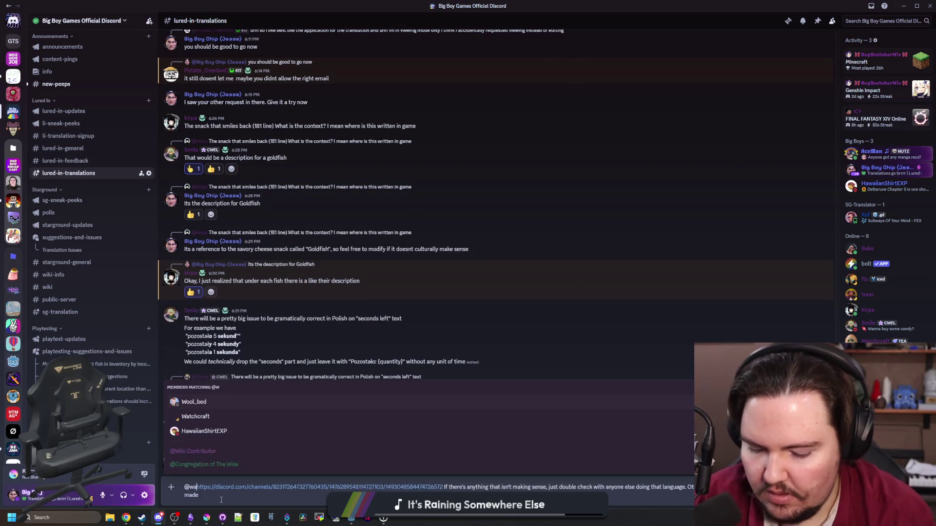
pyautogui.press('Return')
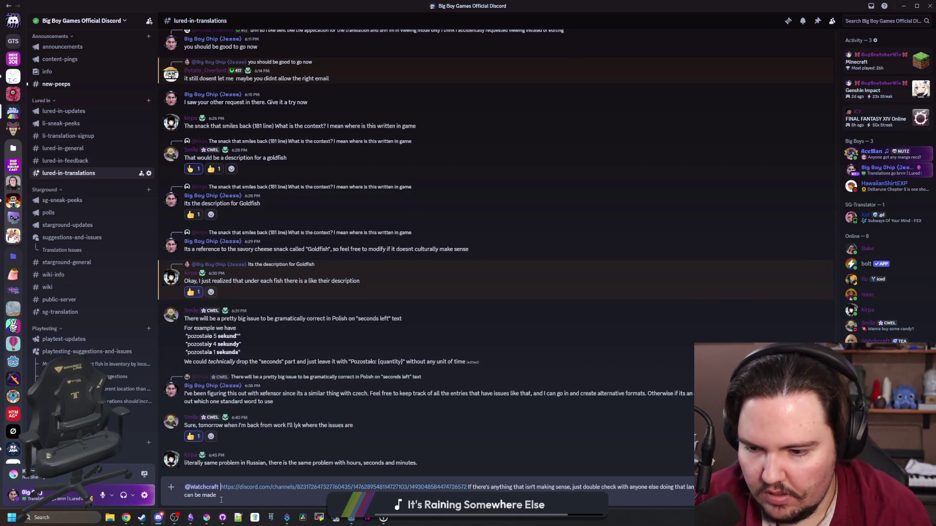
pyautogui.press('Return')
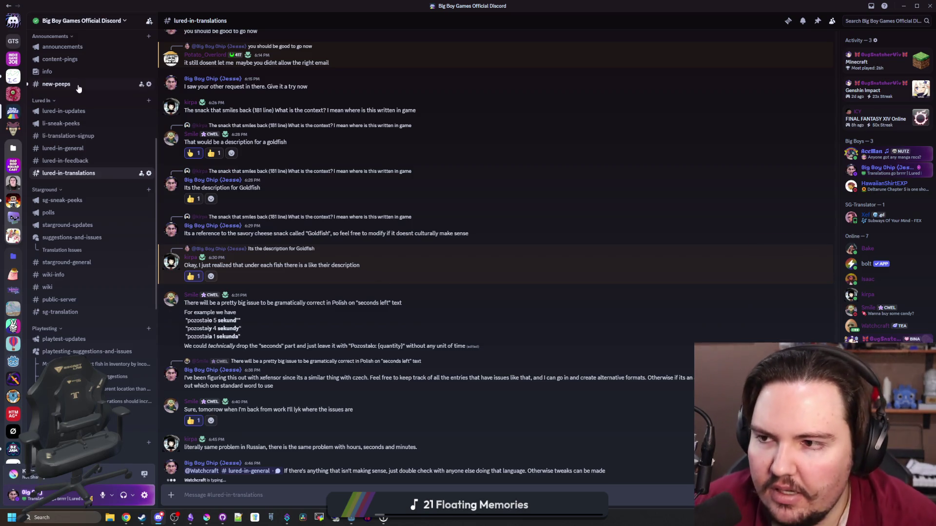
pyautogui.click(56, 84)
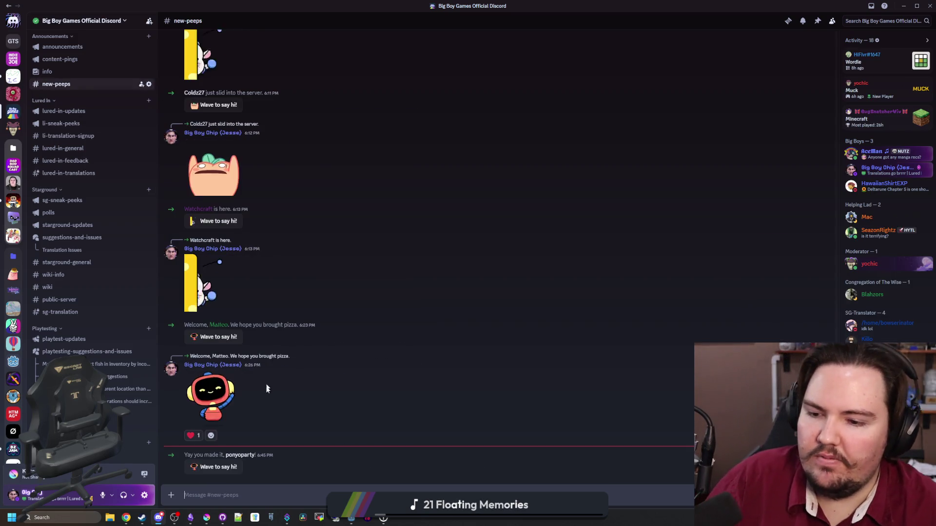
# Wave hello to the newest member, then start a lured-in-translations reply 'We could potentially change'
pyautogui.click(234, 468)
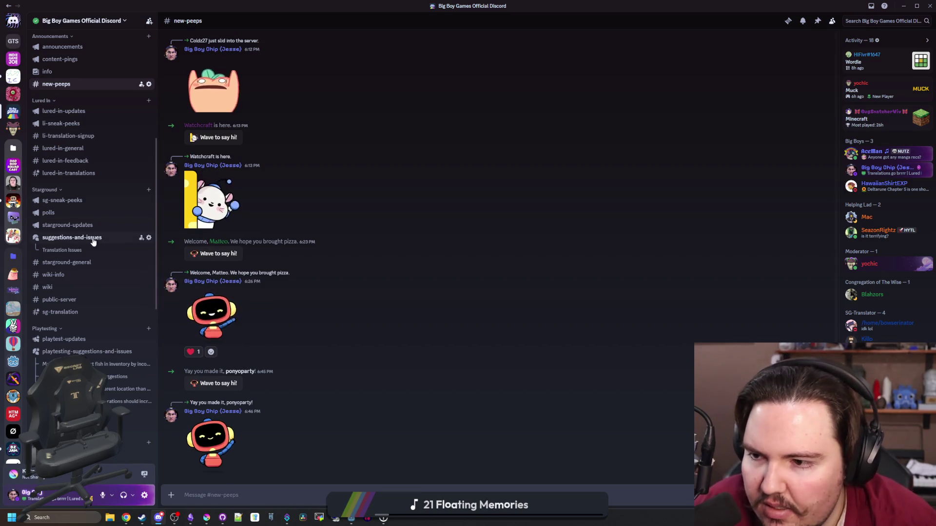
pyautogui.click(76, 176)
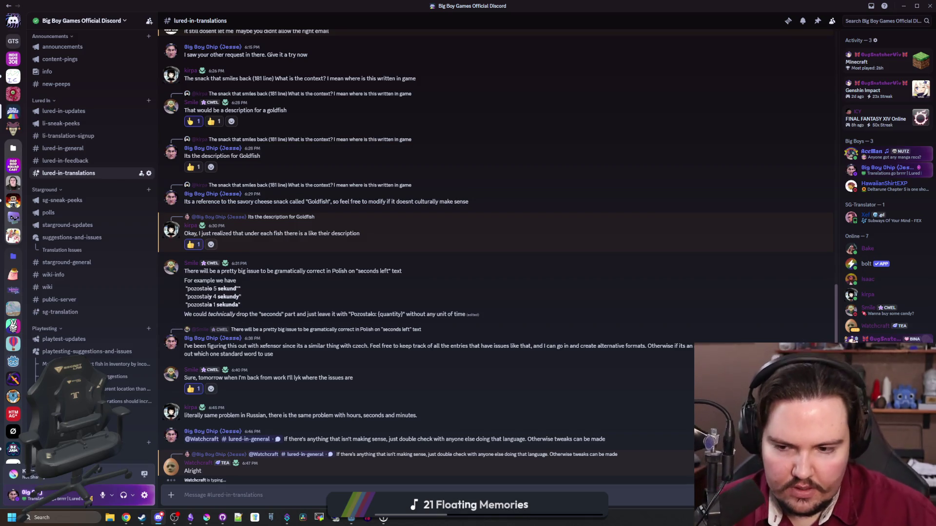
pyautogui.write('We could poten')
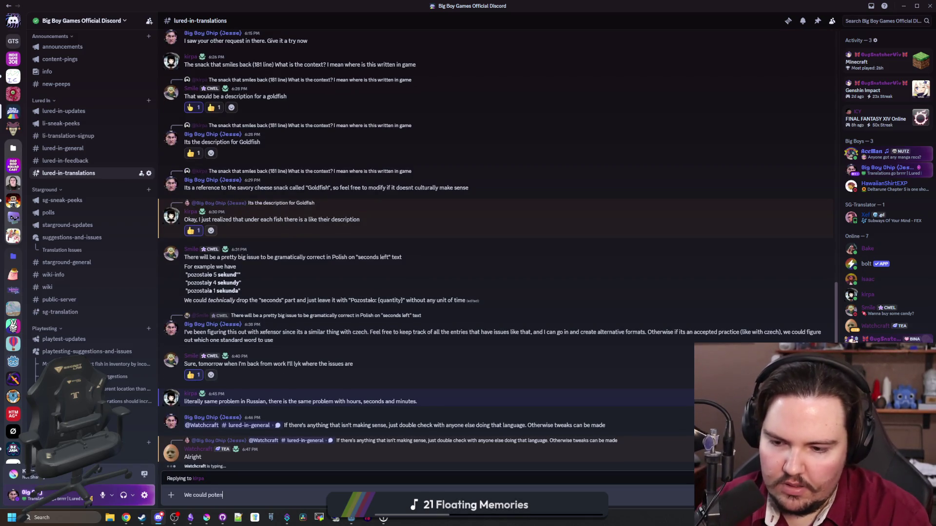
pyautogui.write('tially s')
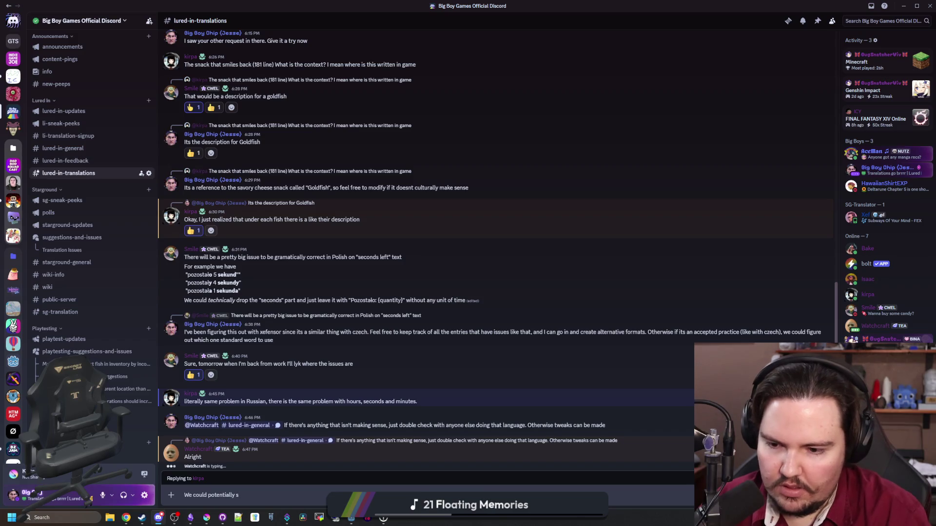
pyautogui.press('BackSpace')
pyautogui.write('change the formatting like Smile men')
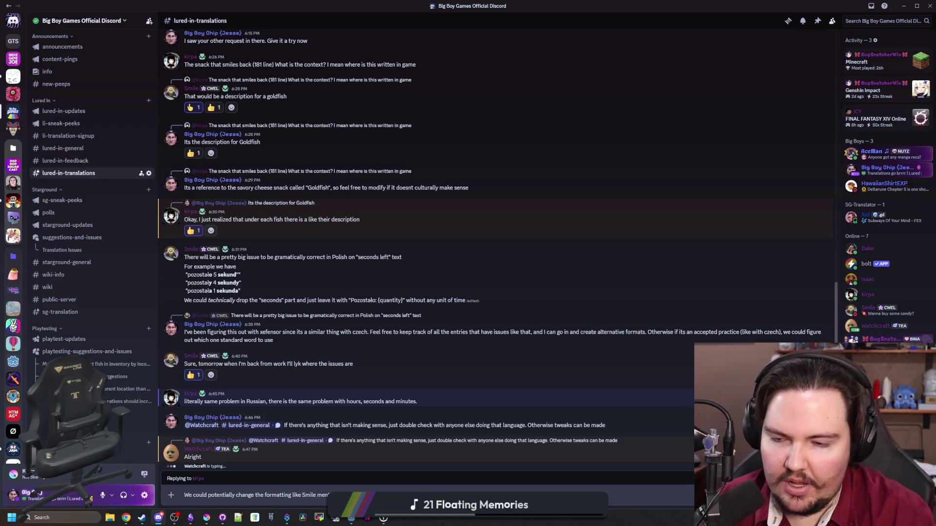
# Send the suggestion of a 'Time Remaining: {time}' format avoiding seconds and minutes variations
pyautogui.write('variat')
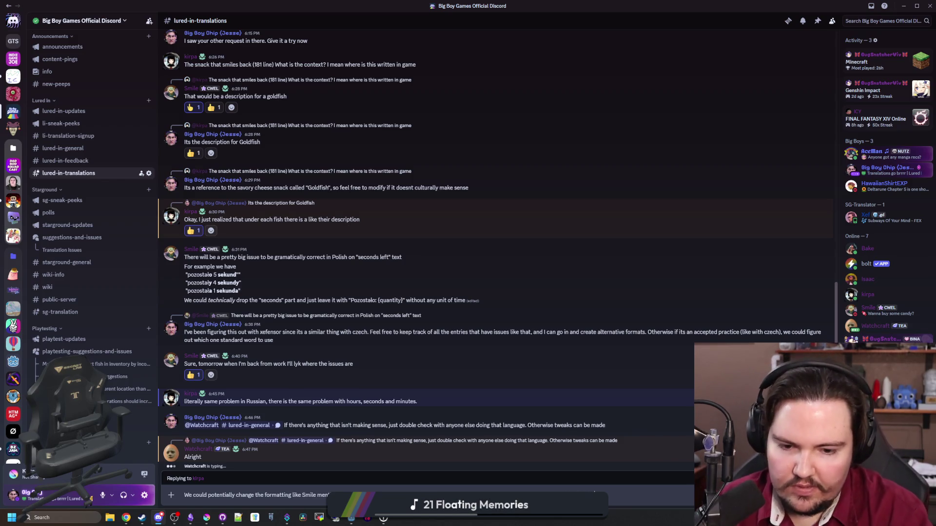
pyautogui.write('ions of s')
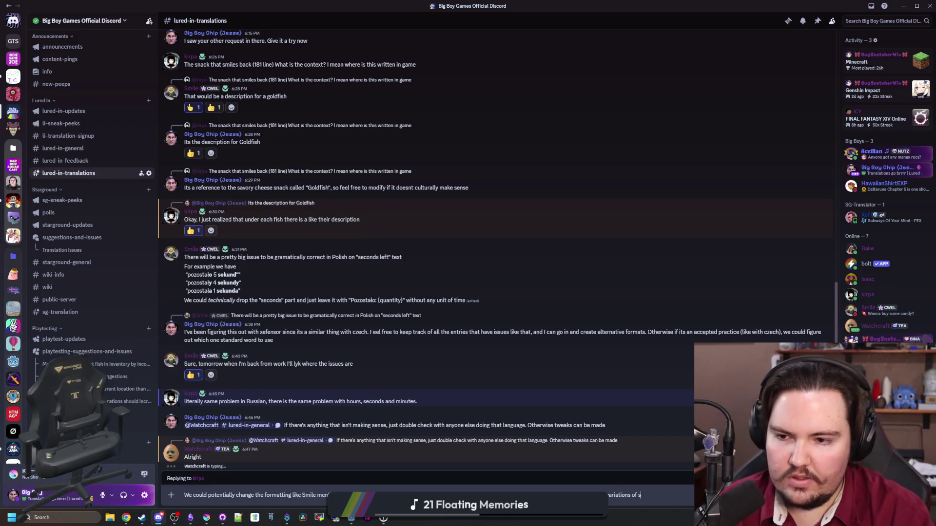
pyautogui.write('econds , minutes, and')
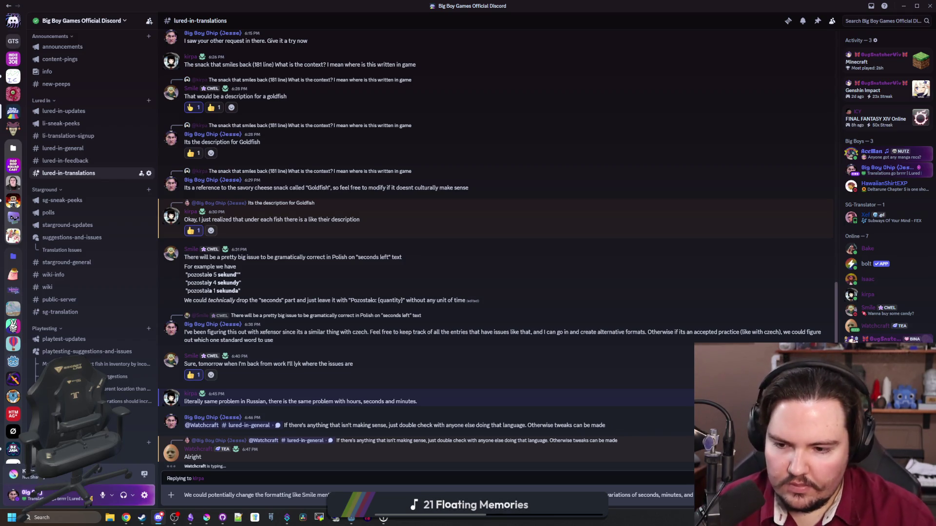
pyautogui.press('Return')
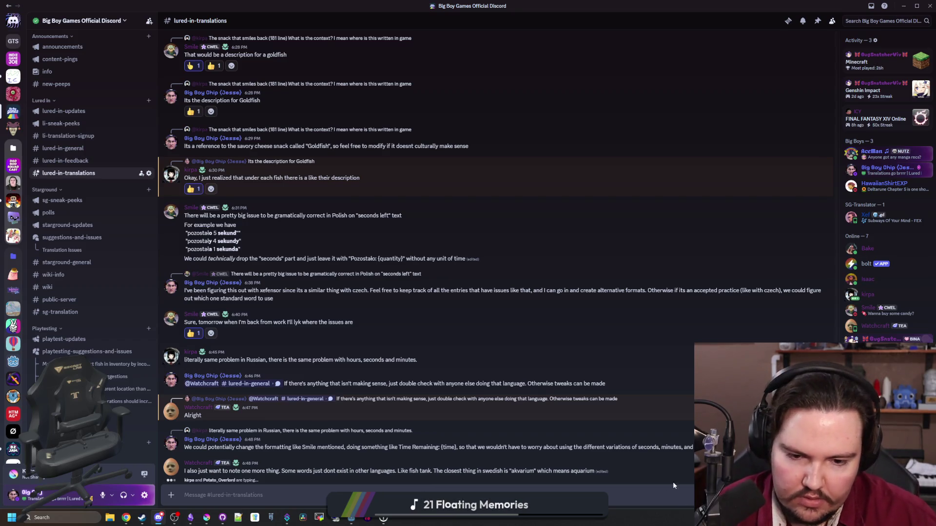
pyautogui.write('A')
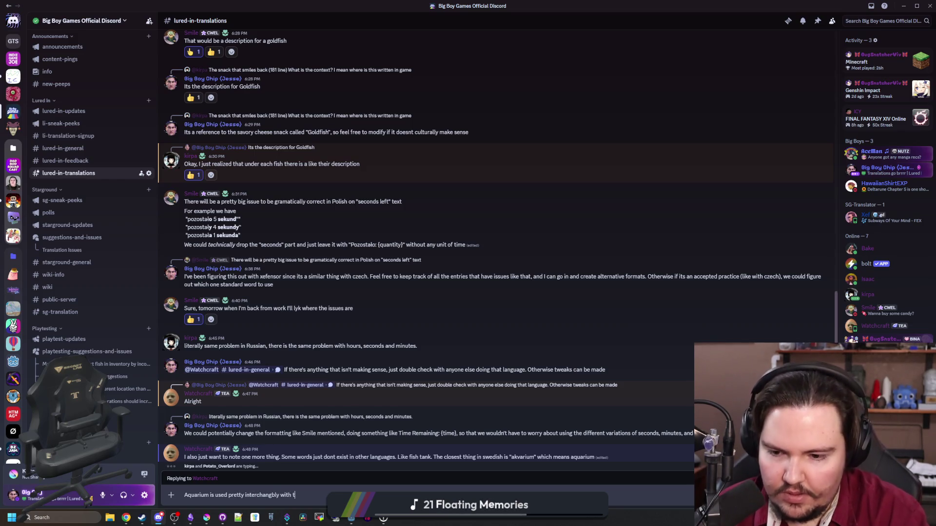
# Post that aquarium is used interchangeably with tank, then start replying to the catfish pun
pyautogui.write('ank, so it wou')
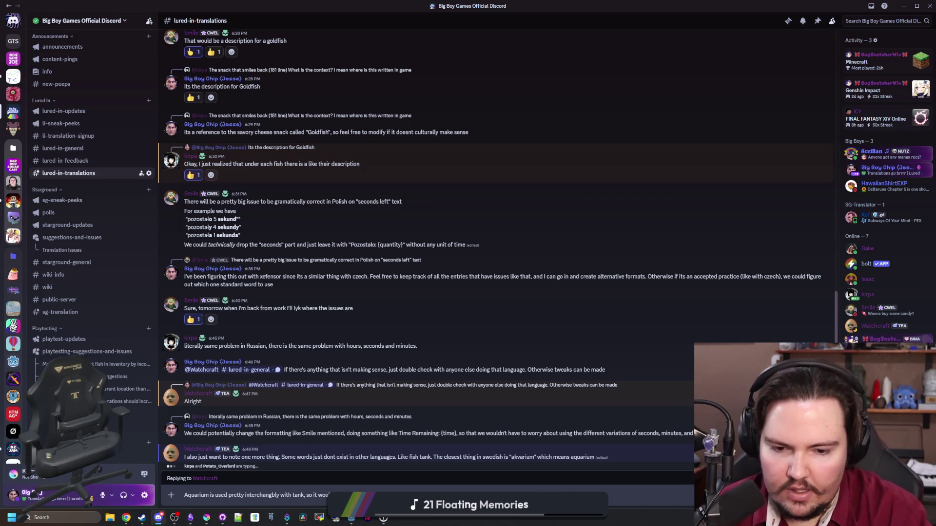
pyautogui.write('ould ca')
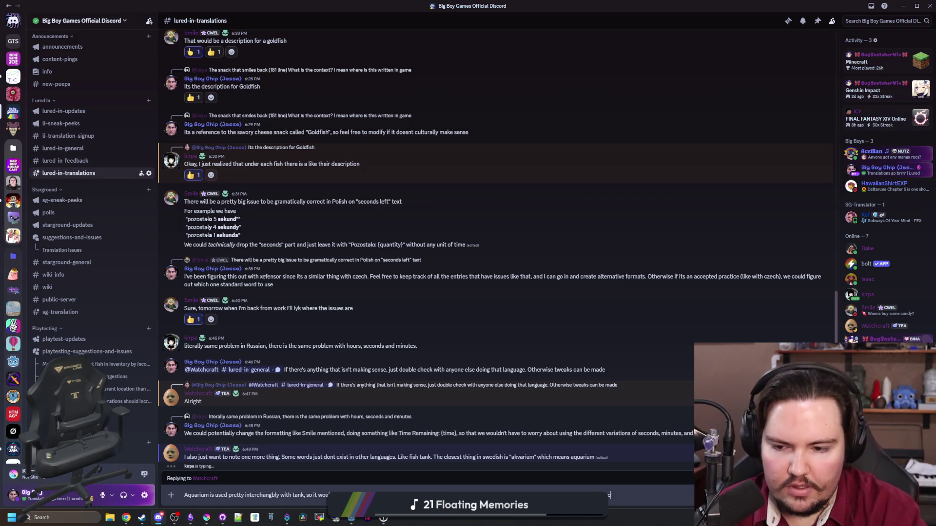
pyautogui.write('use too much ')
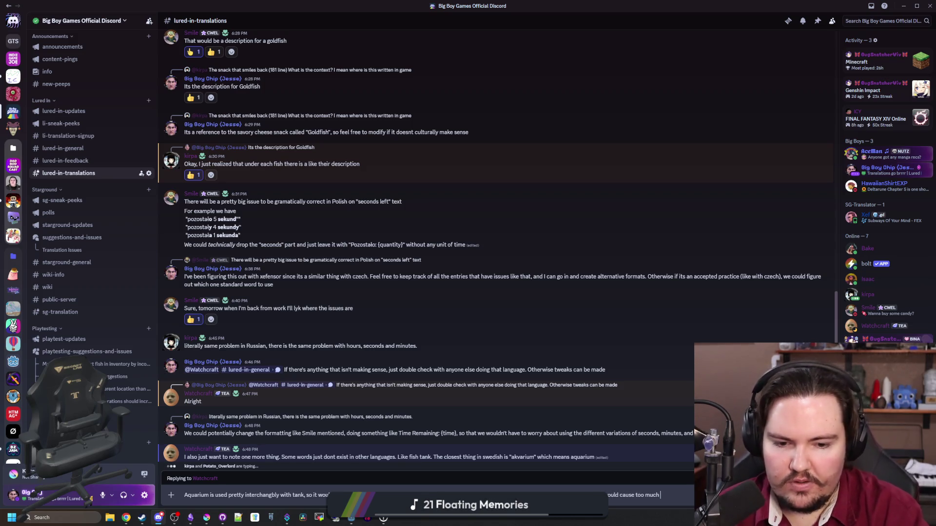
pyautogui.write('confusion')
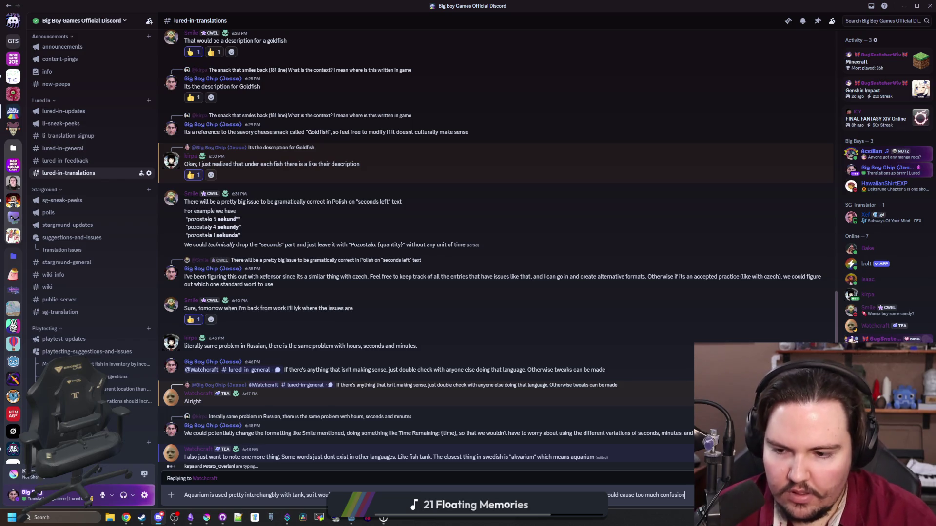
pyautogui.press('Return')
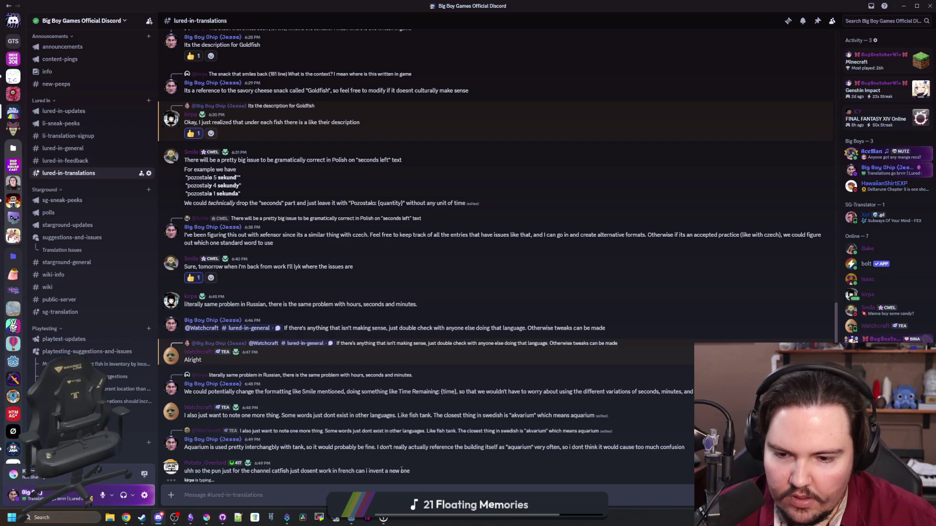
pyautogui.click(810, 456)
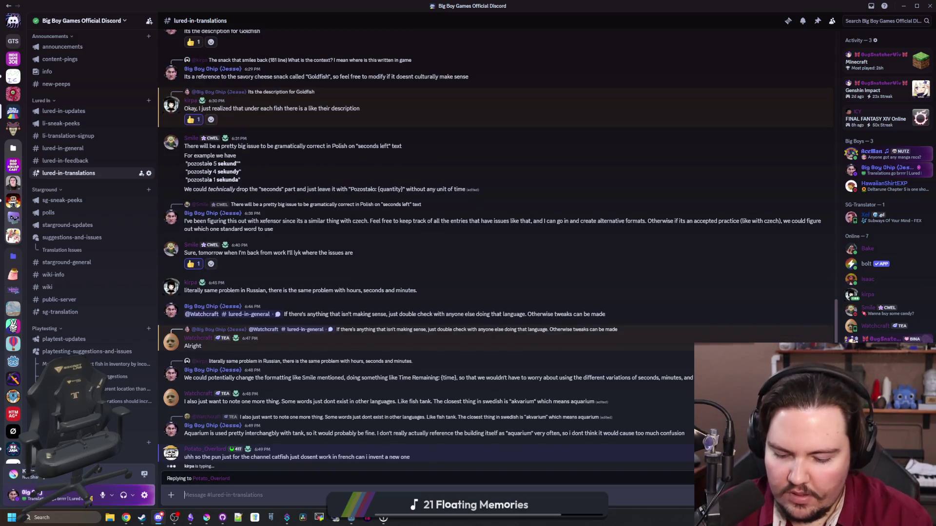
# Reply 'Yep, your more than welcome to switch things up!' to the catfish pun message
pyautogui.write('Yep')
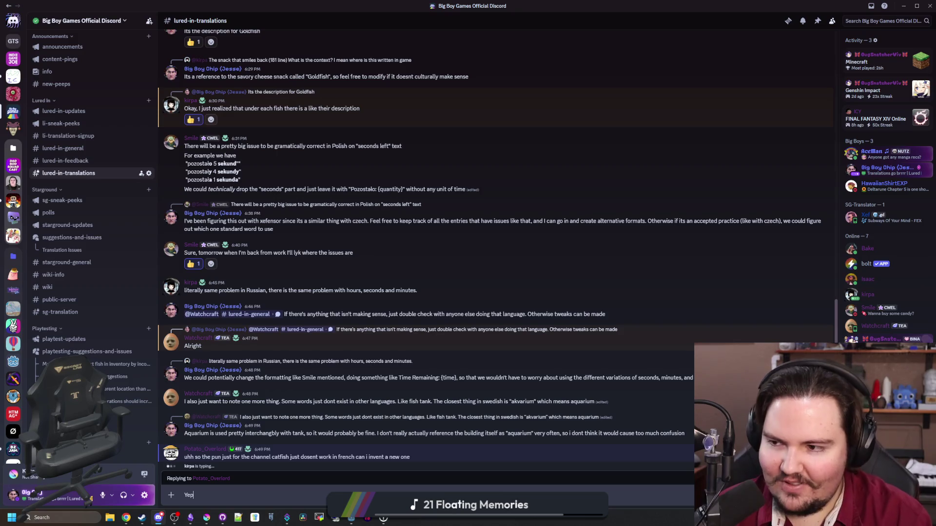
pyautogui.write(', your more than we')
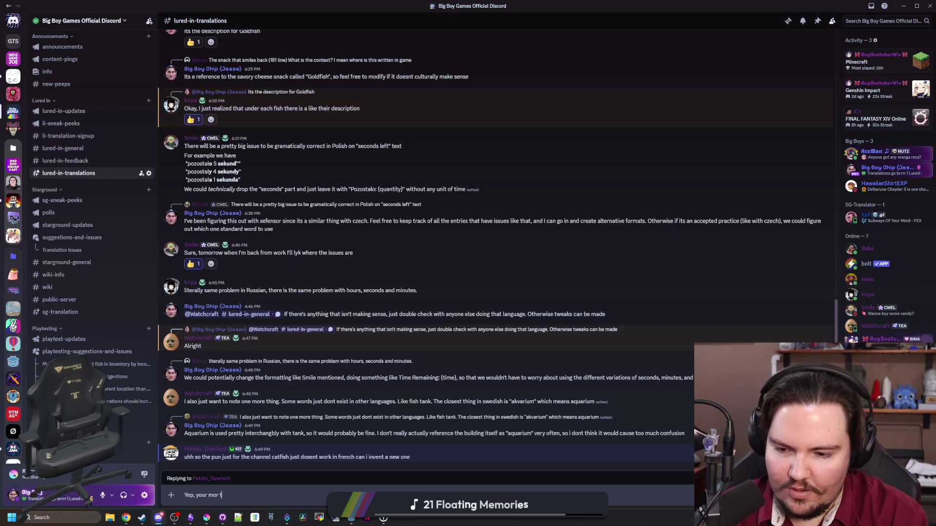
pyautogui.write('lcome to switch things')
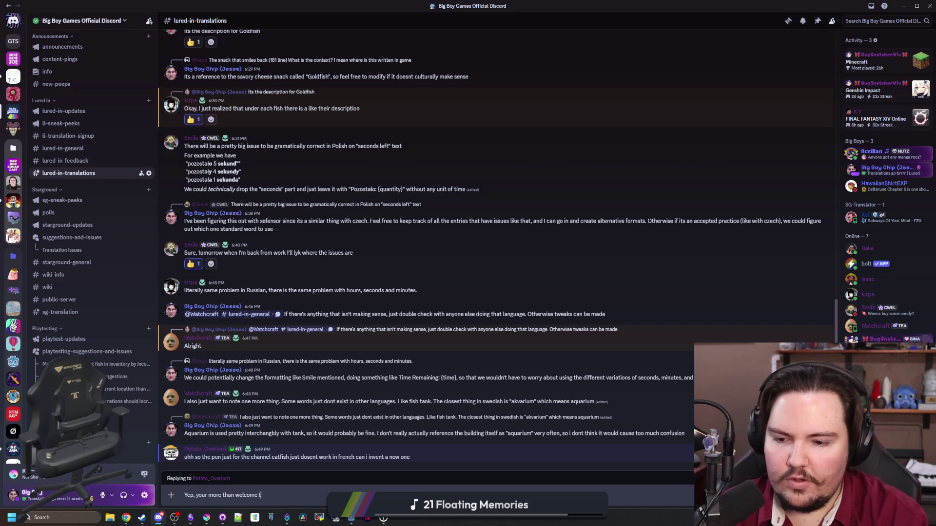
pyautogui.write(' up!')
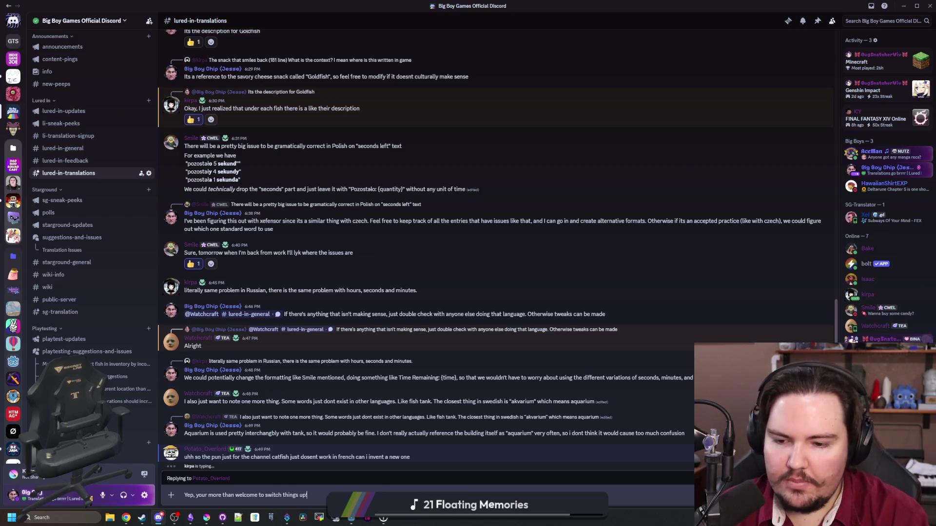
pyautogui.press('Return')
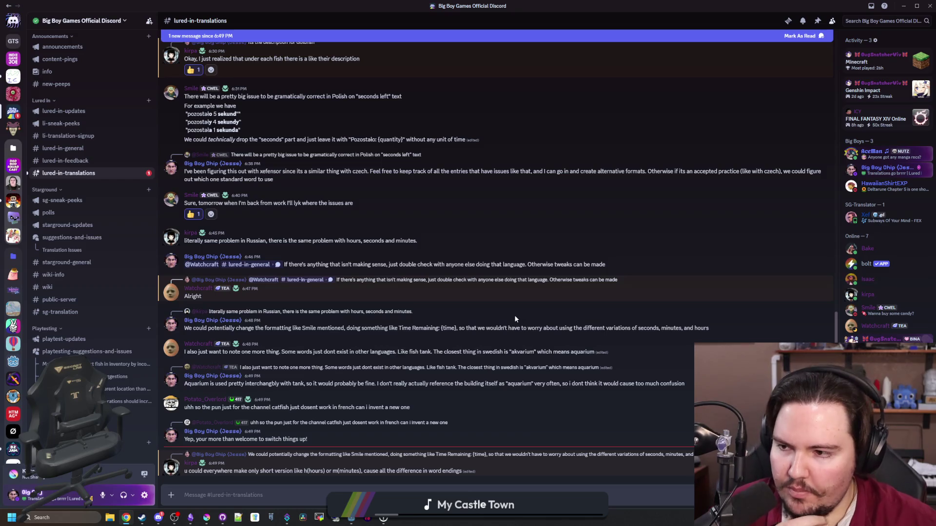
pyautogui.click(326, 347)
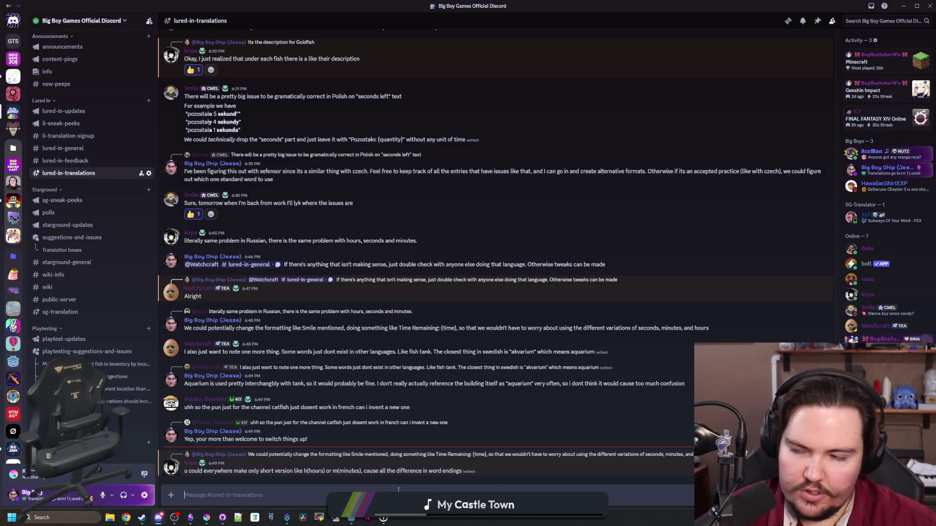
# Send the reply noting timecode formats like 3:24 are already in use
pyautogui.write('Y')
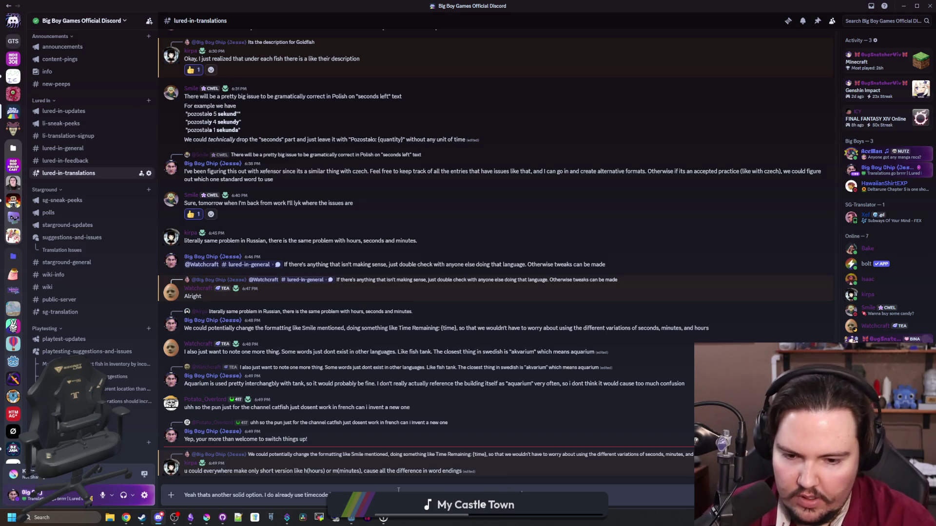
pyautogui.press('Return')
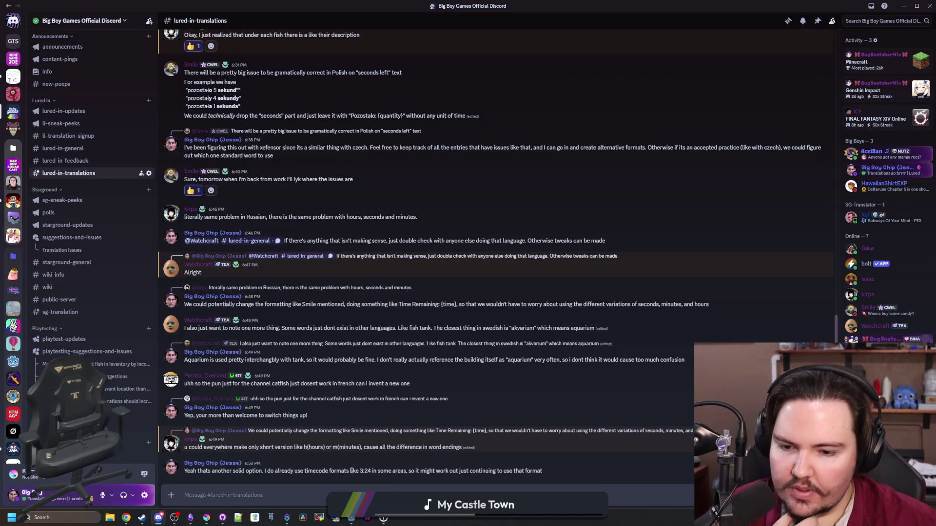
pyautogui.doubleClick(507, 471)
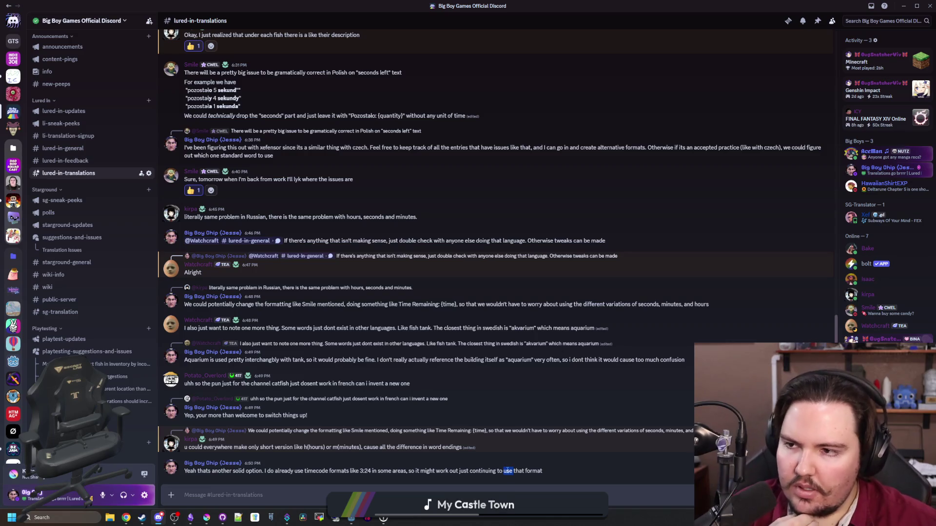
pyautogui.click(391, 259)
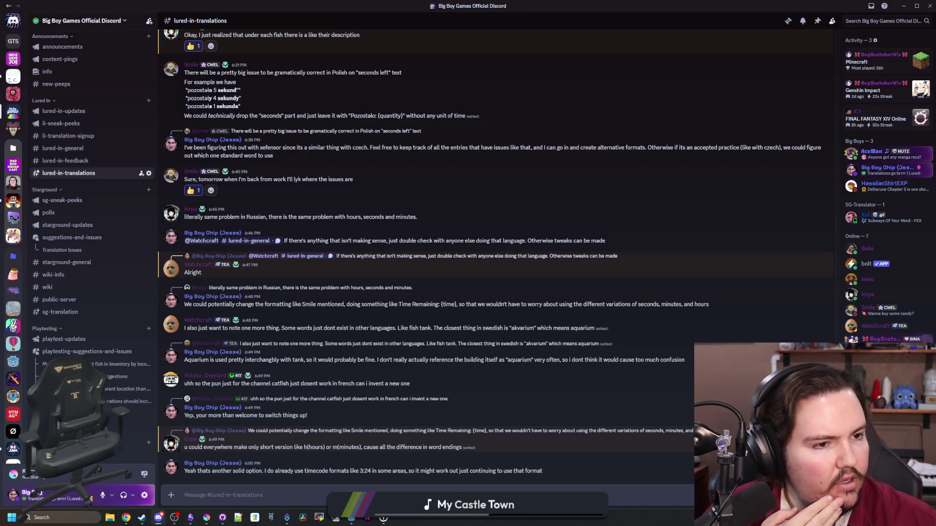
pyautogui.hotkey('alt', 'Tab')
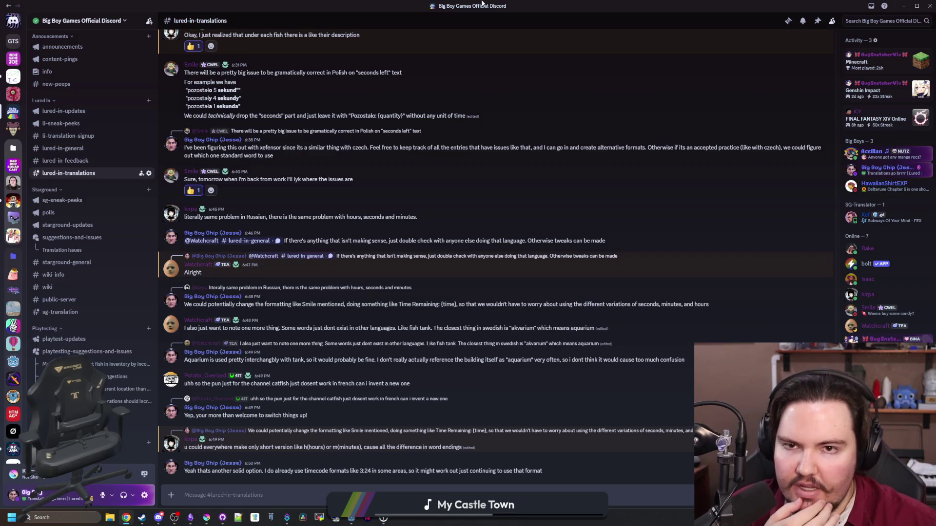
pyautogui.hotkey('alt', 'Tab')
# Open the Localization > Template Generation page in Godot's Project Settings
pyautogui.click(34, 16)
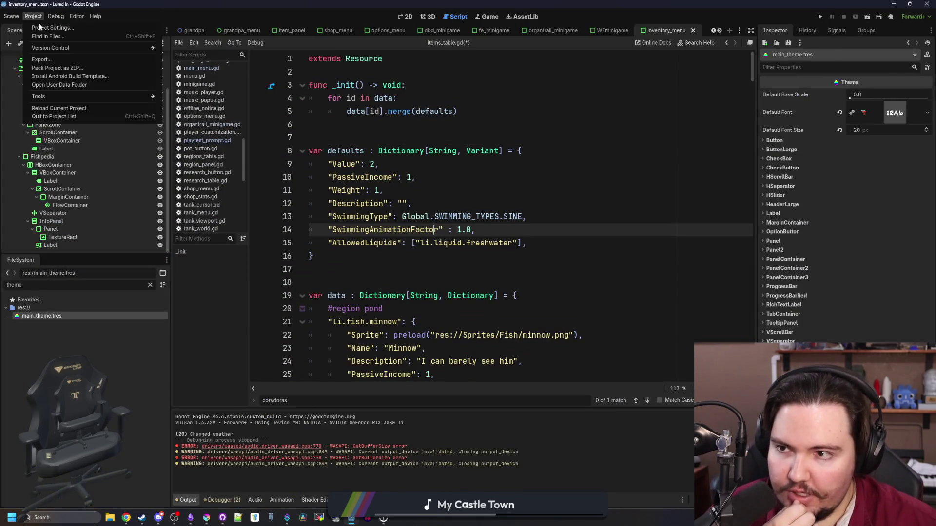
pyautogui.click(41, 25)
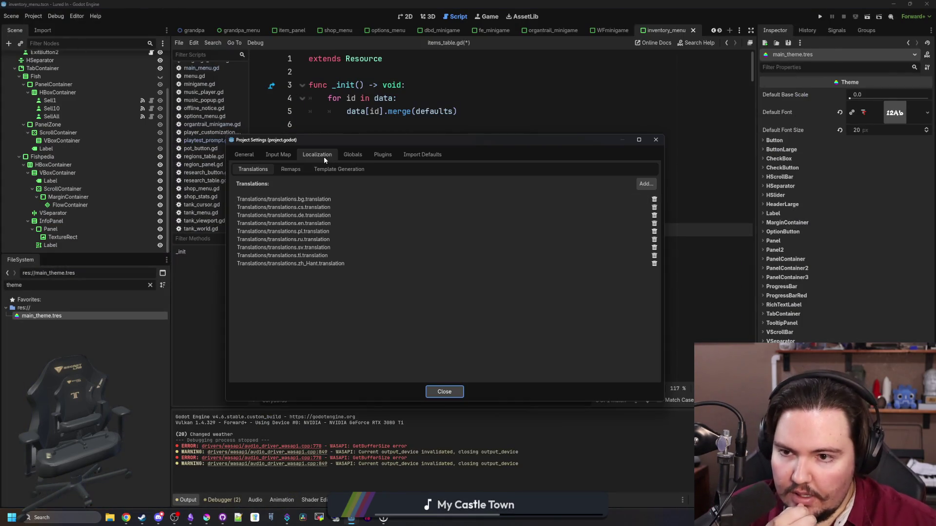
pyautogui.click(291, 169)
pyautogui.click(325, 169)
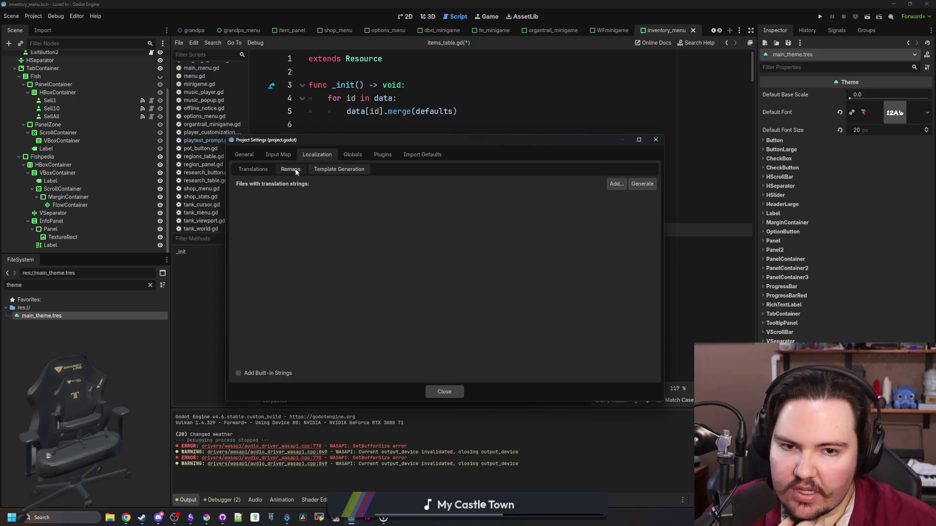
pyautogui.click(296, 171)
pyautogui.click(315, 170)
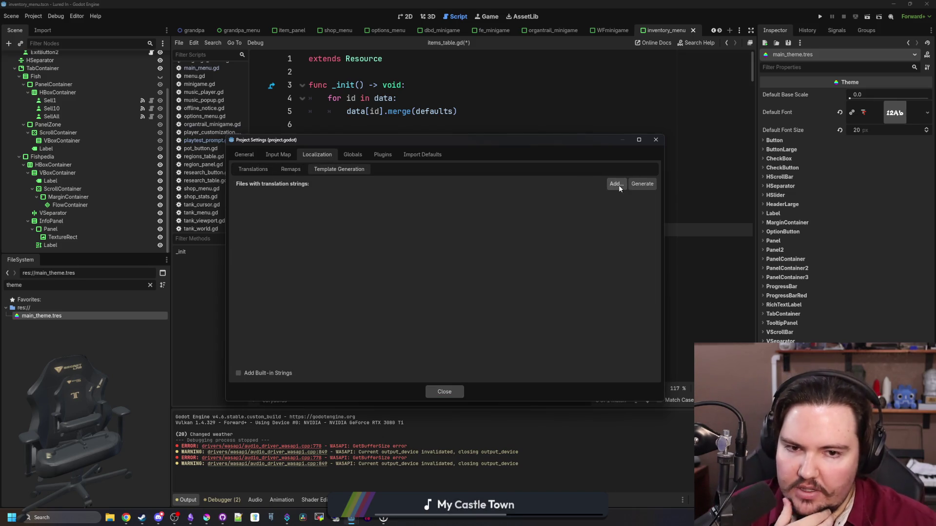
pyautogui.click(616, 184)
pyautogui.press('Escape')
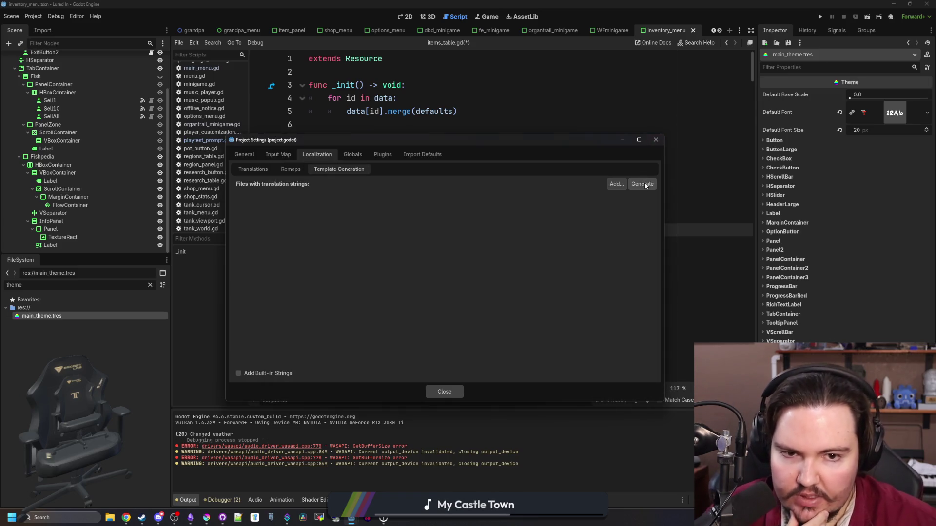
# Generate the translation template and save it as test.csv in the project root
pyautogui.click(643, 184)
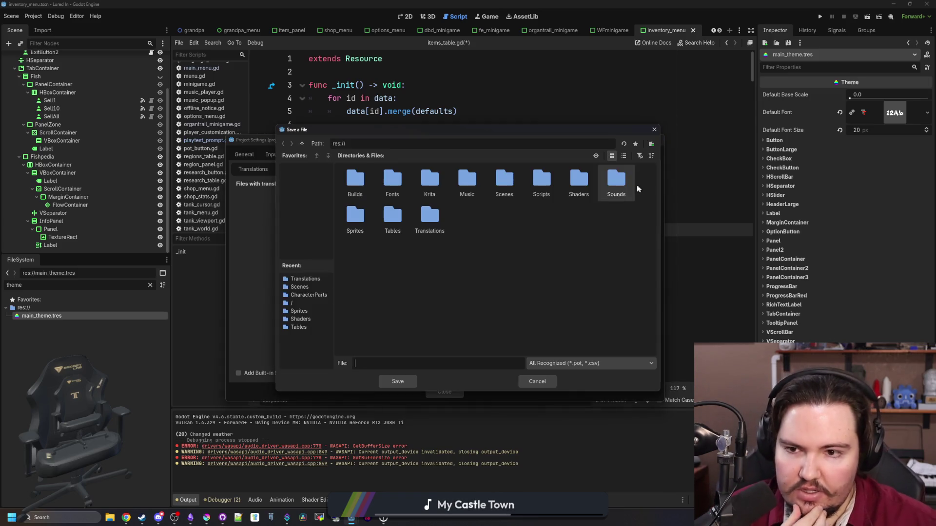
pyautogui.click(583, 362)
pyautogui.click(575, 377)
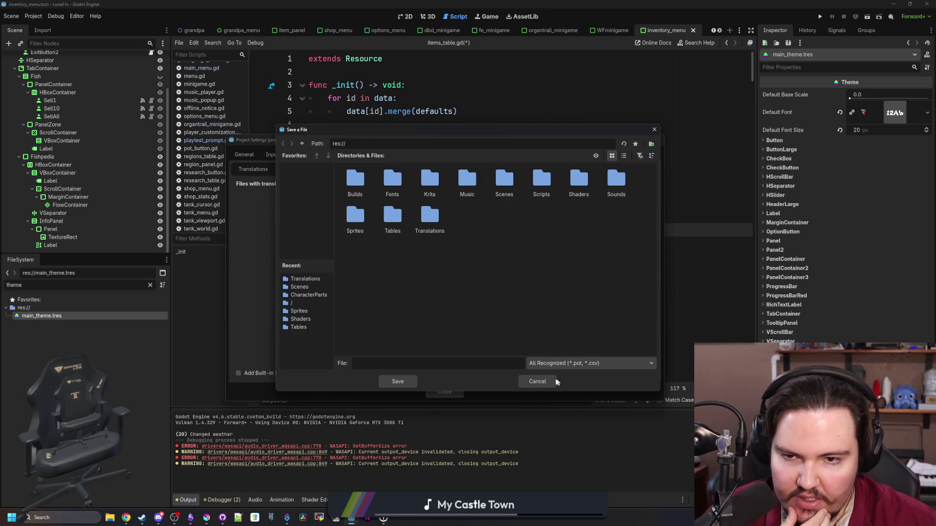
pyautogui.click(541, 382)
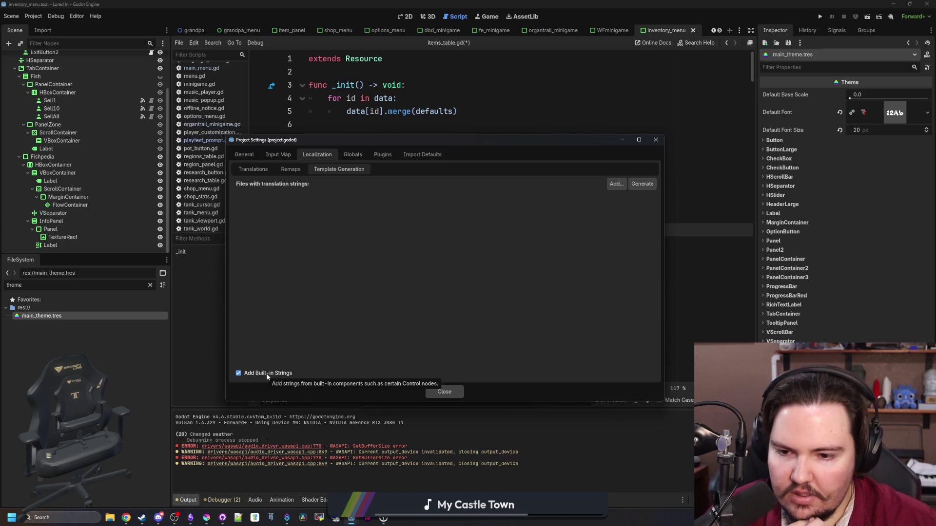
pyautogui.click(641, 183)
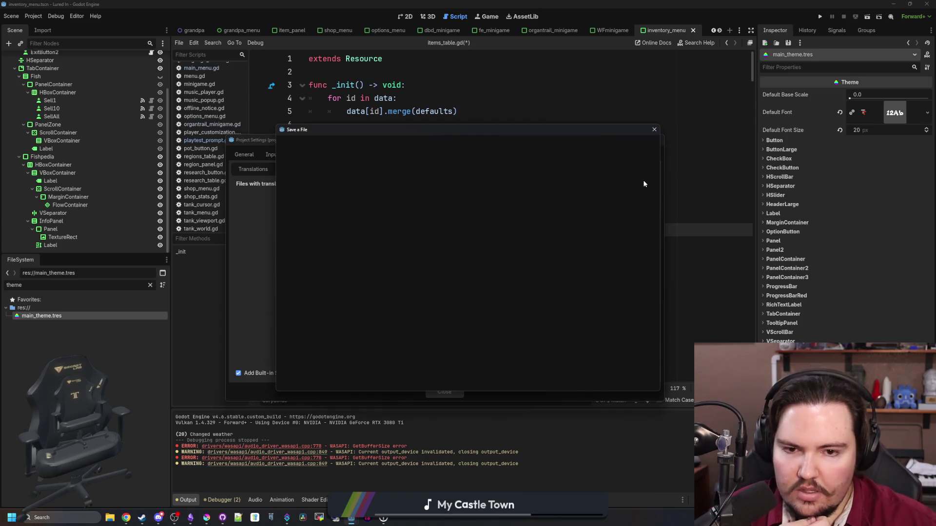
pyautogui.write('test')
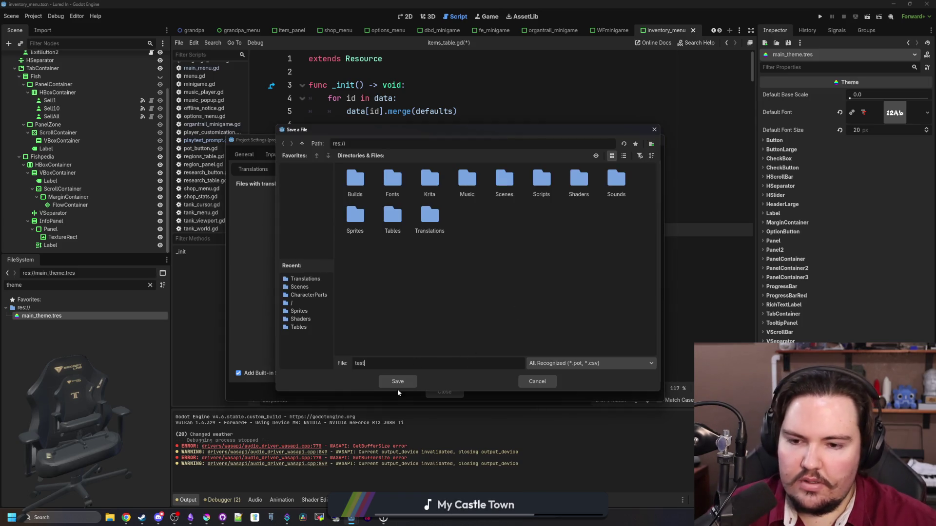
pyautogui.click(401, 382)
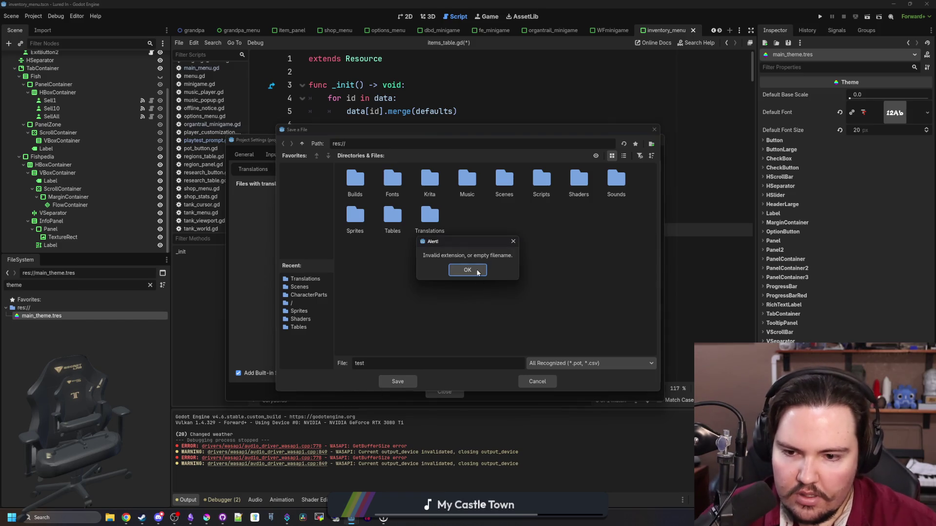
pyautogui.click(478, 271)
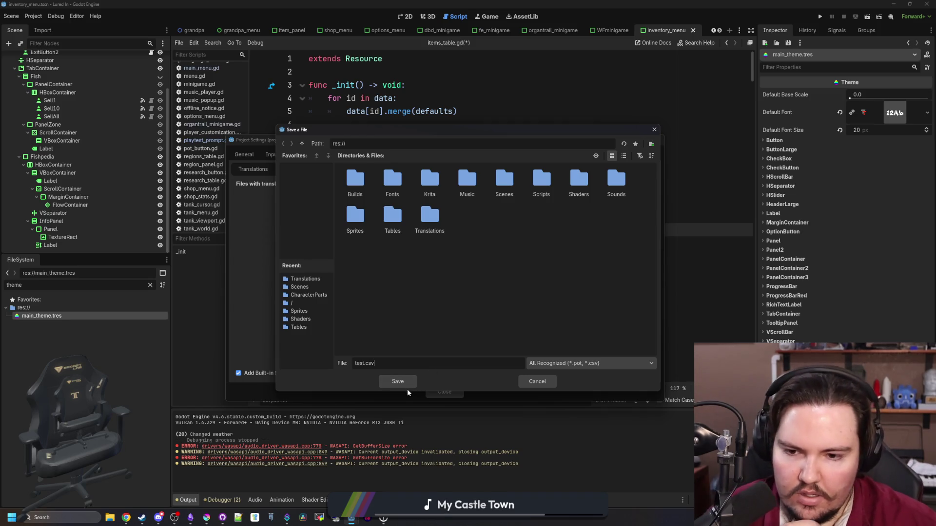
pyautogui.click(437, 366)
pyautogui.write('.csv')
pyautogui.click(406, 384)
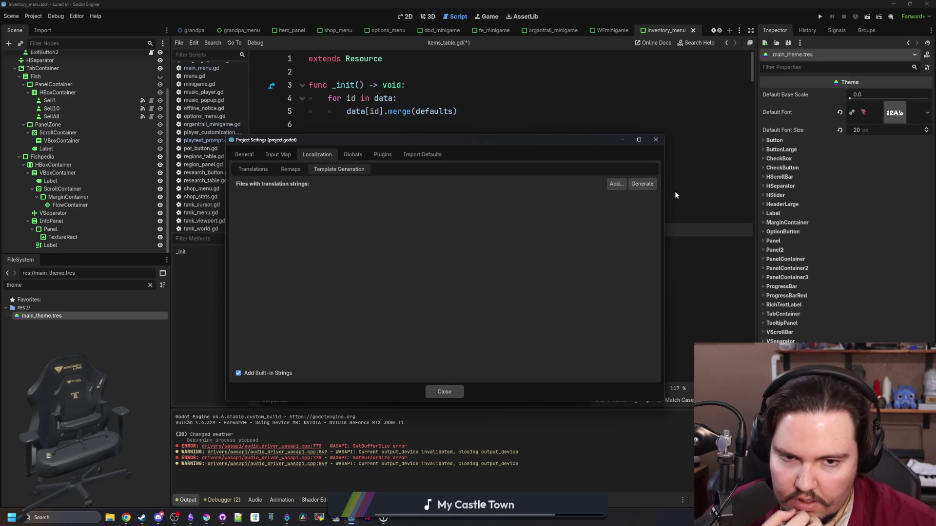
# Confirm test.csv exists, close Project Settings, and filter the project files for 'test'
pyautogui.click(642, 183)
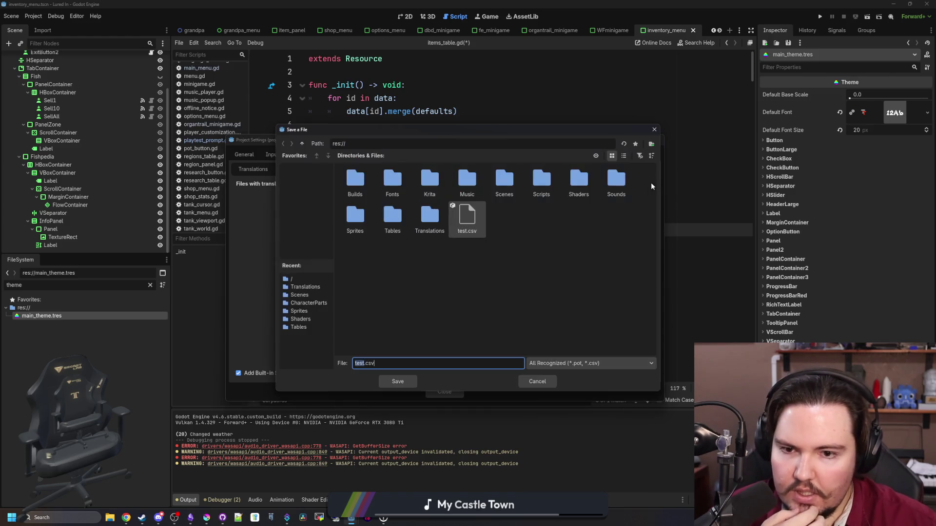
pyautogui.click(654, 129)
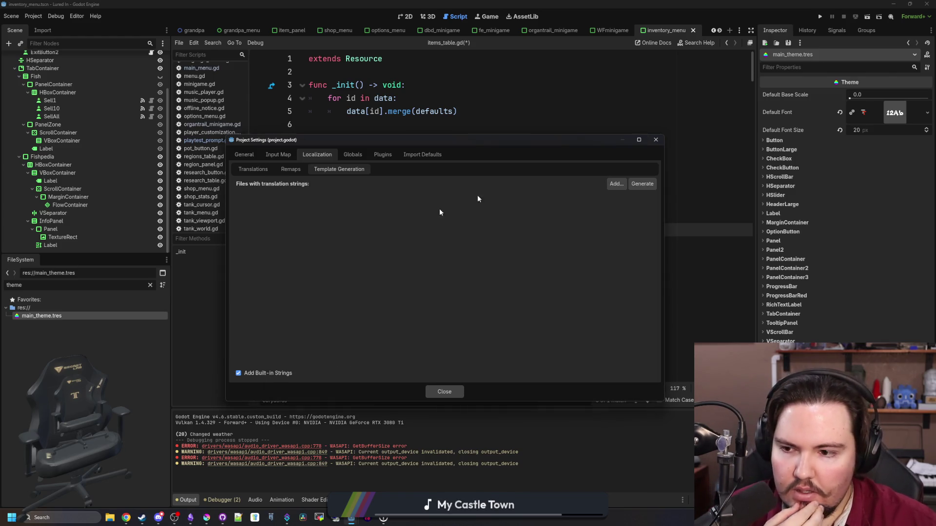
pyautogui.click(444, 392)
pyautogui.click(150, 285)
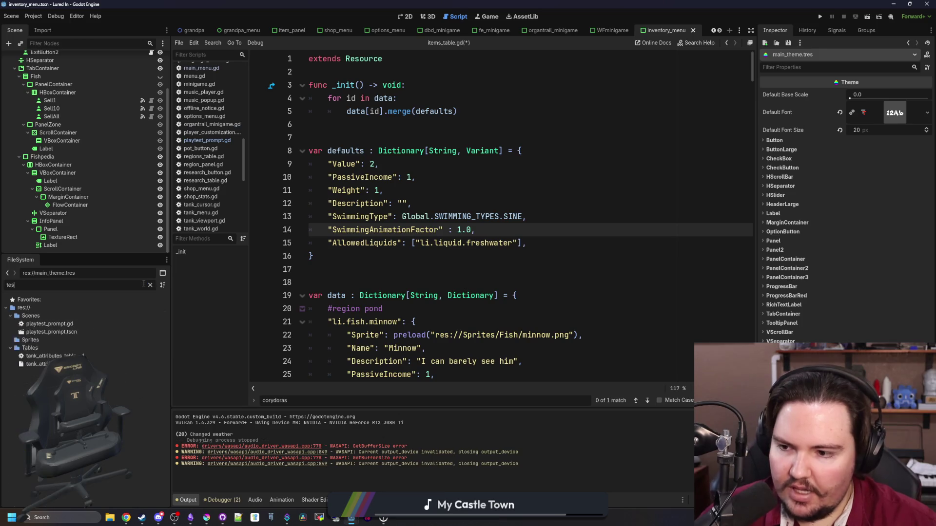
pyautogui.write('test')
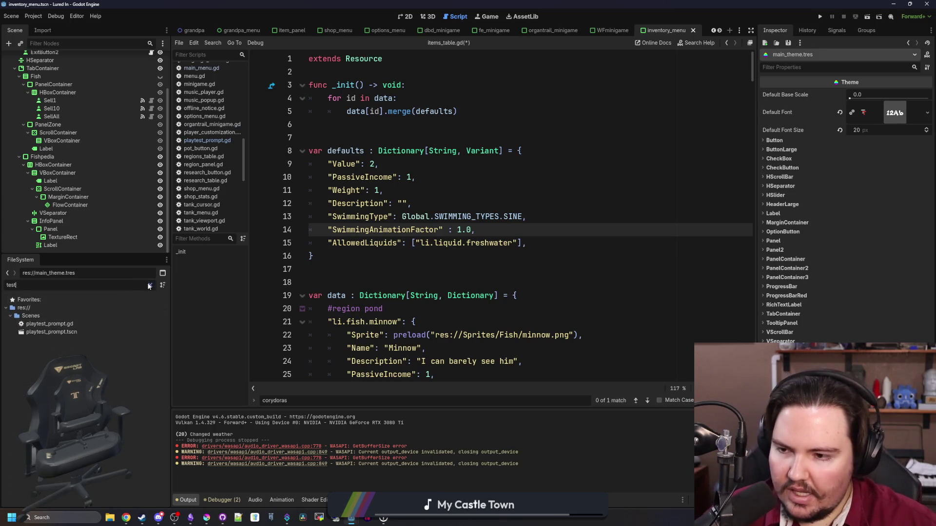
pyautogui.click(149, 285)
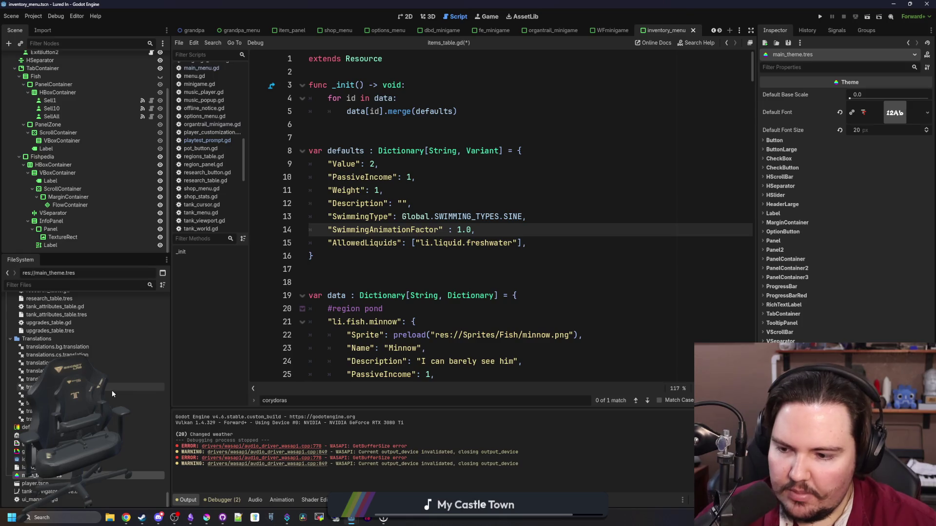
pyautogui.click(109, 518)
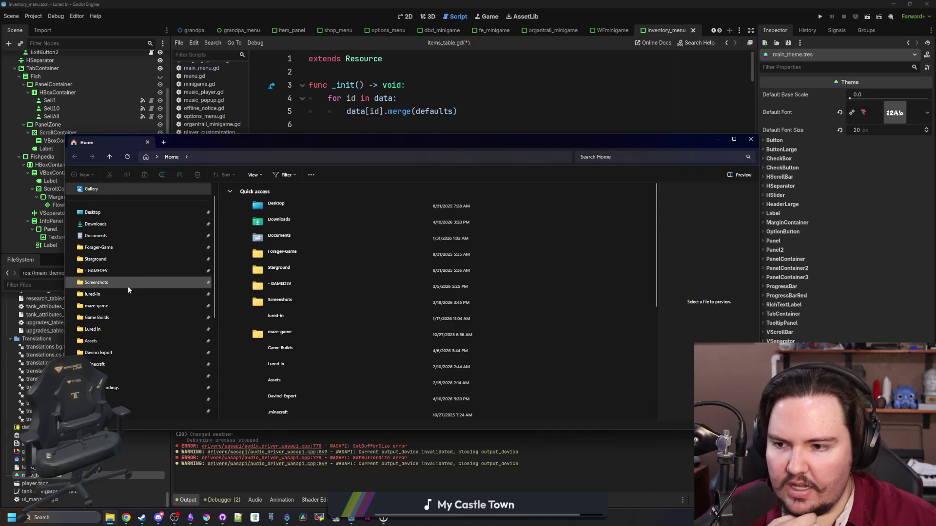
# Open the lured-in project folder and preview test.csv's strings in the preview pane
pyautogui.click(120, 295)
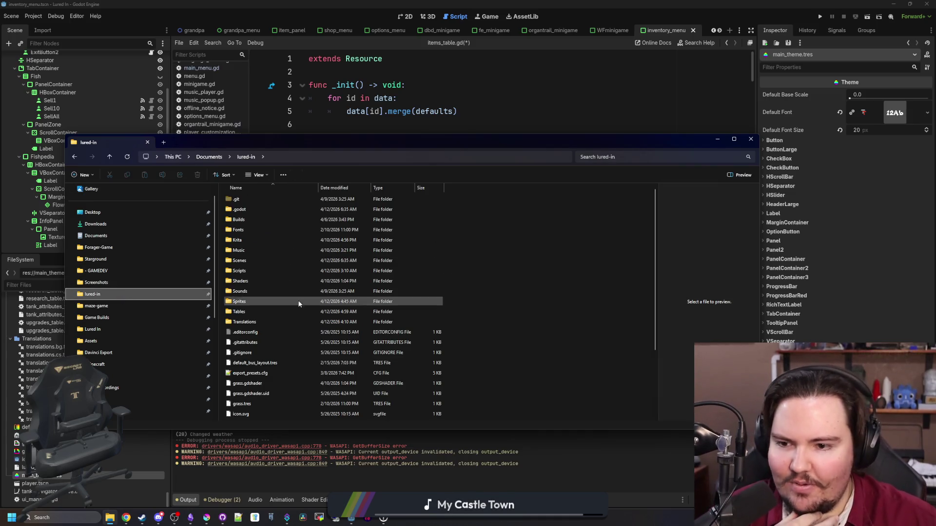
pyautogui.scroll(-3, 299, 304)
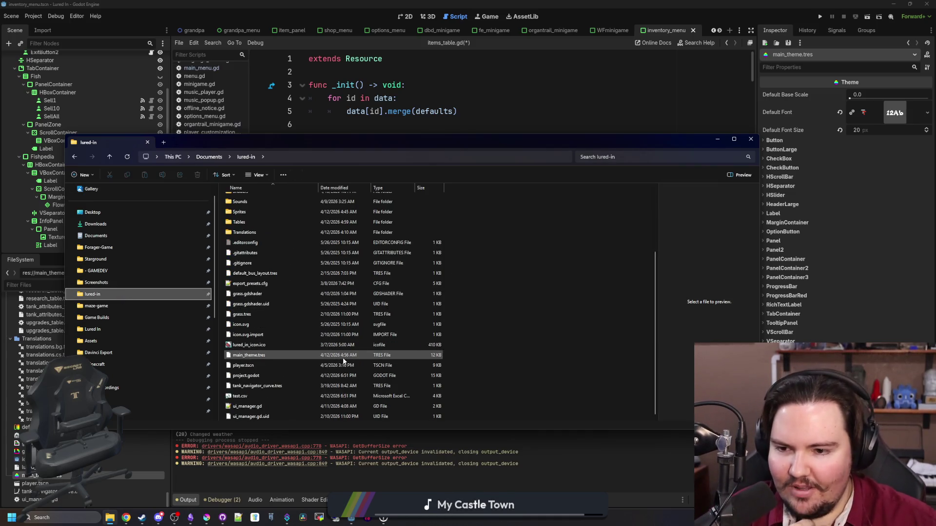
pyautogui.click(269, 396)
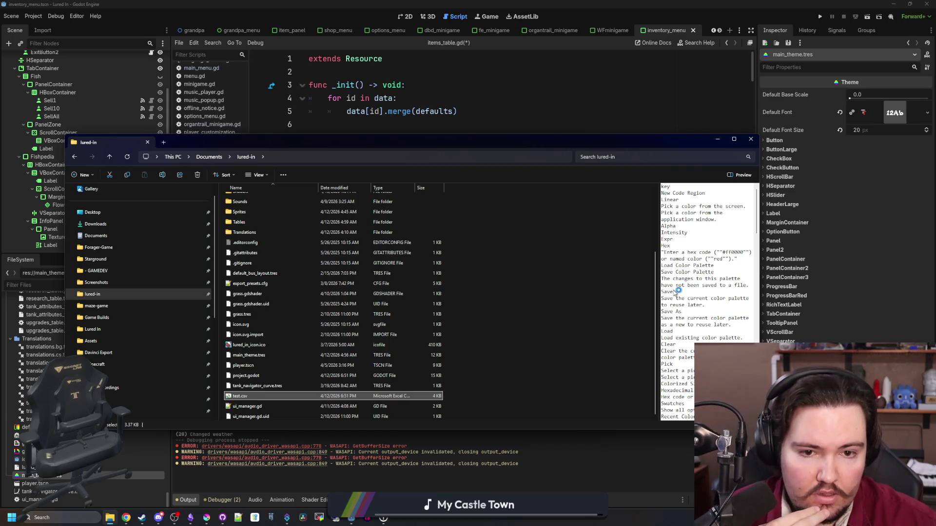
pyautogui.scroll(-3, 695, 229)
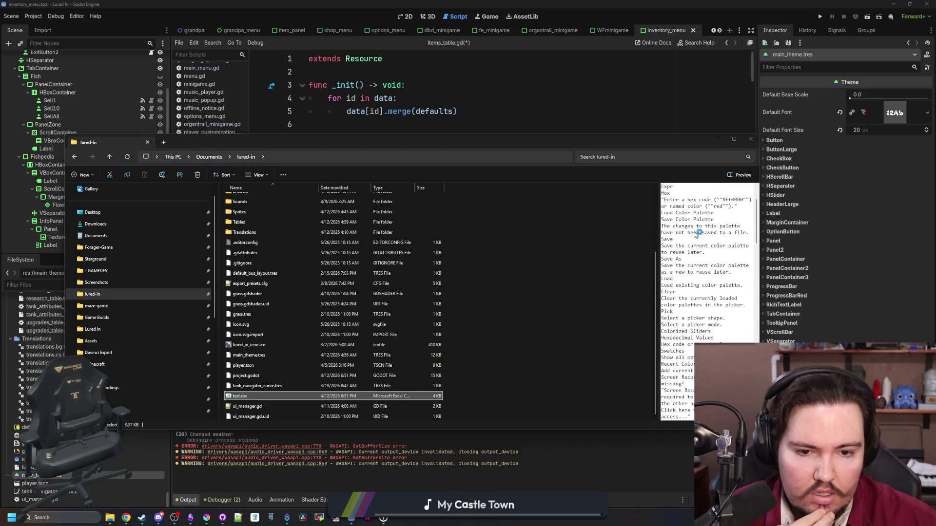
pyautogui.scroll(-5, 697, 233)
pyautogui.scroll(-5, 697, 233)
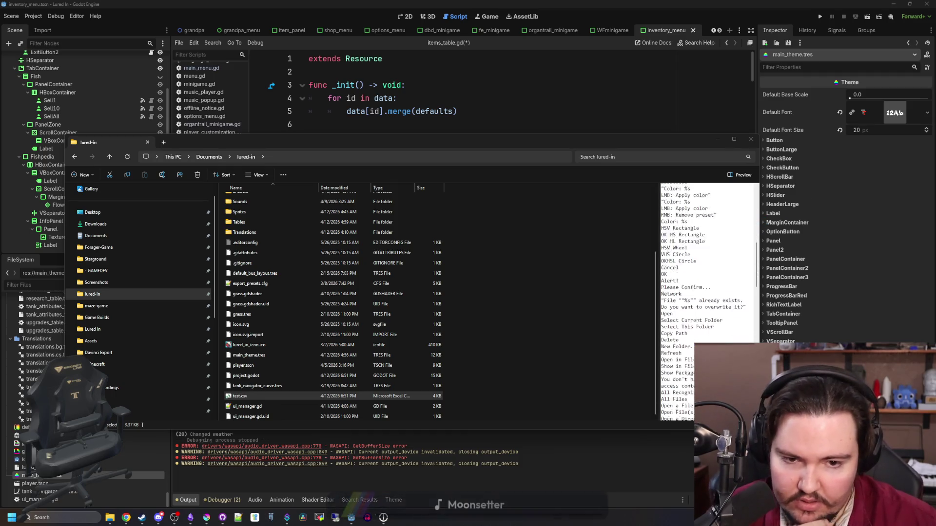
pyautogui.scroll(-5, 697, 233)
pyautogui.scroll(-5, 697, 233)
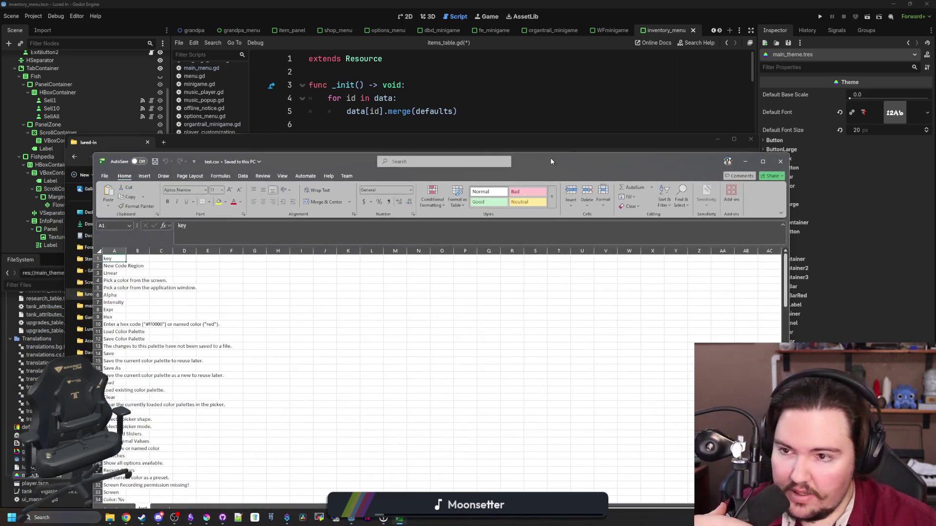
# Scroll through test.csv's strings down to row 152 in Excel, then close Excel without signing in
pyautogui.moveTo(551, 158); pyautogui.dragTo(537, 67)
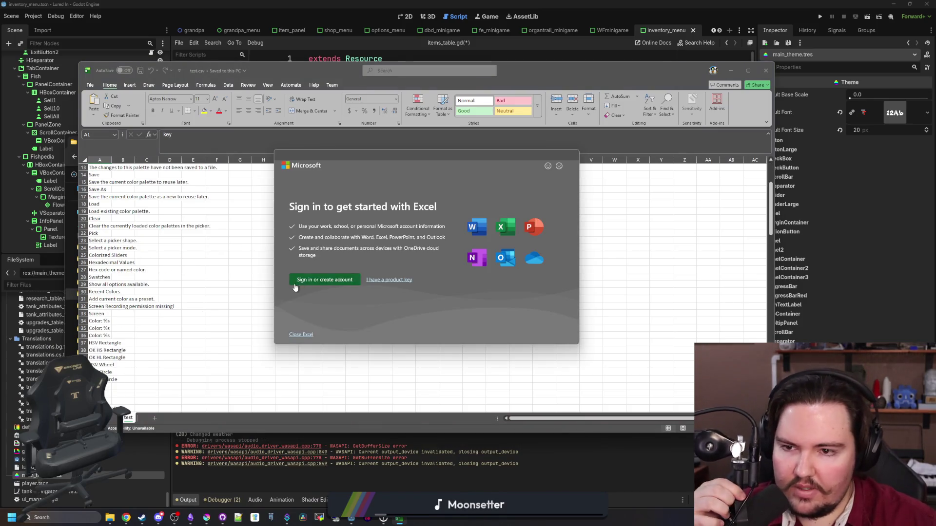
pyautogui.scroll(-7, 137, 283)
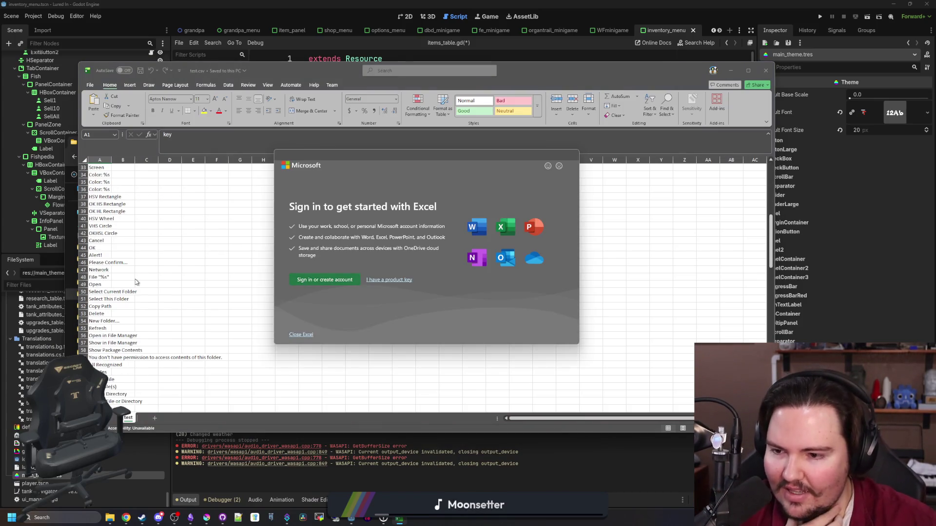
pyautogui.scroll(-1, 137, 283)
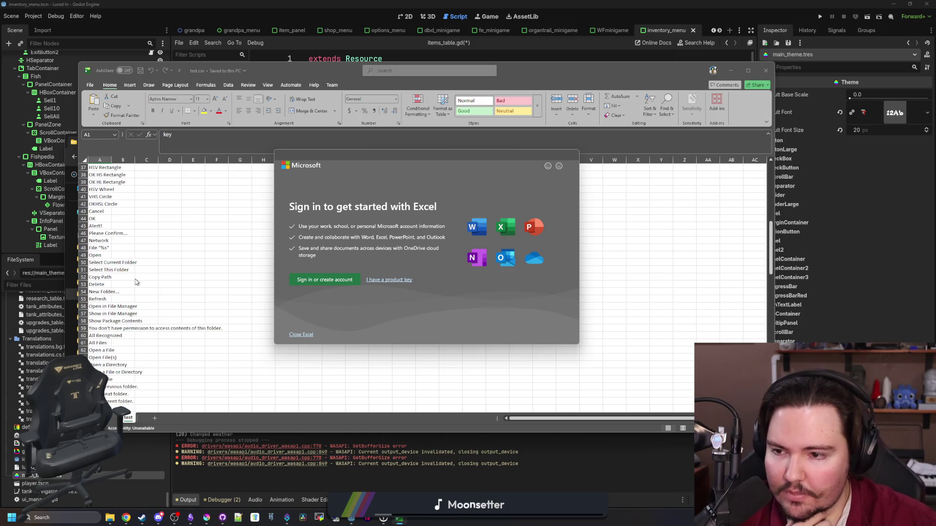
pyautogui.scroll(-9, 136, 282)
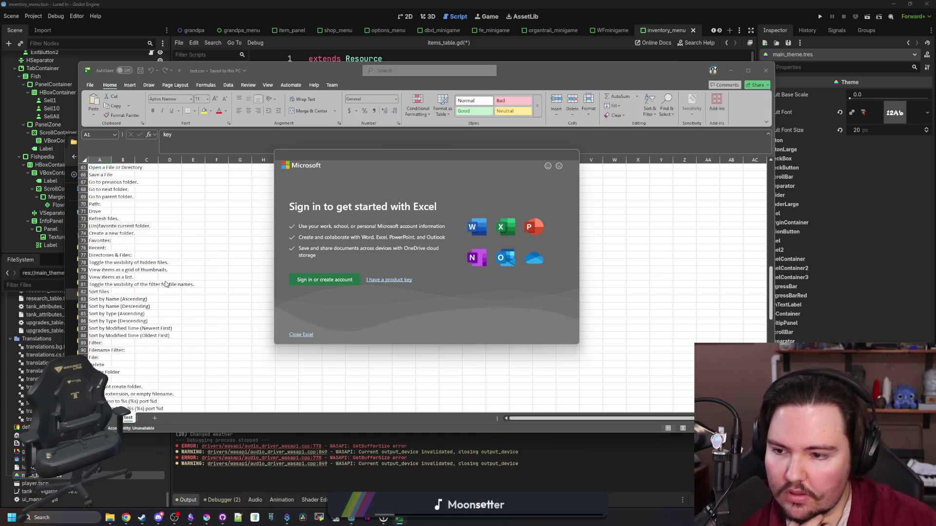
pyautogui.scroll(-12, 166, 284)
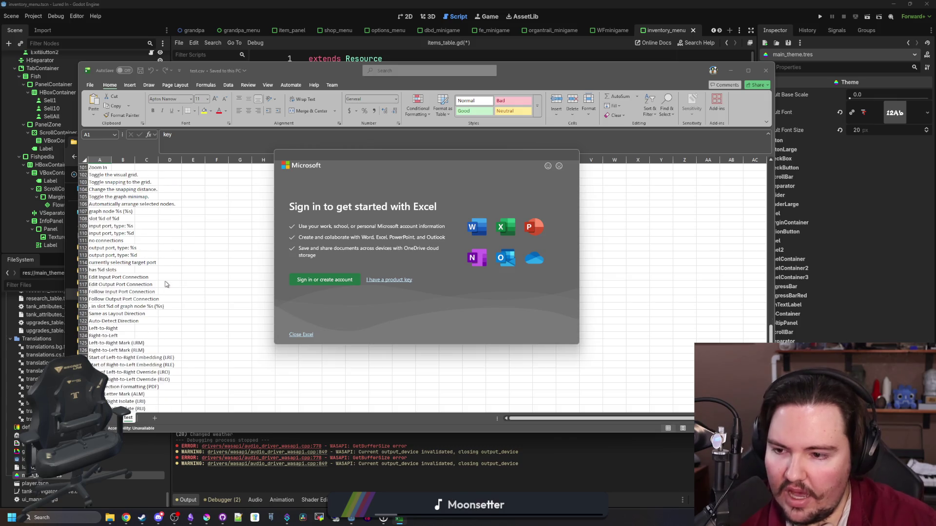
pyautogui.scroll(-4, 165, 284)
pyautogui.scroll(-3, 166, 284)
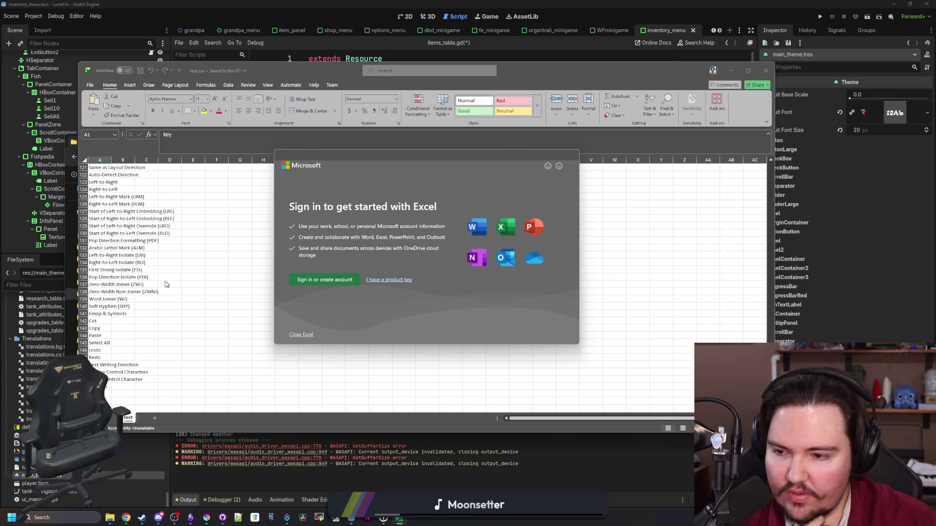
pyautogui.scroll(-4, 138, 333)
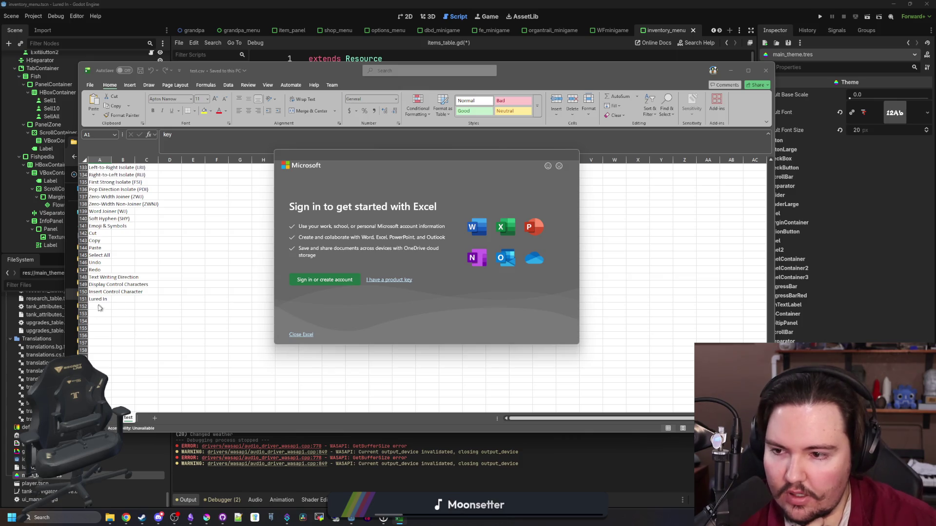
pyautogui.scroll(20, 122, 346)
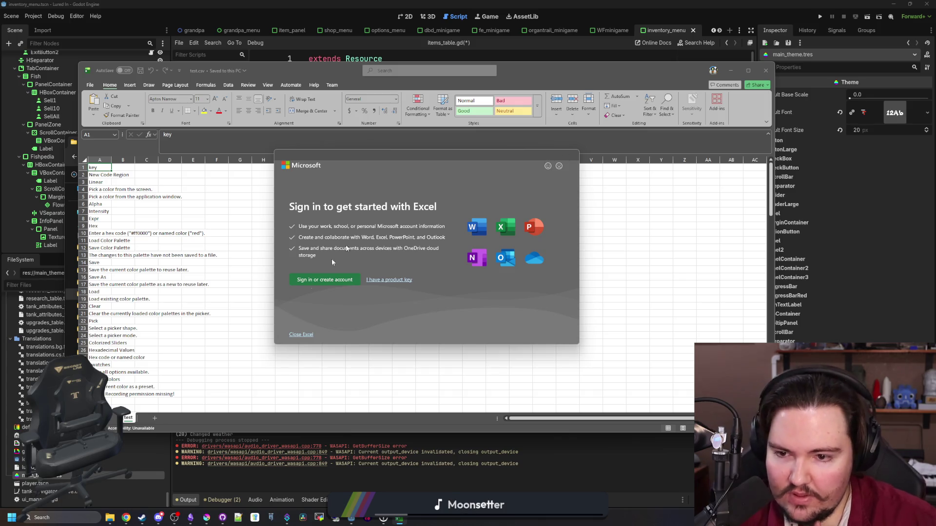
pyautogui.click(303, 335)
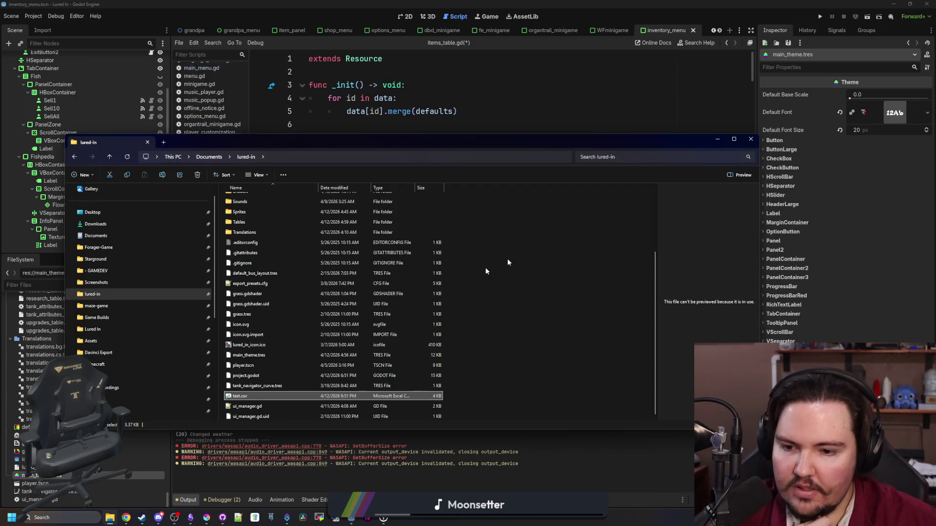
# Delete test.csv from the lured-in folder and close File Explorer
pyautogui.click(257, 385)
pyautogui.click(244, 398)
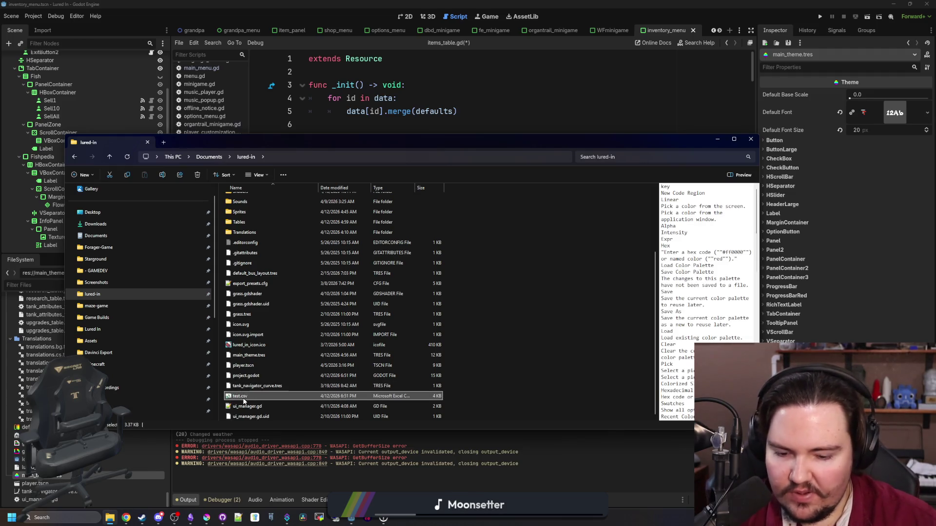
pyautogui.press('Delete')
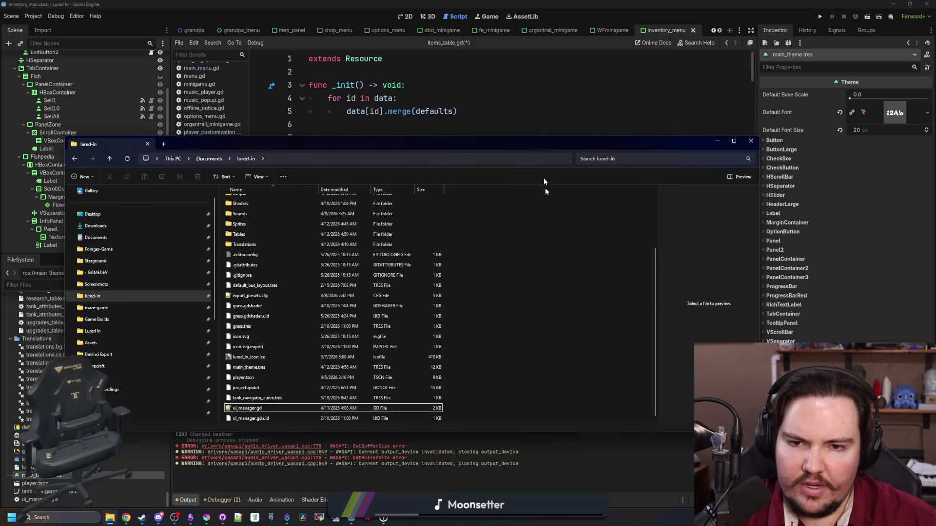
pyautogui.moveTo(539, 140)
pyautogui.mouseDown()
pyautogui.moveTo(531, 395)
pyautogui.moveTo(528, 323)
pyautogui.mouseUp()
pyautogui.click(744, 323)
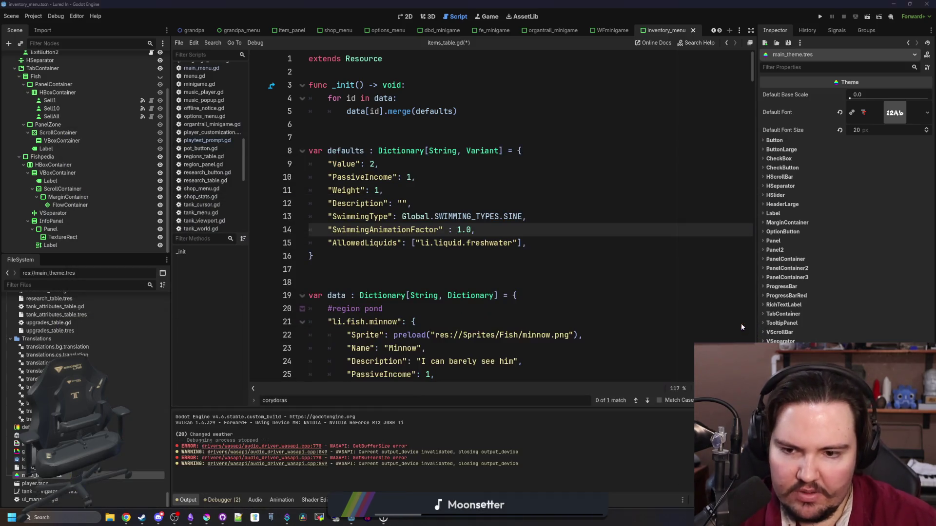
pyautogui.click(585, 283)
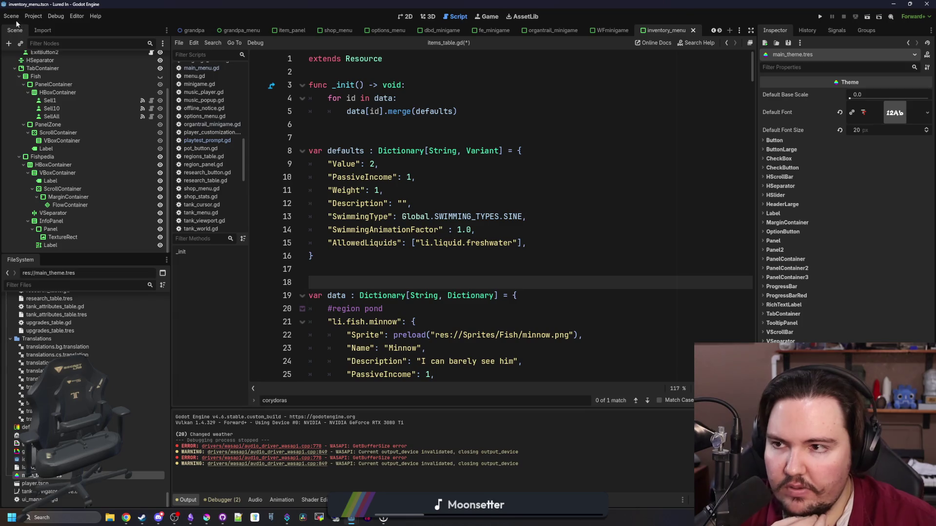
# Close the inventory_menu scene in Godot and switch to the tree_node scene
pyautogui.click(11, 16)
pyautogui.click(29, 175)
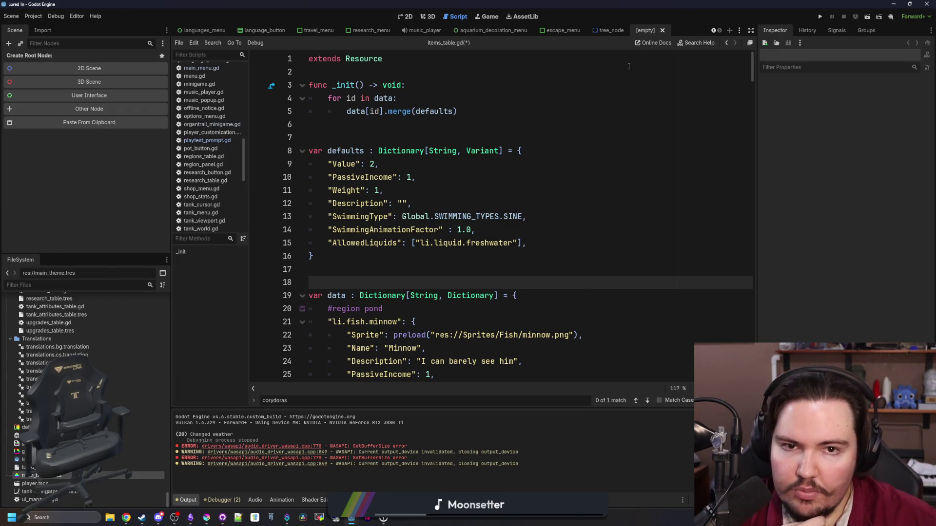
pyautogui.click(662, 30)
pyautogui.click(43, 16)
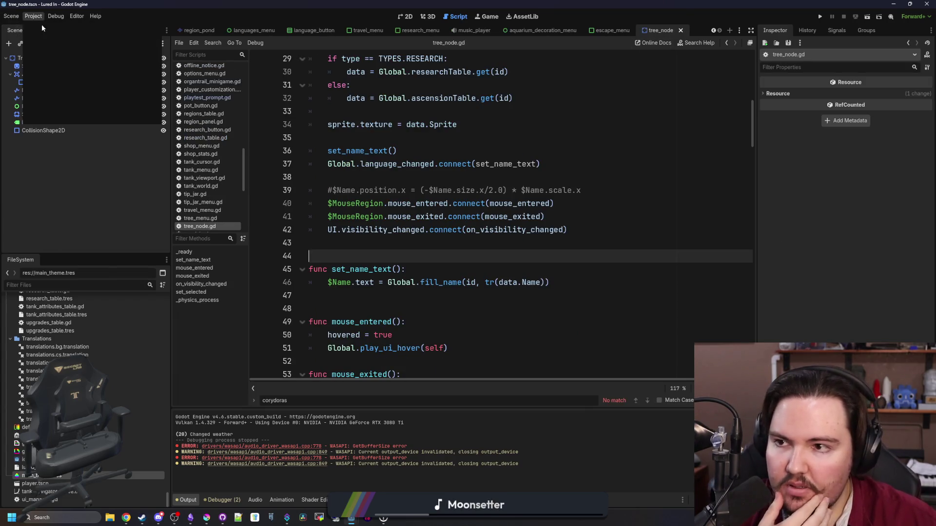
# Review the Localization template generation settings without adding a file, close them, and un-maximize Godot
pyautogui.click(45, 26)
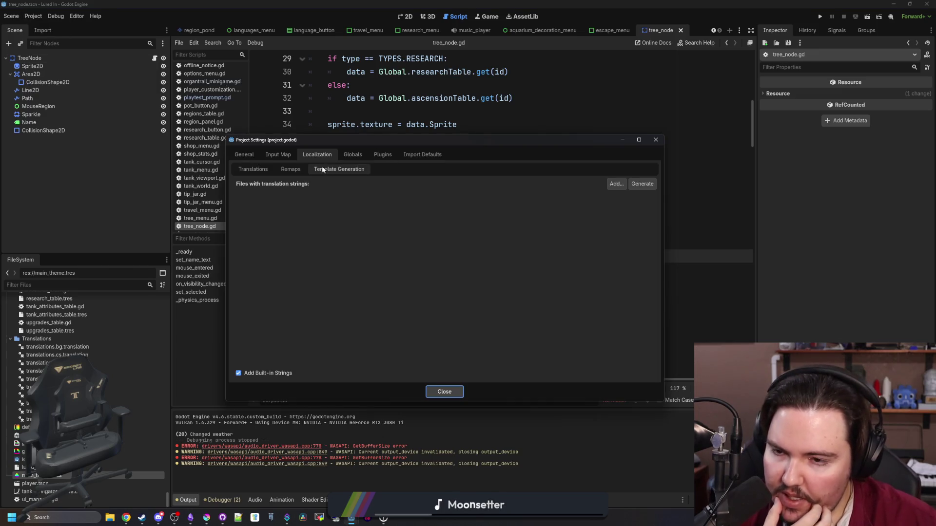
pyautogui.click(617, 186)
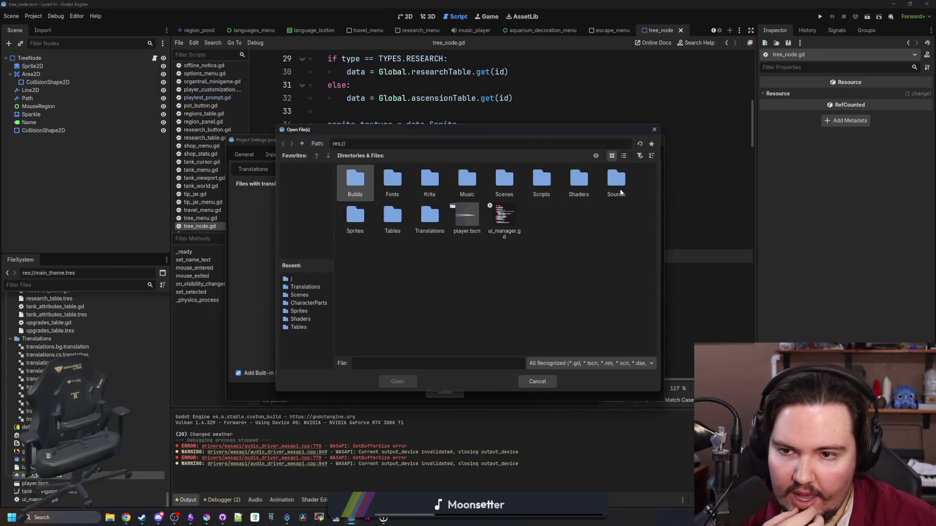
pyautogui.click(653, 129)
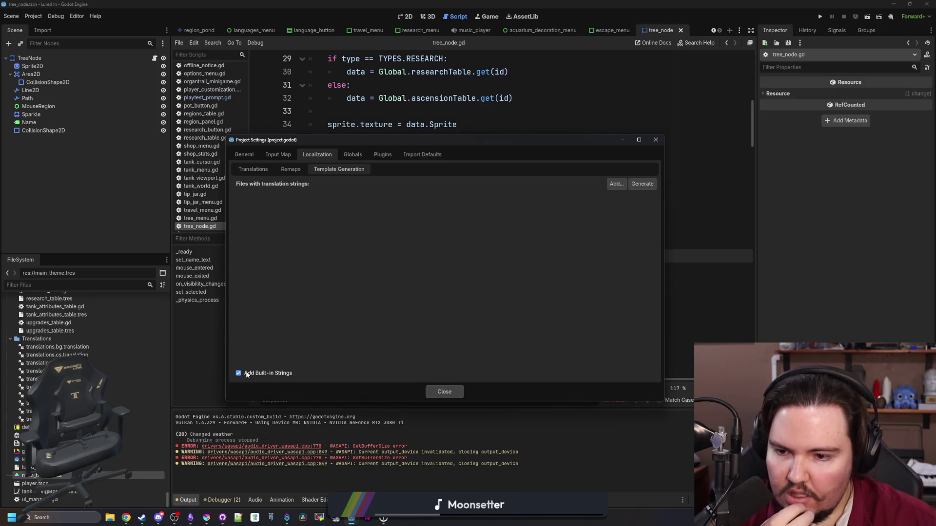
pyautogui.click(445, 391)
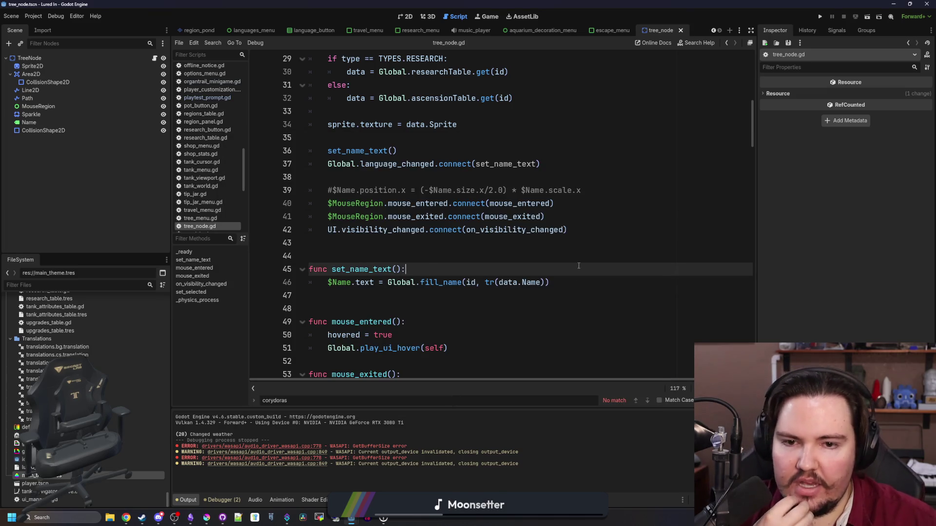
pyautogui.moveTo(798, 4); pyautogui.dragTo(668, 159)
pyautogui.moveTo(230, 268)
pyautogui.mouseDown()
pyautogui.moveTo(230, 167)
pyautogui.moveTo(262, 167)
pyautogui.moveTo(287, 141)
pyautogui.mouseUp()
# Maximize Discord and check the new-peeps channel
pyautogui.doubleClick(287, 142)
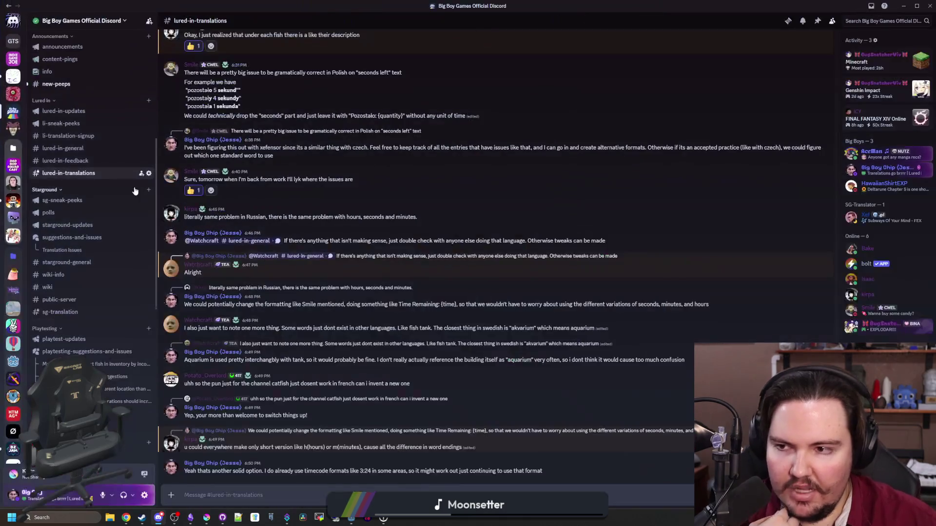
pyautogui.click(83, 87)
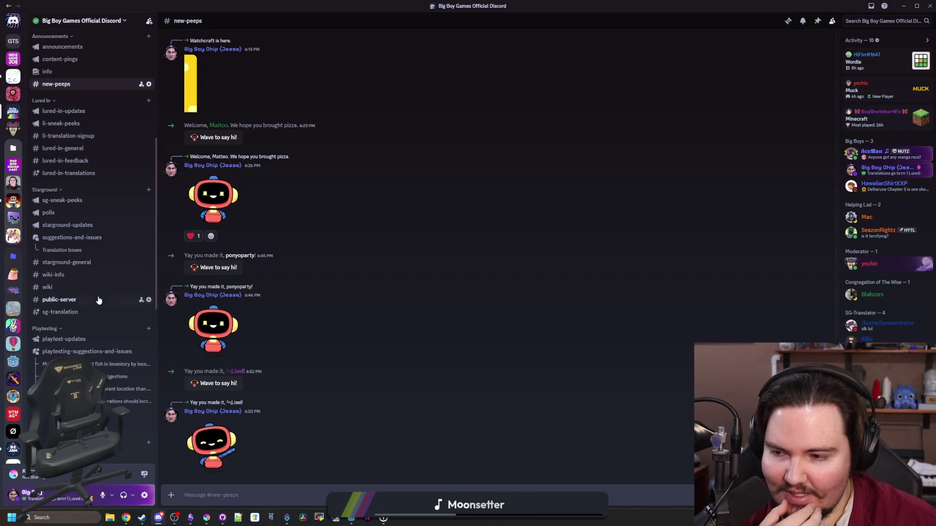
pyautogui.scroll(-10, 98, 300)
pyautogui.scroll(15, 98, 300)
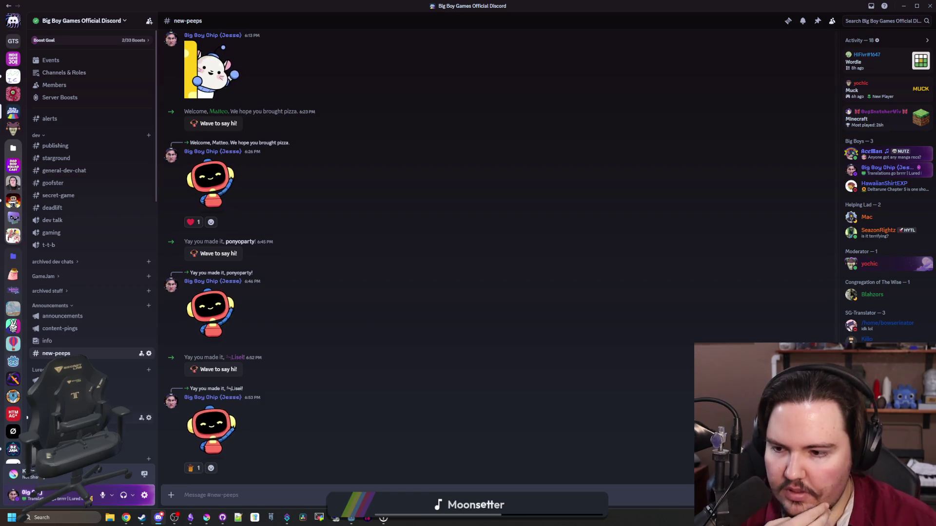
# Open lured-in-general and read the newest message about signing up in the translation document
pyautogui.click(74, 418)
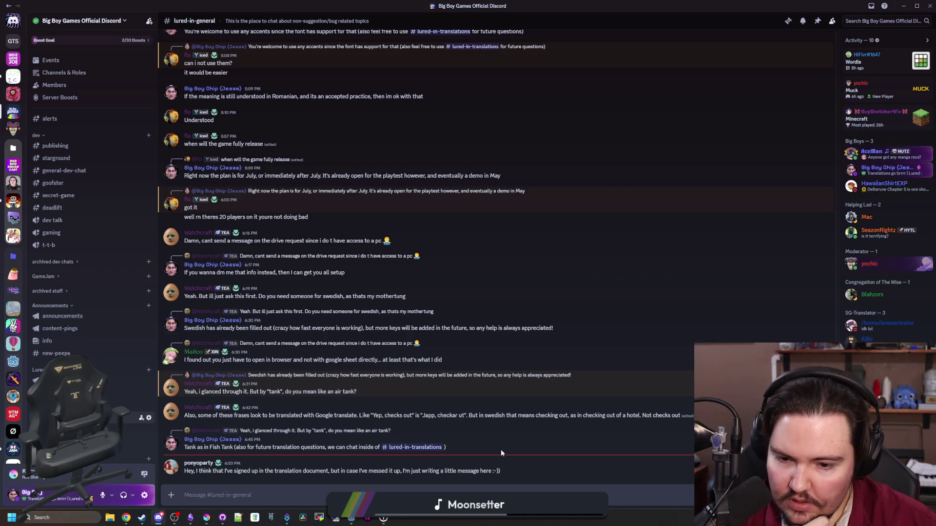
pyautogui.moveTo(309, 471); pyautogui.dragTo(394, 472)
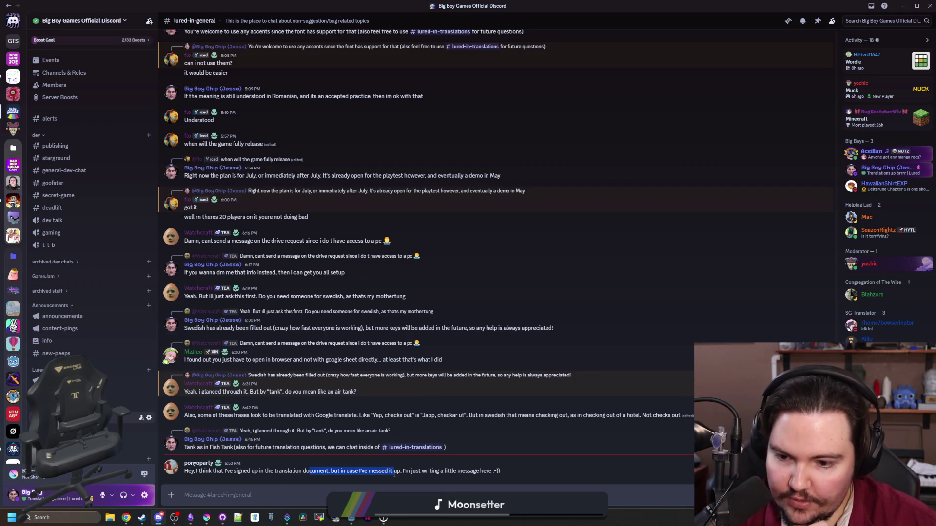
pyautogui.click(393, 472)
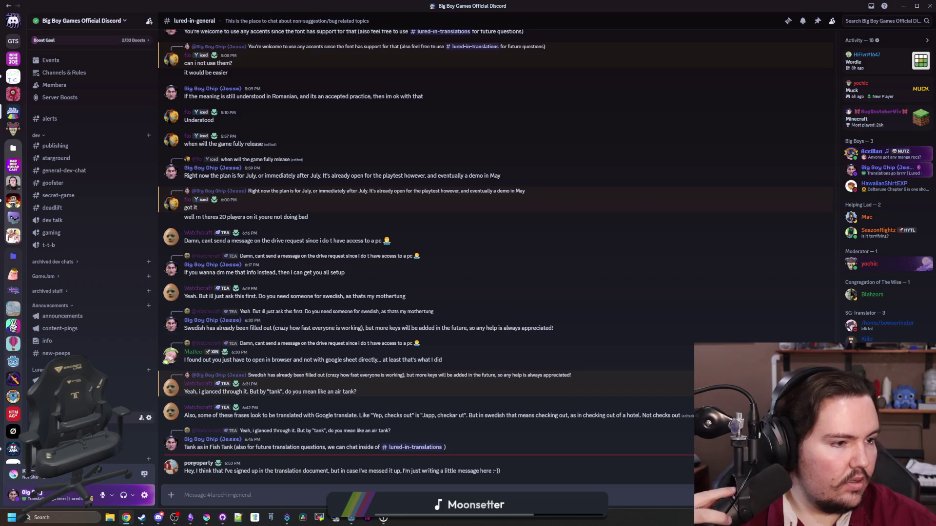
pyautogui.click(685, 459)
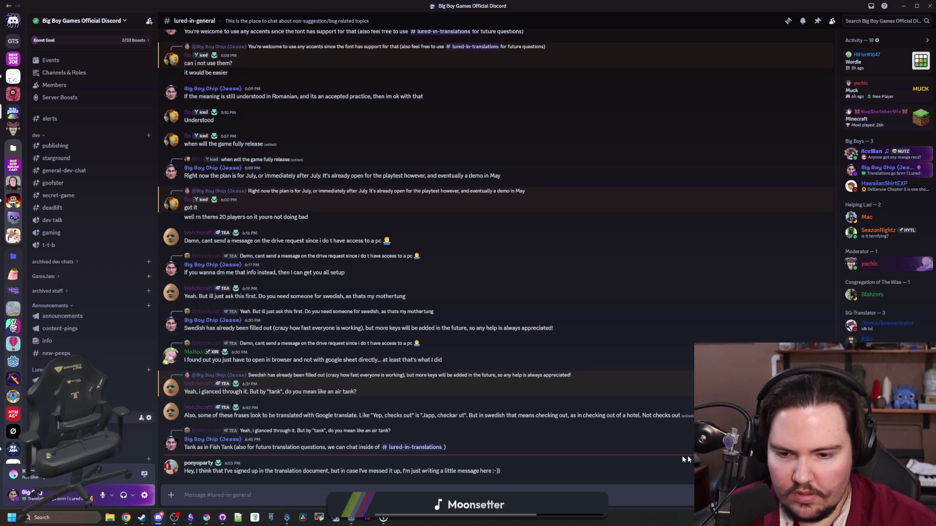
pyautogui.click(685, 459)
# Reply 'Yep, I see you in here. I'll get you added as soon as I can!' to the sign-up message
pyautogui.write('Yep, ')
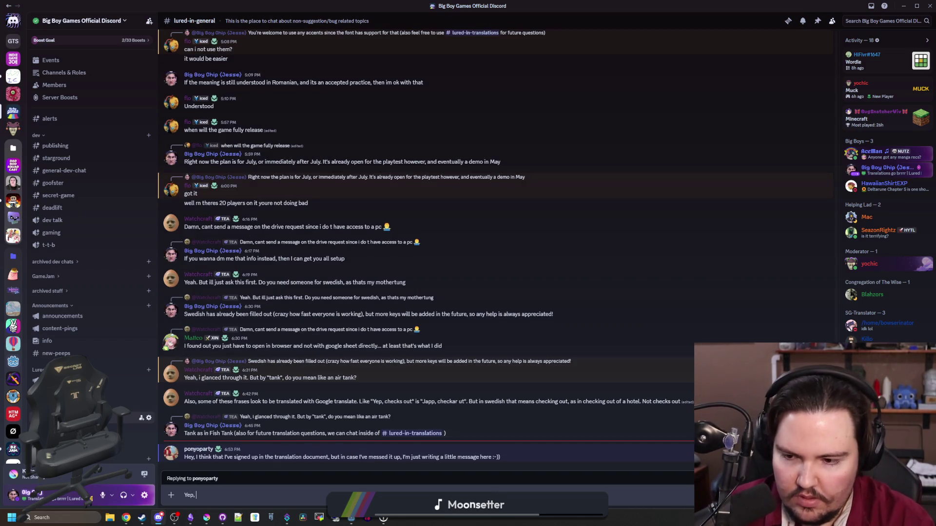
pyautogui.write('I see you in here.')
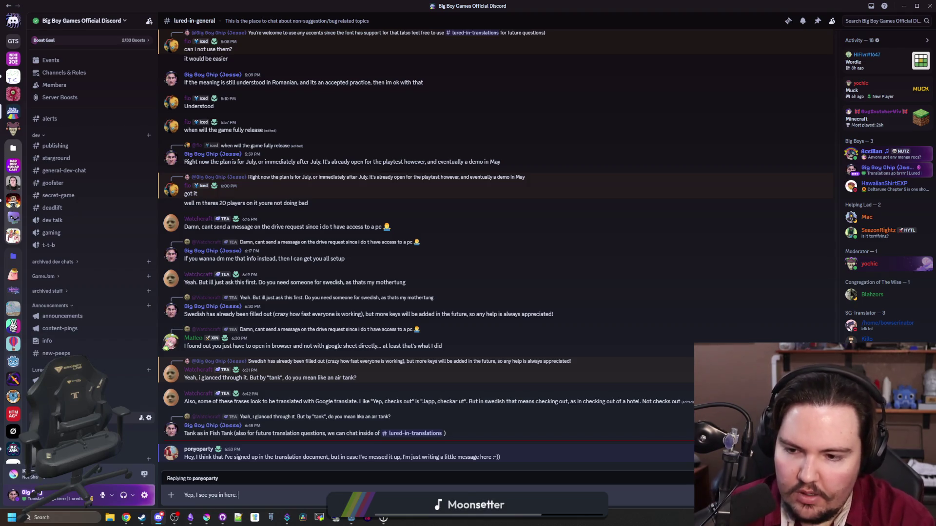
pyautogui.write(" I'll")
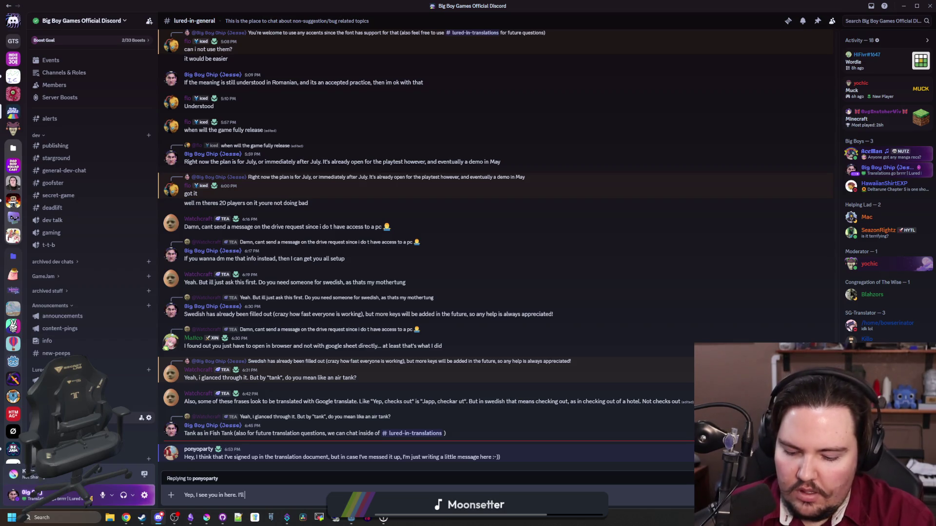
pyautogui.write(' get you ac')
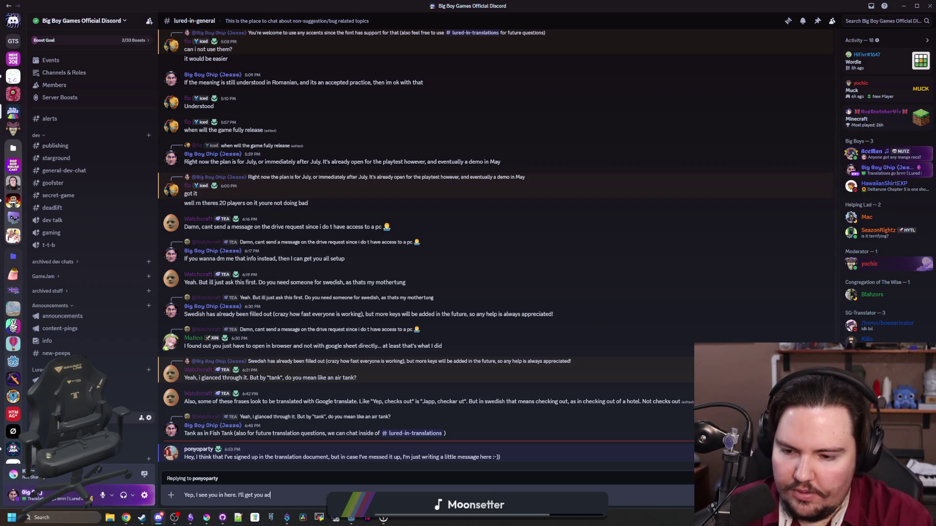
pyautogui.press('BackSpace')
pyautogui.write('dded as ')
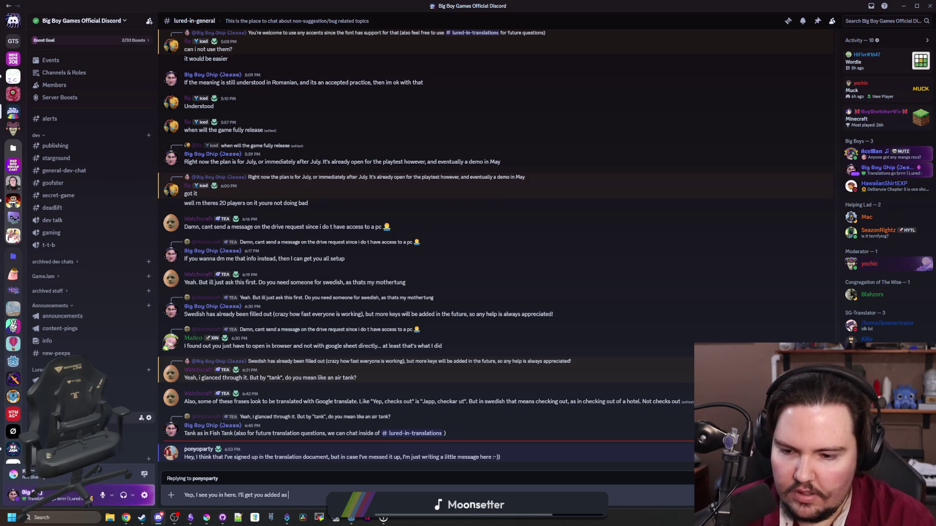
pyautogui.write('soon as I can!')
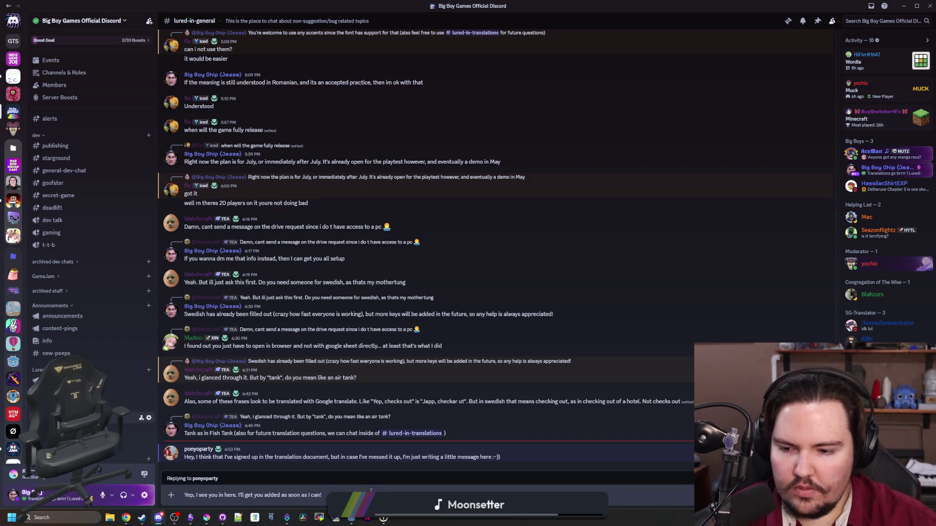
pyautogui.press('Return')
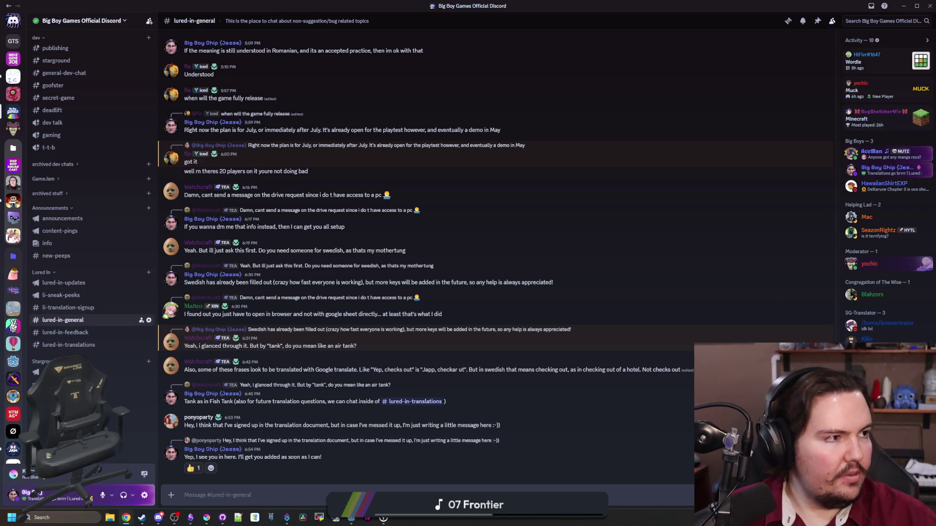
pyautogui.press('super+2')
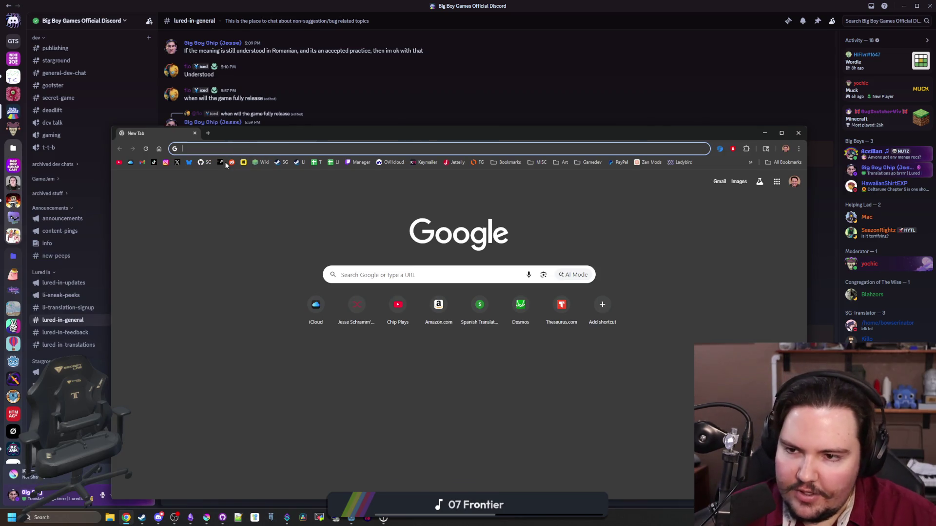
# Open the Lured In and Lured In Playtest pages in Steamworks tabs and open the playtest management page
pyautogui.click(225, 164)
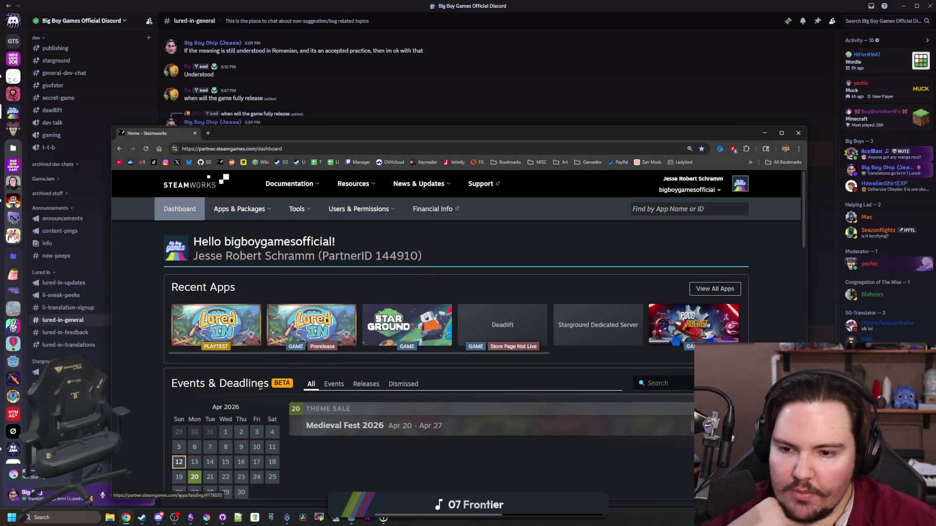
pyautogui.click(299, 322)
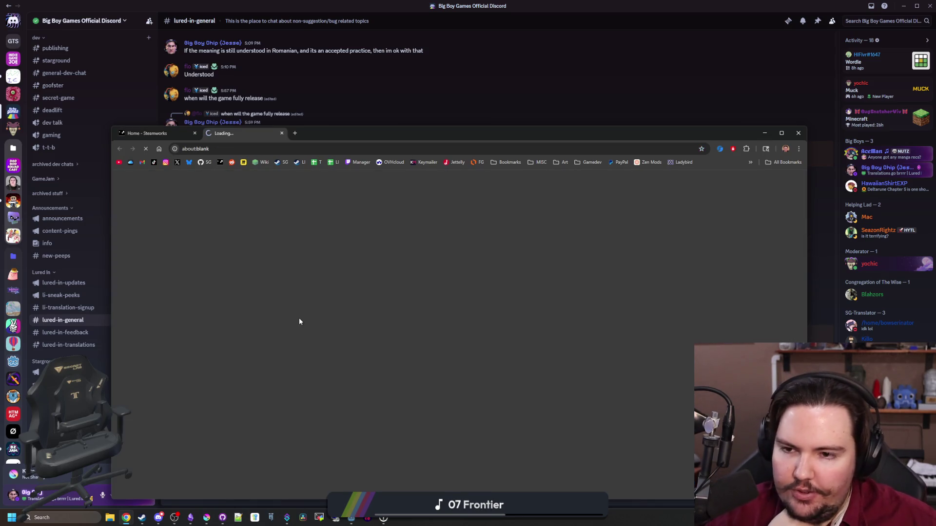
pyautogui.click(165, 134)
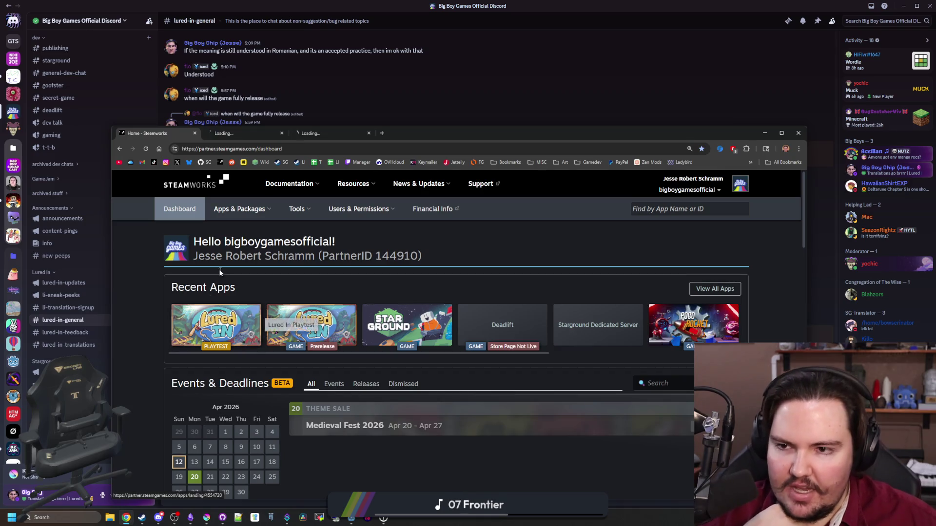
pyautogui.click(322, 136)
pyautogui.moveTo(416, 131); pyautogui.dragTo(404, 98)
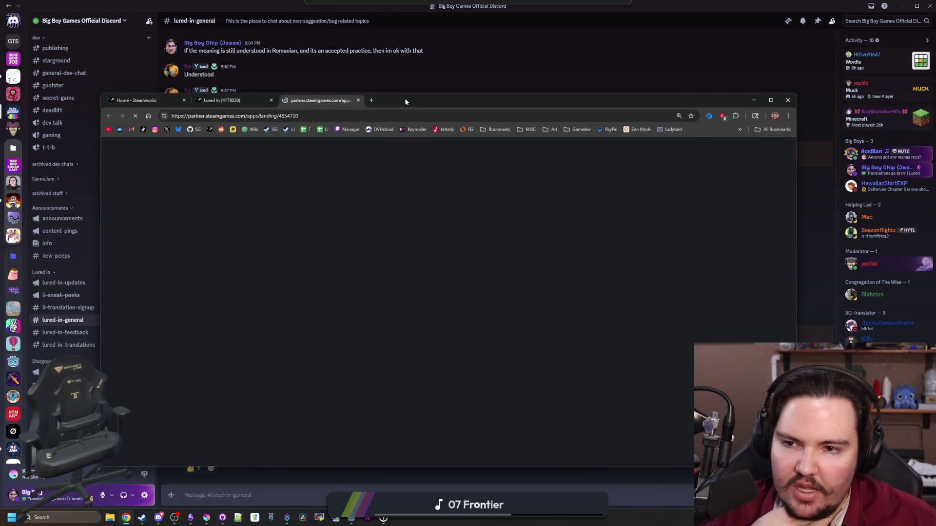
pyautogui.scroll(-2, 256, 324)
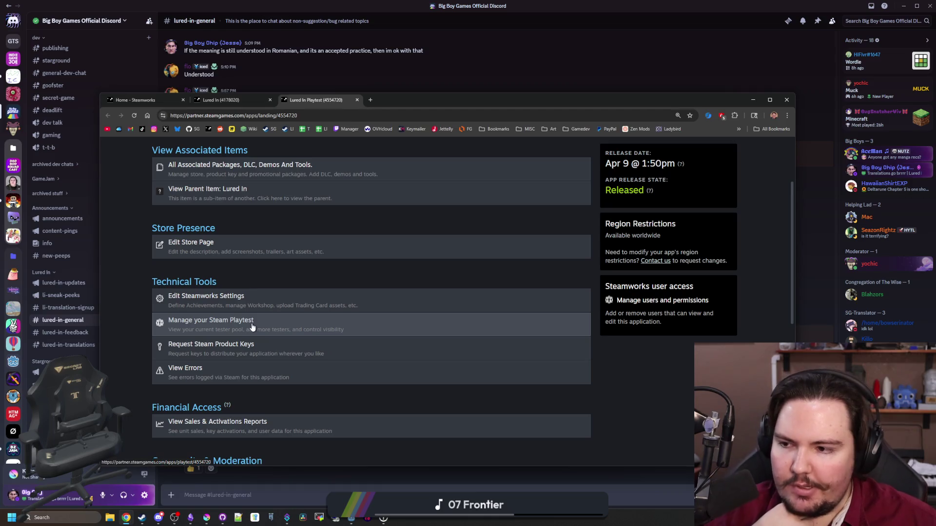
pyautogui.click(252, 327)
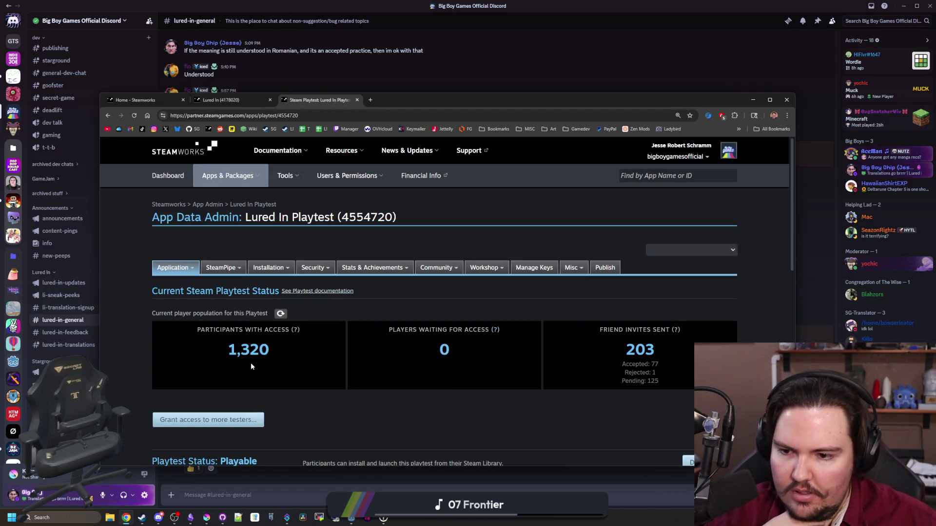
pyautogui.scroll(-8, 282, 353)
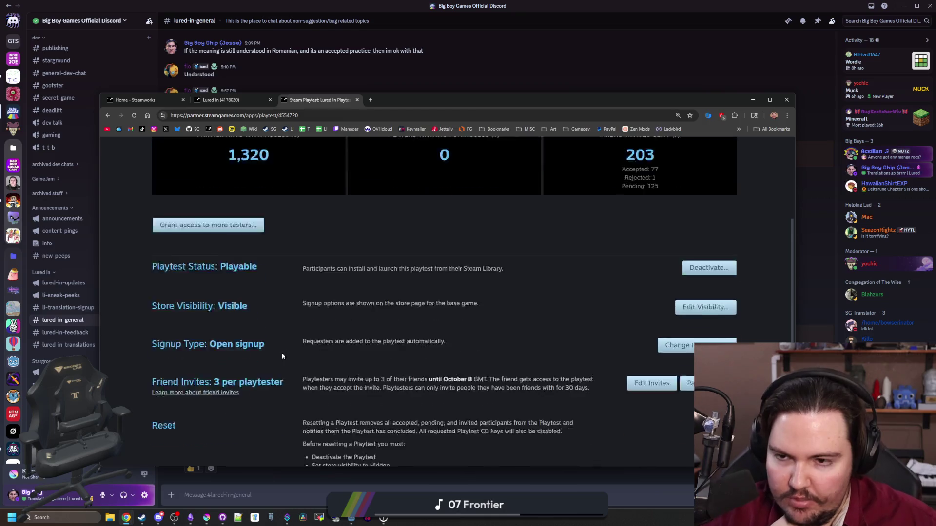
pyautogui.scroll(10, 350, 262)
# Open the Sales & Activations report for Lured In (4178020)
pyautogui.click(221, 100)
pyautogui.scroll(-5, 317, 262)
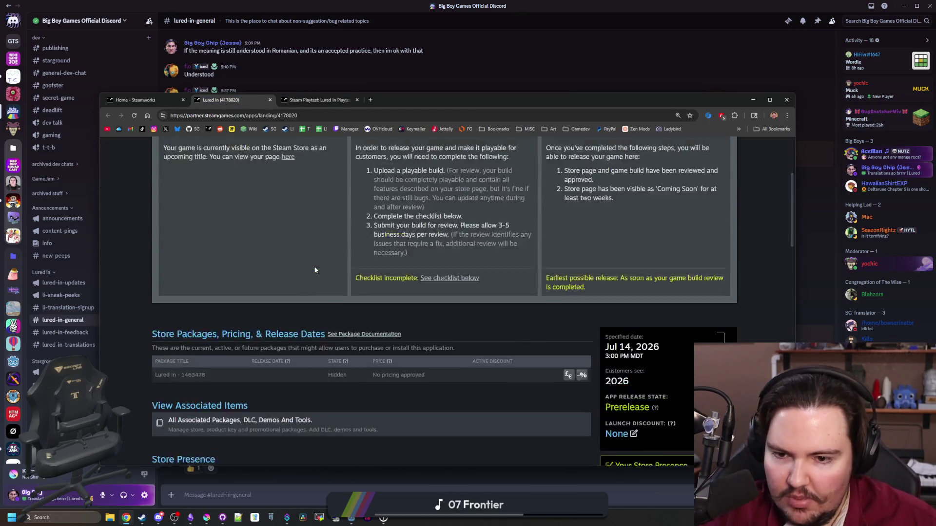
pyautogui.scroll(-8, 317, 262)
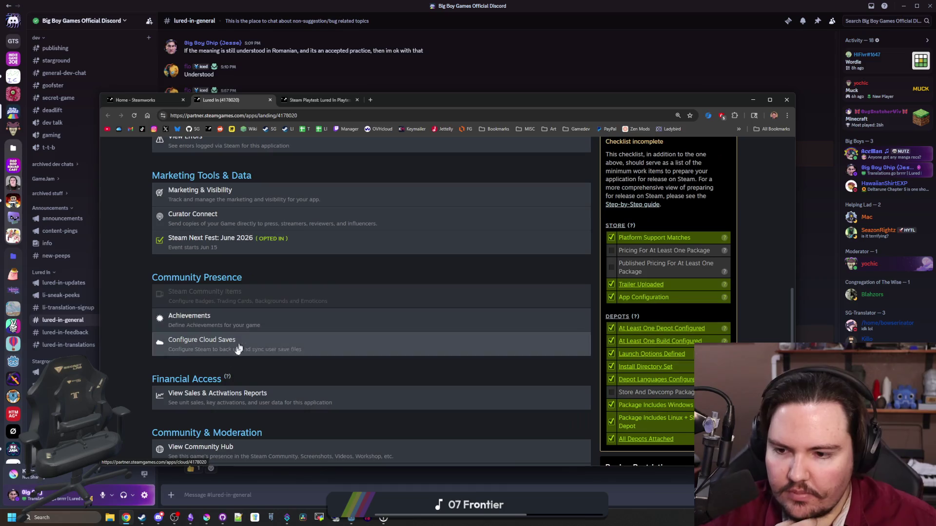
pyautogui.click(208, 396)
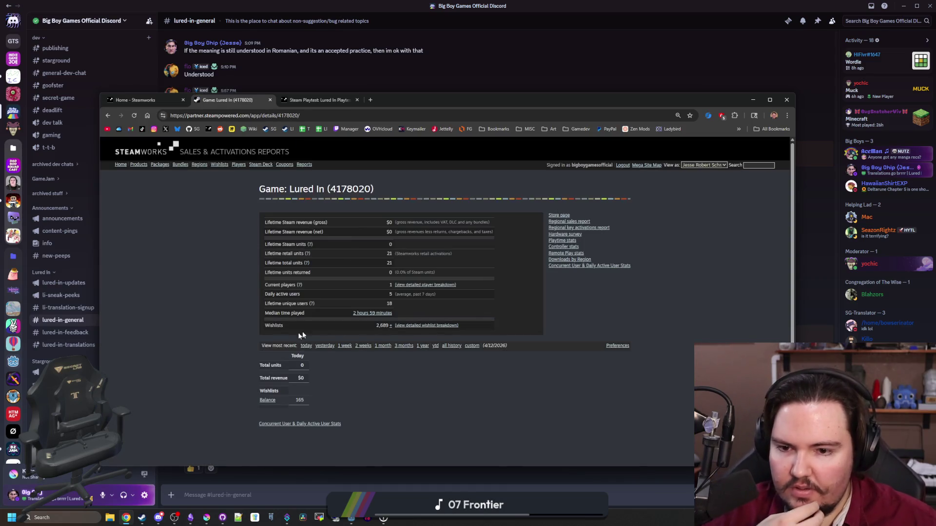
# Open the detailed wishlist breakdown and view the wishlist data for the whole history
pyautogui.click(420, 327)
pyautogui.scroll(-3, 395, 357)
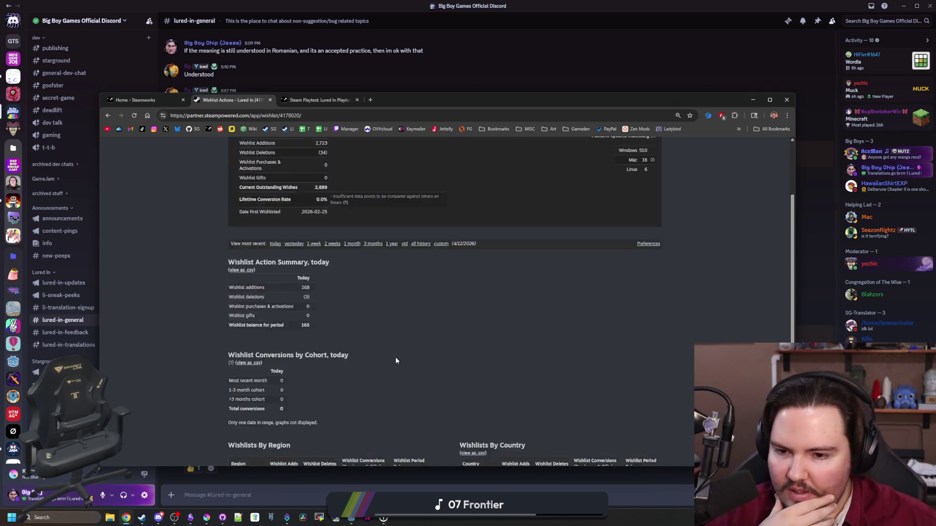
pyautogui.scroll(1, 390, 251)
pyautogui.click(419, 245)
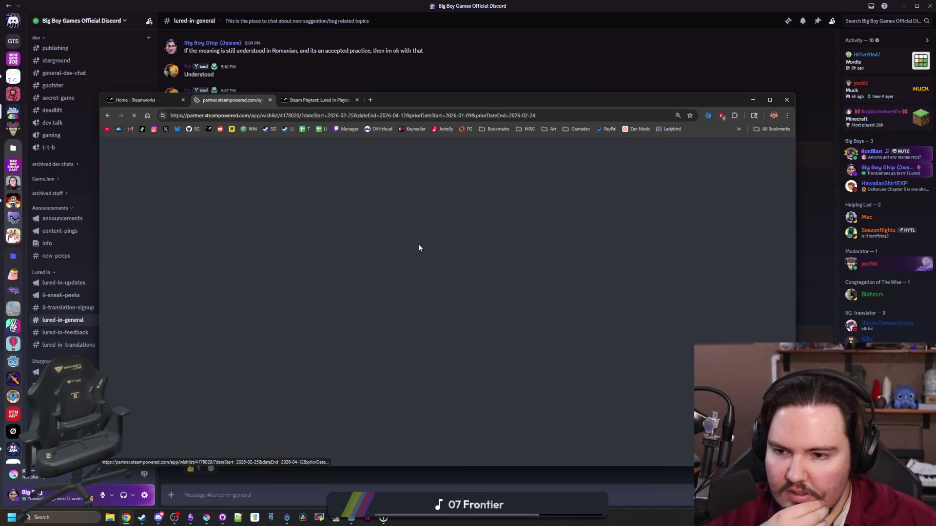
pyautogui.scroll(-8, 616, 304)
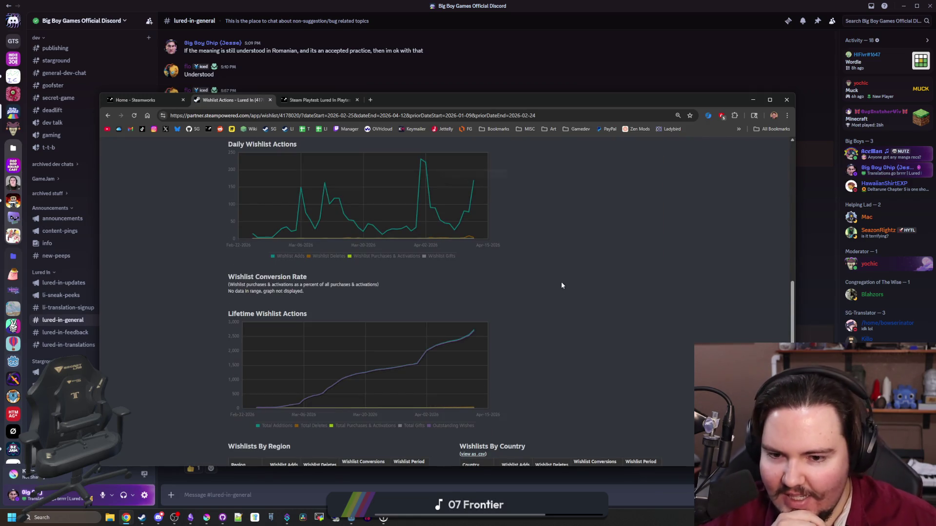
pyautogui.scroll(-3, 561, 285)
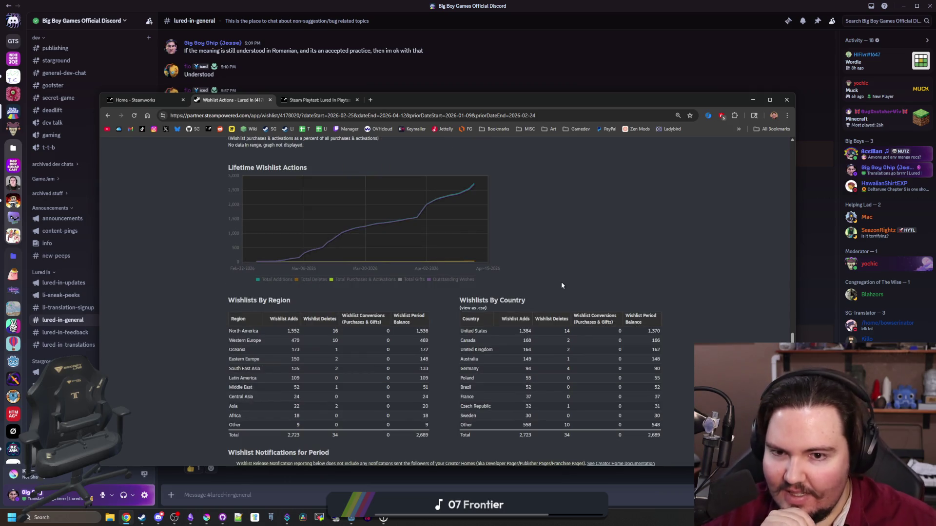
pyautogui.scroll(4, 562, 285)
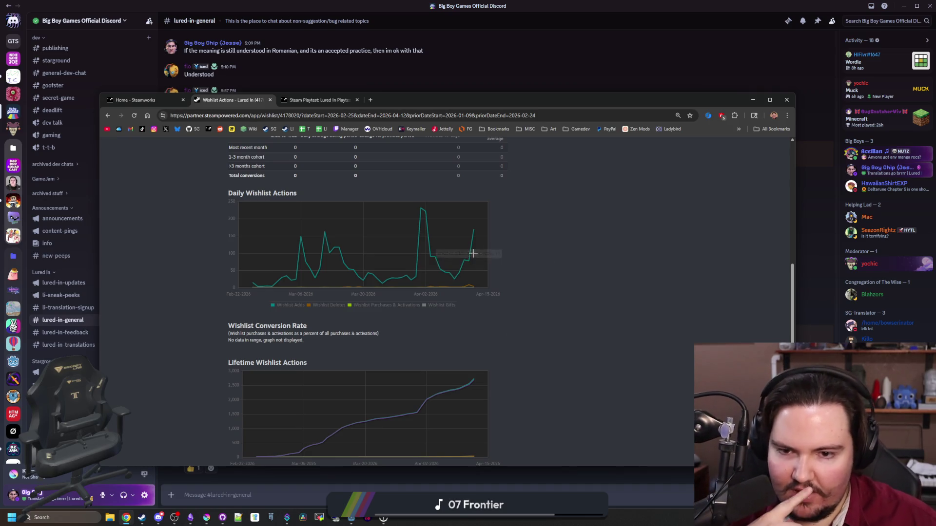
# Return to today's wishlist view, then close the wishlist report and the Lured In Playtest admin page
pyautogui.hotkey('alt', 'Left')
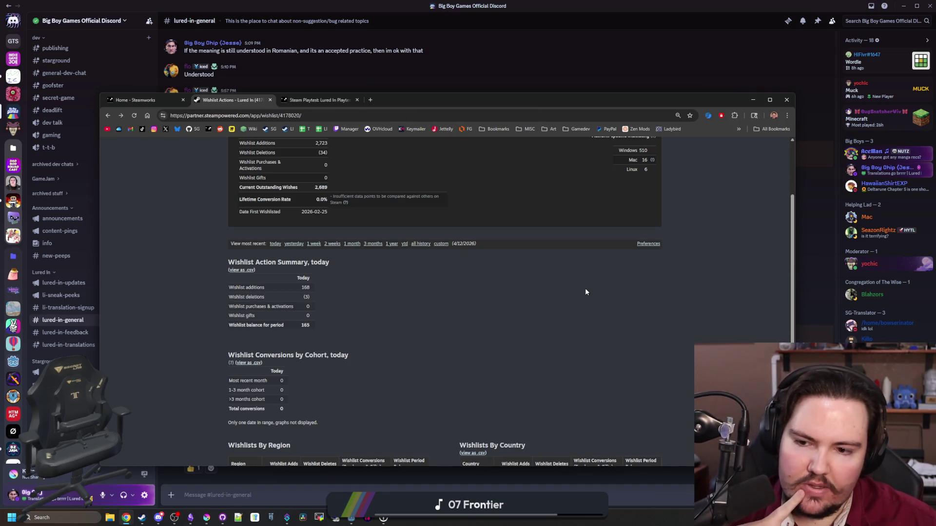
pyautogui.scroll(-3, 585, 291)
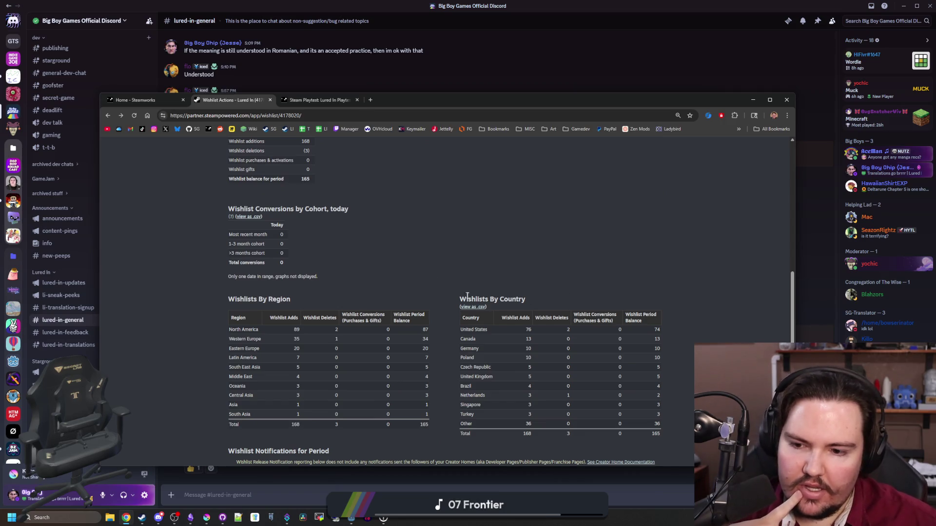
pyautogui.scroll(5, 493, 379)
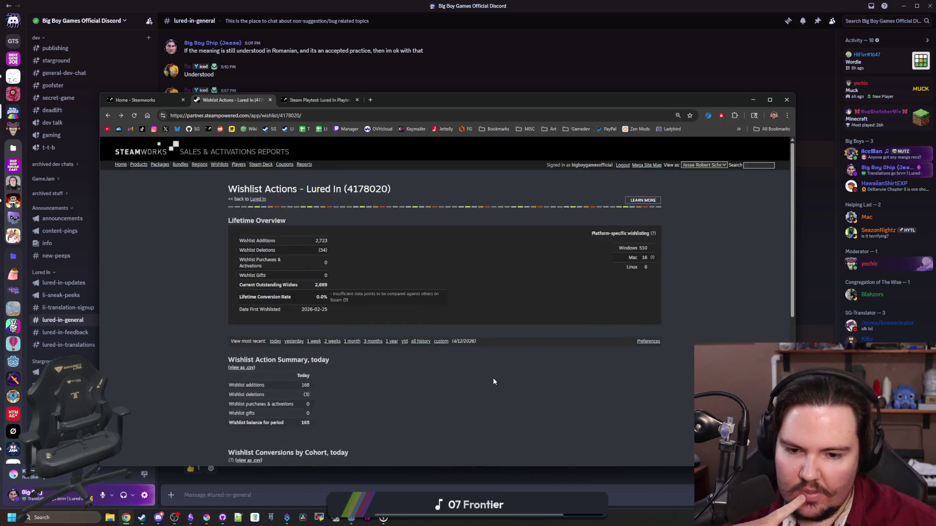
pyautogui.scroll(-5, 493, 378)
pyautogui.scroll(5, 493, 378)
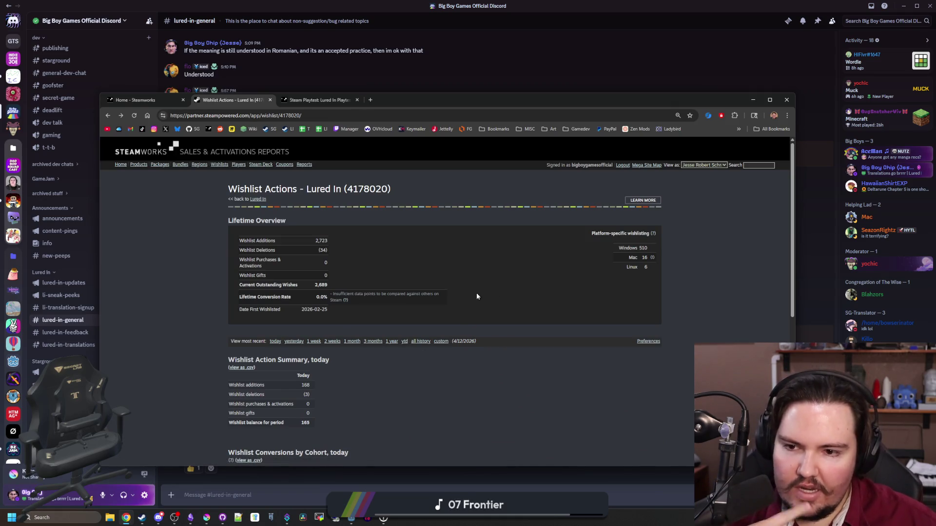
pyautogui.click(270, 100)
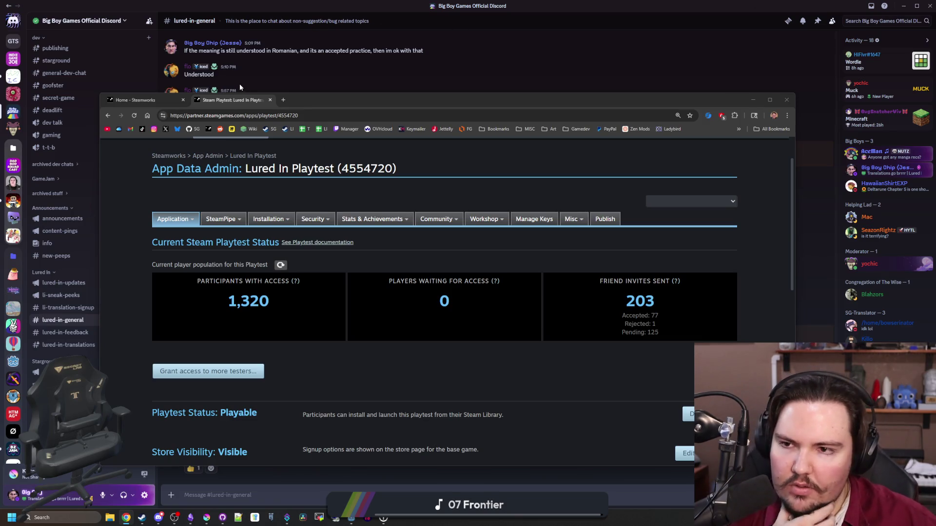
pyautogui.click(270, 100)
# Close the Steamworks window, skim lured-in-general, then bring up the Instagram translation reel
pyautogui.click(182, 100)
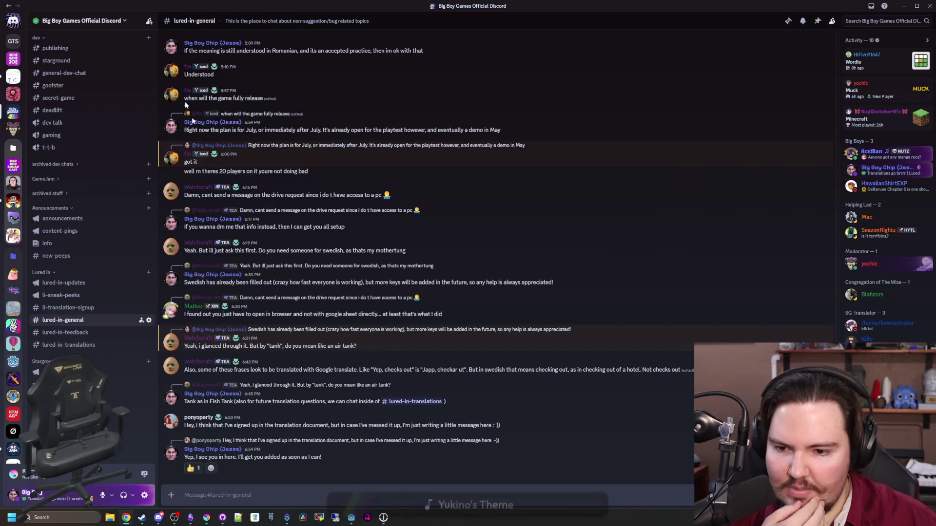
pyautogui.scroll(3, 131, 320)
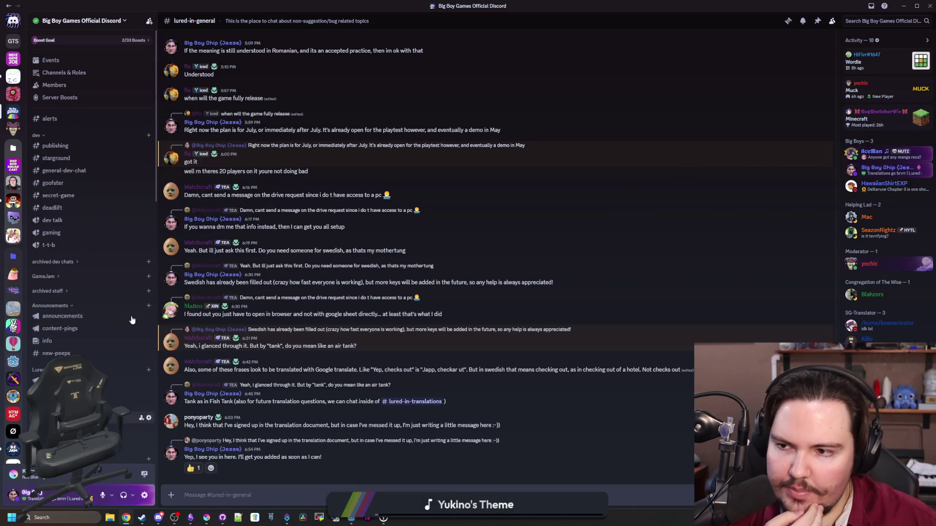
pyautogui.scroll(-8, 132, 320)
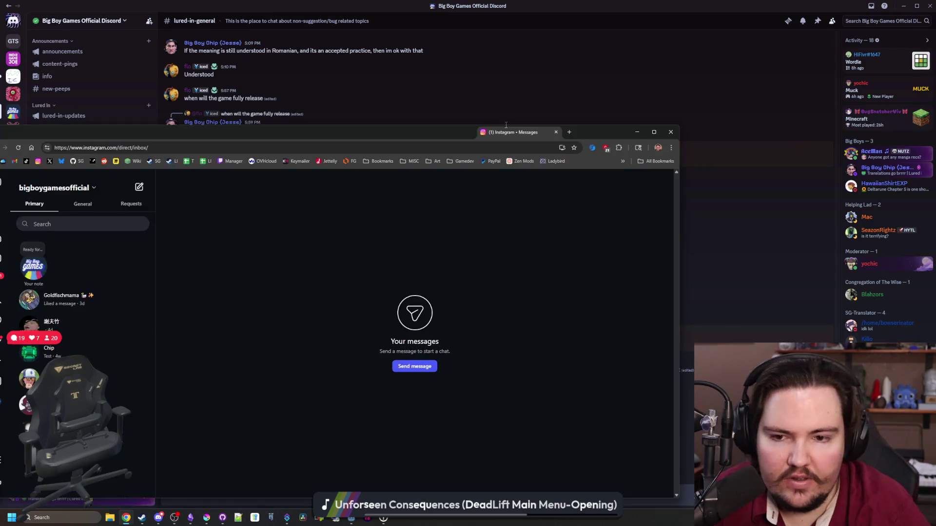
pyautogui.moveTo(505, 121)
pyautogui.mouseDown()
pyautogui.moveTo(526, 106)
pyautogui.moveTo(580, 101)
pyautogui.moveTo(935, 127)
pyautogui.mouseUp()
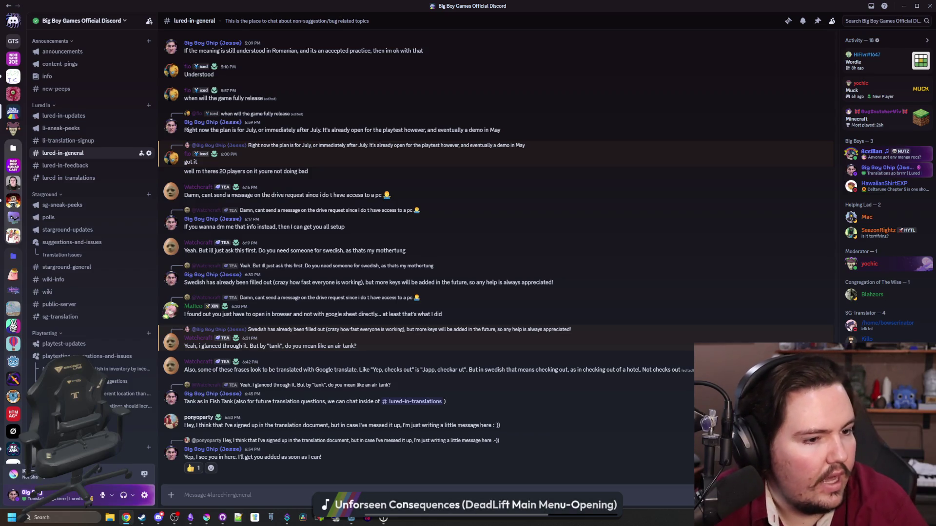
pyautogui.hotkey('alt', 'Tab')
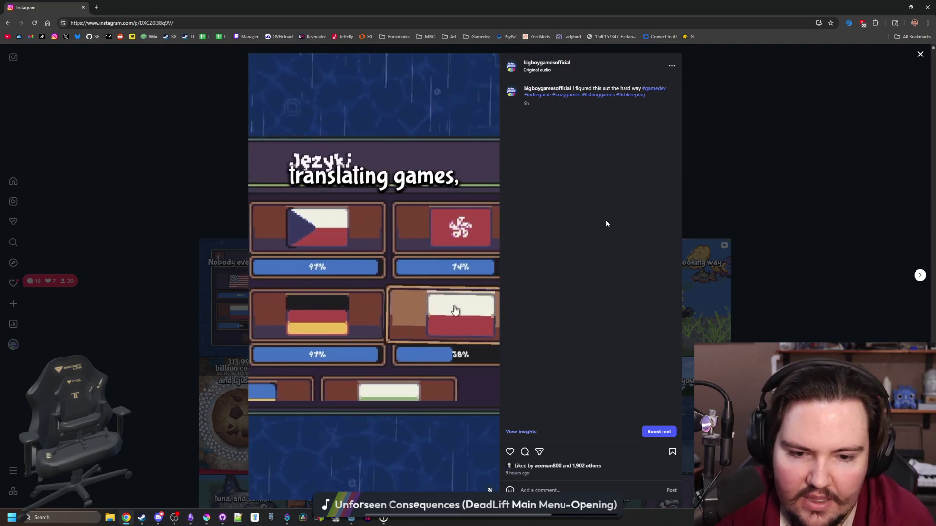
# Shrink the Instagram window toward the upper left, then bring forward and reload YouTube Studio comments
pyautogui.moveTo(516, 7); pyautogui.dragTo(517, 155)
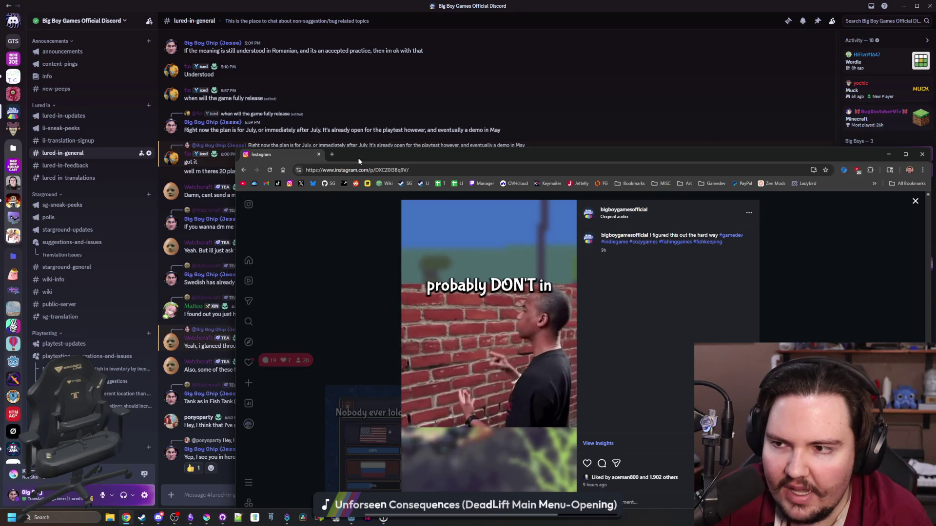
pyautogui.moveTo(356, 156)
pyautogui.mouseDown()
pyautogui.moveTo(308, 105)
pyautogui.moveTo(265, 81)
pyautogui.mouseUp()
pyautogui.scroll(5, 110, 262)
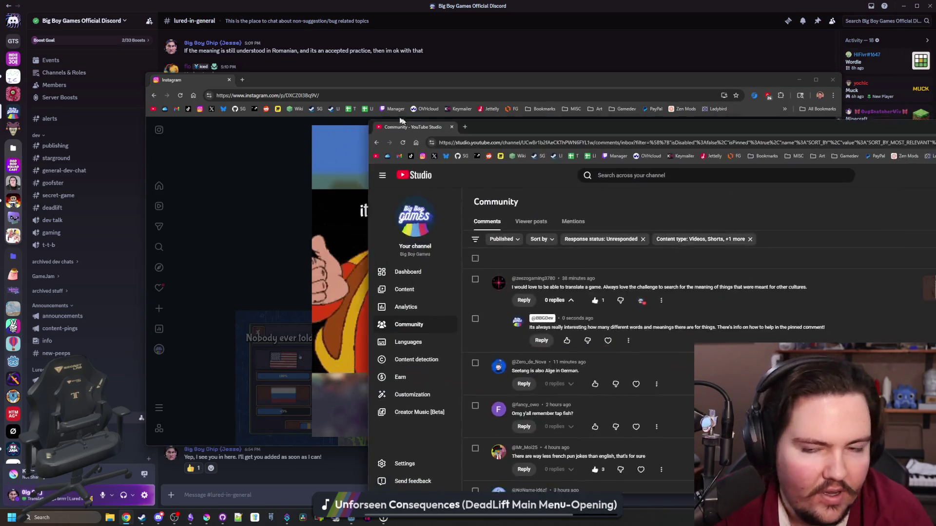
pyautogui.hotkey('alt', 'Tab')
pyautogui.click(223, 131)
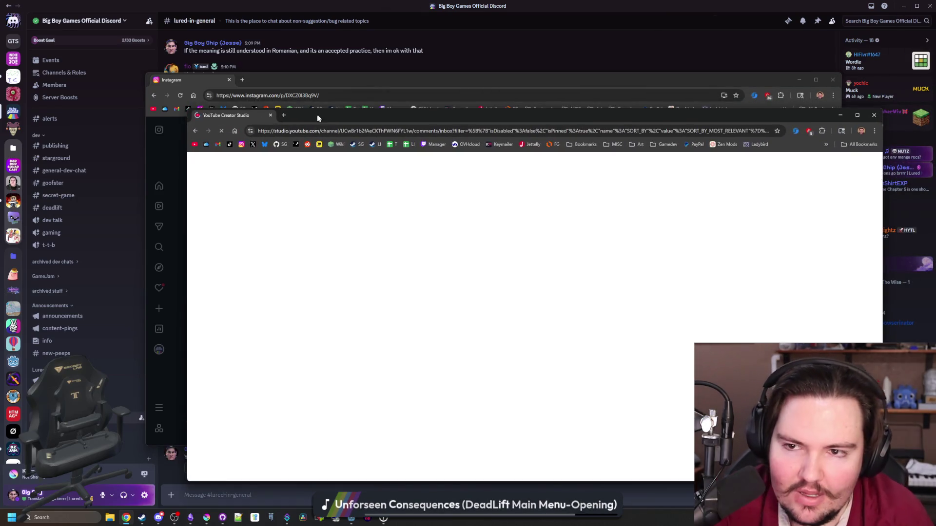
# Move the YouTube Studio window up-left, expand the long translation comment, and reload the comments page
pyautogui.moveTo(317, 114); pyautogui.dragTo(277, 92)
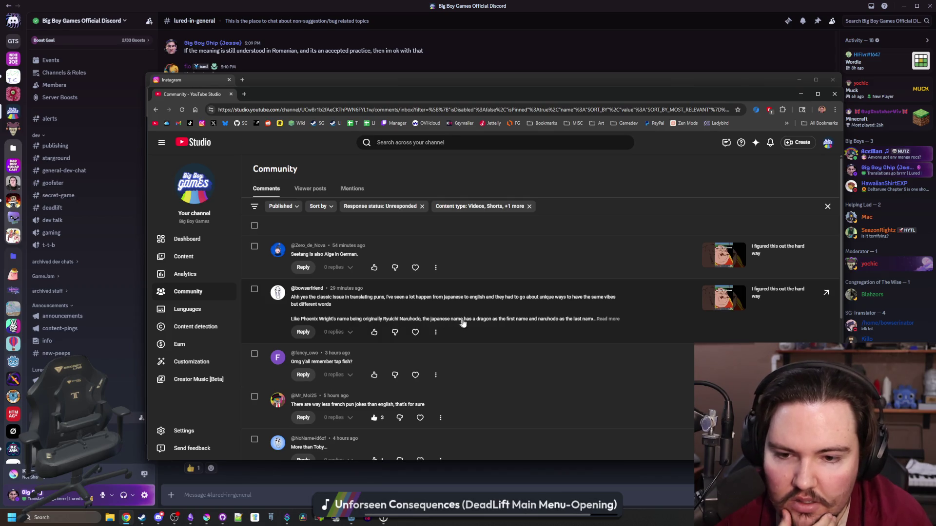
pyautogui.click(605, 320)
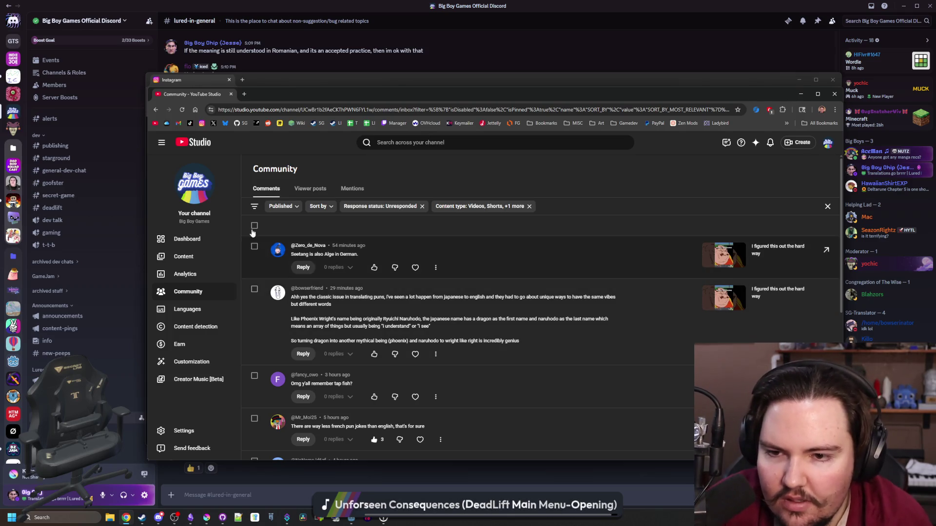
pyautogui.click(184, 110)
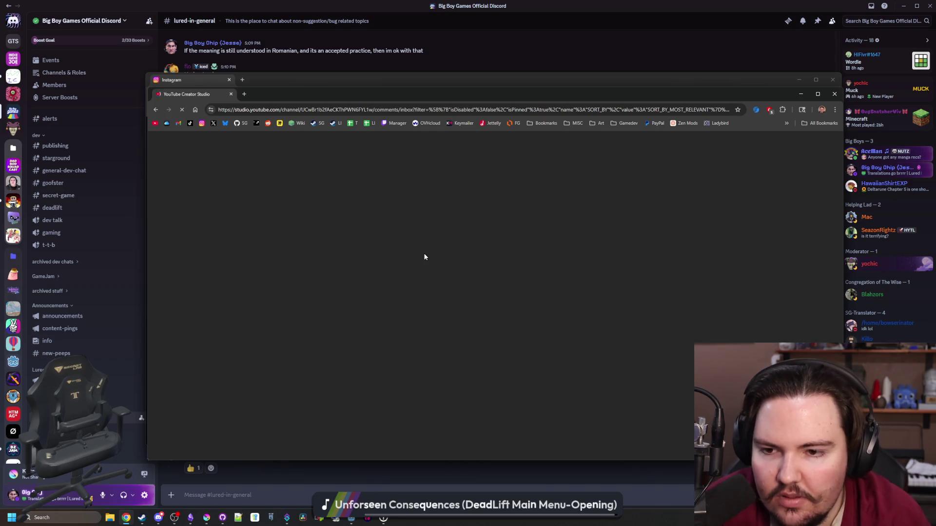
# Sort the unresponded comments newest first and scroll through the list
pyautogui.click(322, 207)
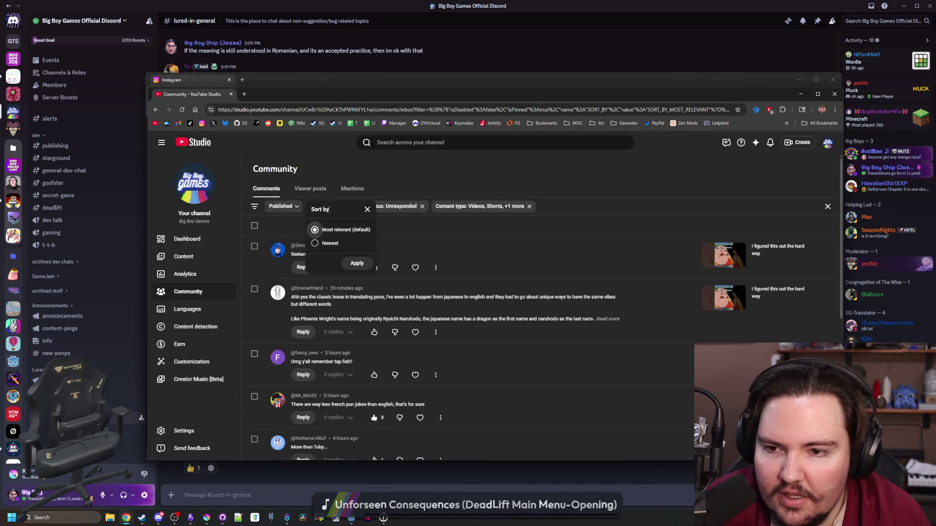
pyautogui.click(316, 236)
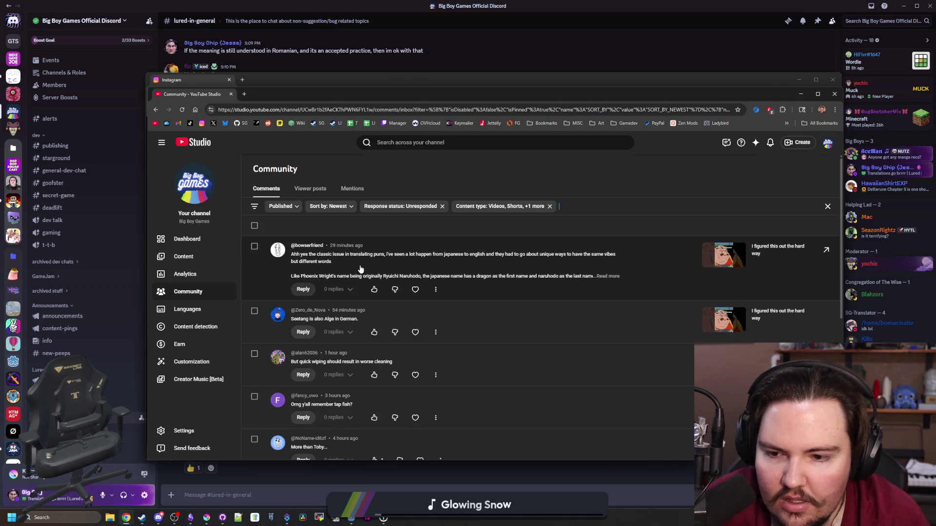
pyautogui.scroll(-1, 361, 270)
pyautogui.scroll(-1, 373, 345)
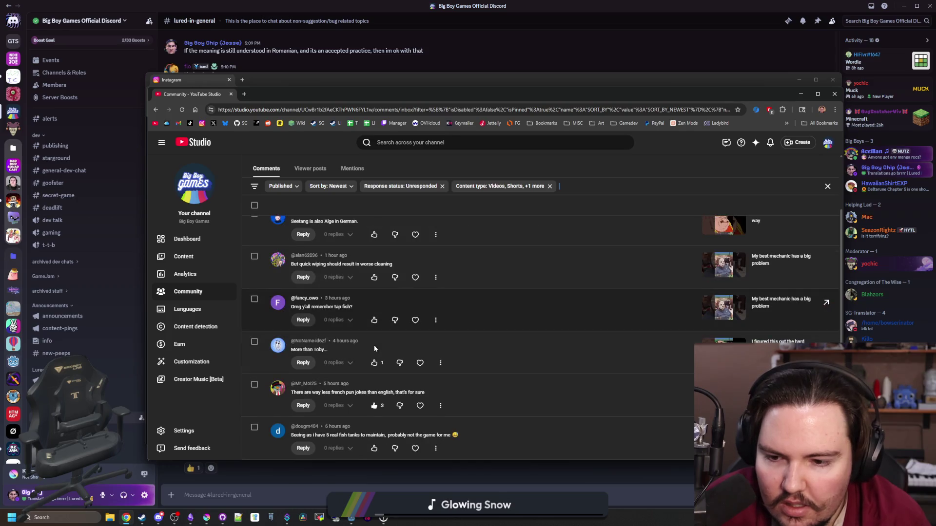
pyautogui.scroll(-4, 373, 345)
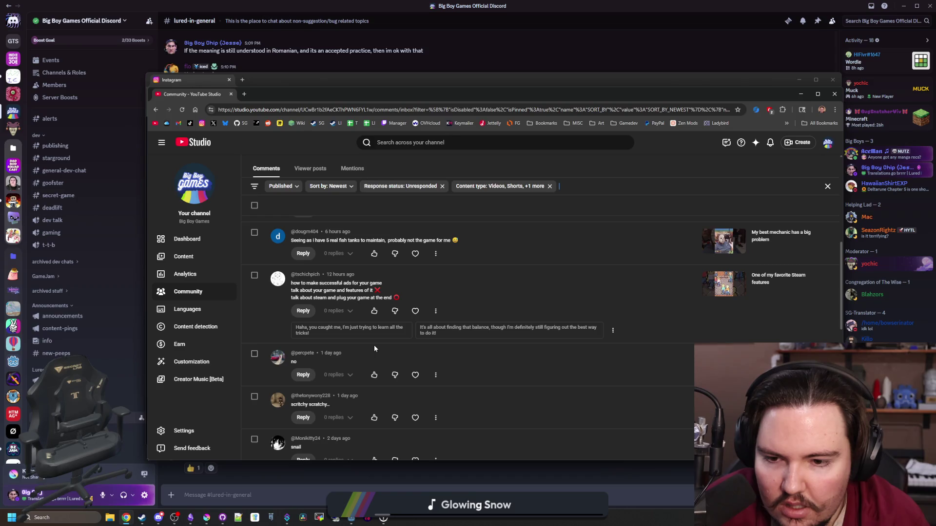
pyautogui.scroll(-4, 373, 345)
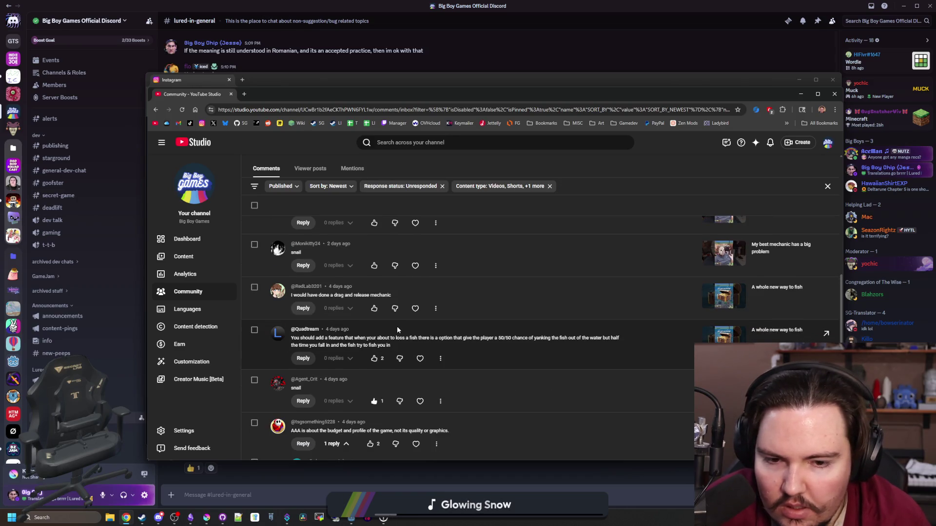
pyautogui.scroll(-4, 366, 333)
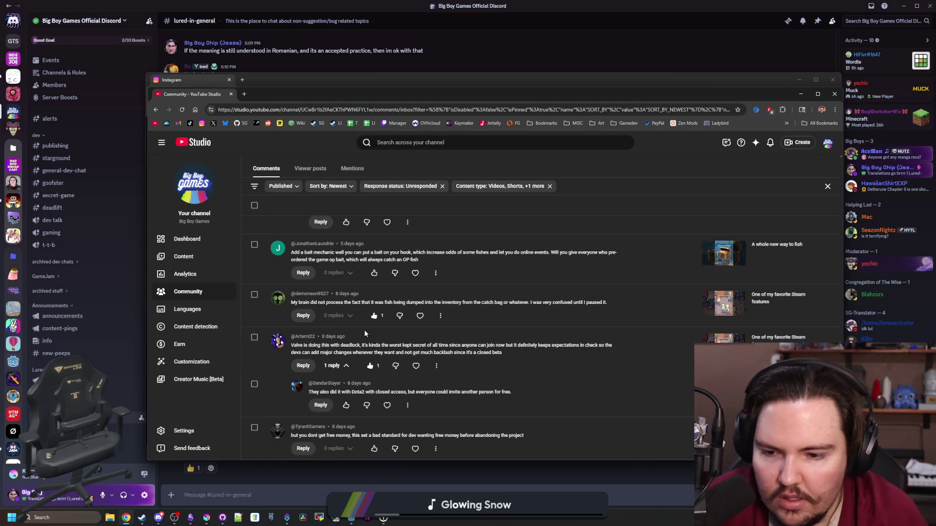
pyautogui.scroll(15, 364, 329)
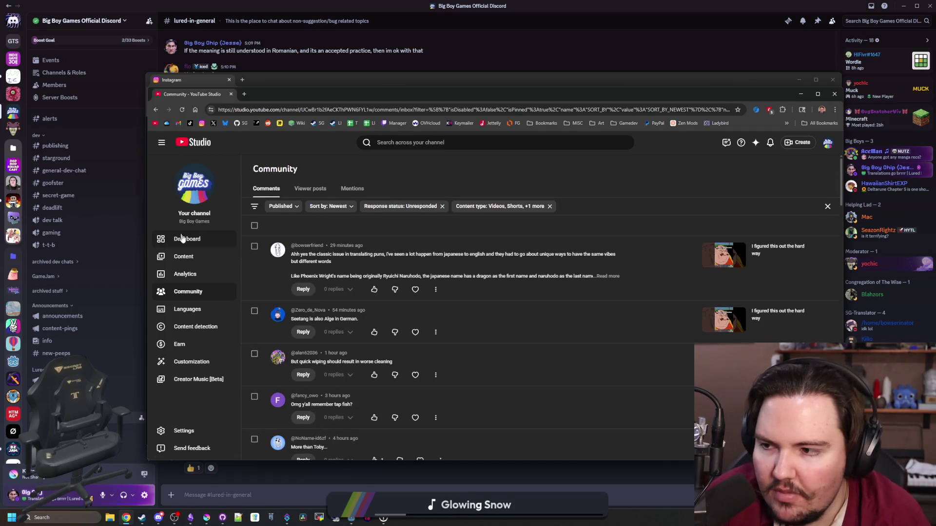
# Open analytics for the latest Short, 'I figured this out the hard way', then switch to Instagram
pyautogui.click(186, 244)
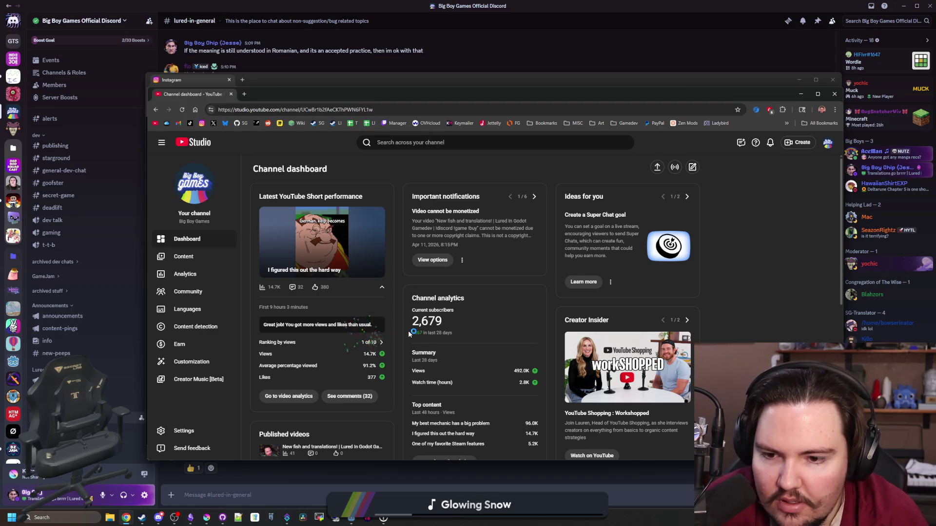
pyautogui.scroll(-1, 372, 305)
pyautogui.moveTo(372, 305)
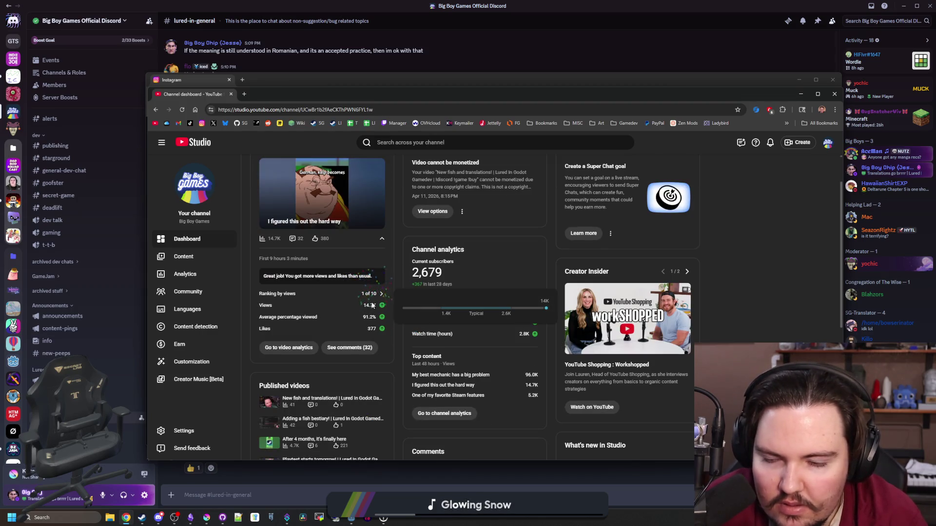
pyautogui.click(308, 348)
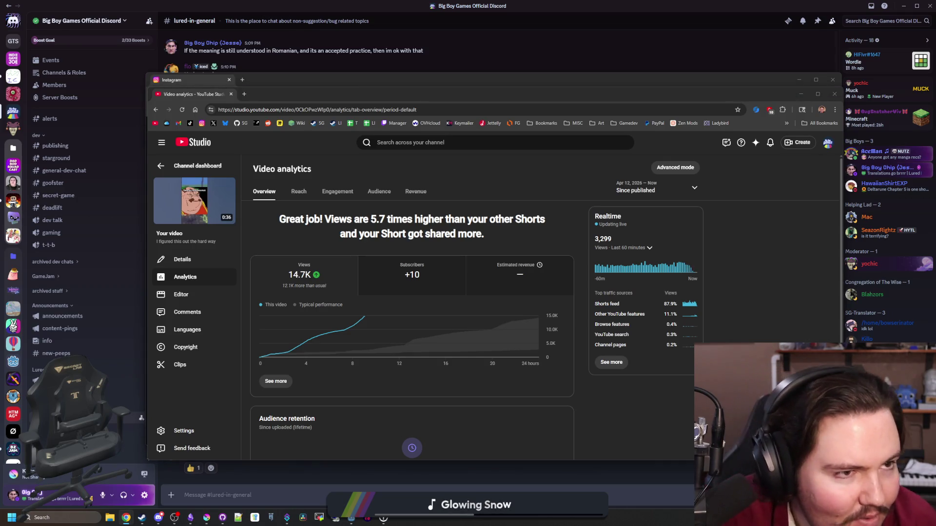
pyautogui.hotkey('alt', 'Tab')
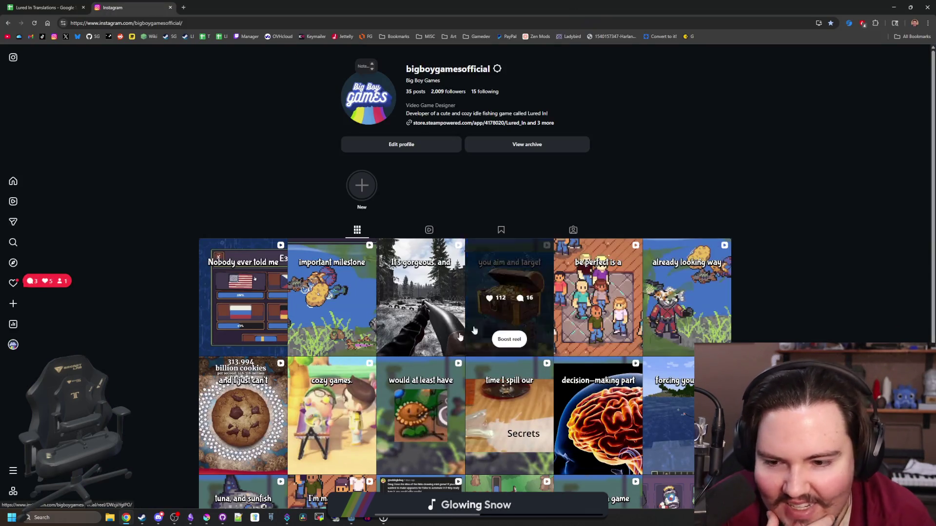
# Read the newest reel's comments (15.7K likes, 86 comments), close it, and restore the Instagram window smaller
pyautogui.click(680, 260)
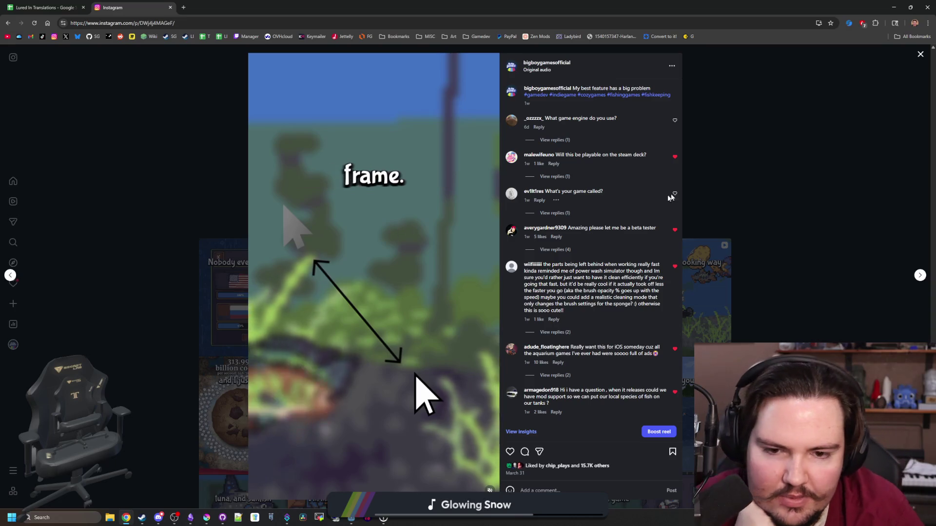
pyautogui.click(770, 189)
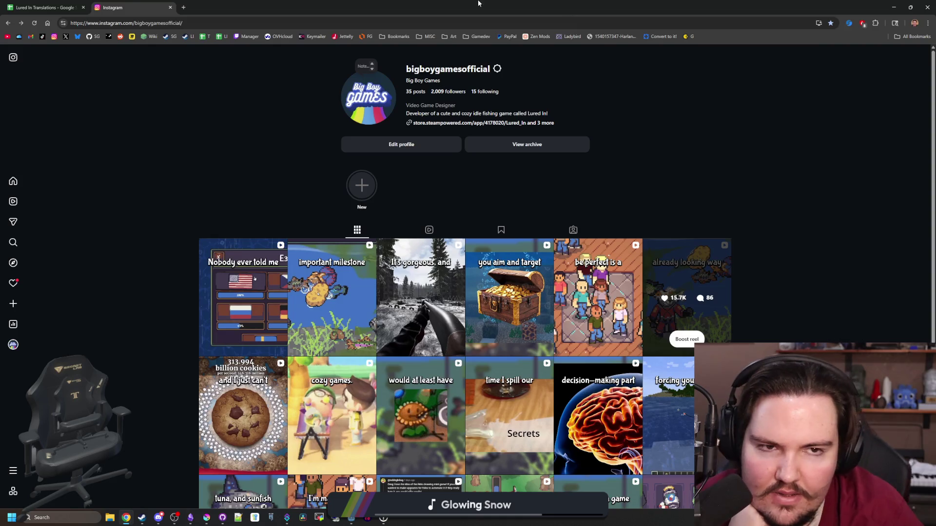
pyautogui.moveTo(478, 3)
pyautogui.mouseDown()
pyautogui.moveTo(792, 169)
pyautogui.moveTo(843, 180)
pyautogui.moveTo(501, 77)
pyautogui.mouseUp()
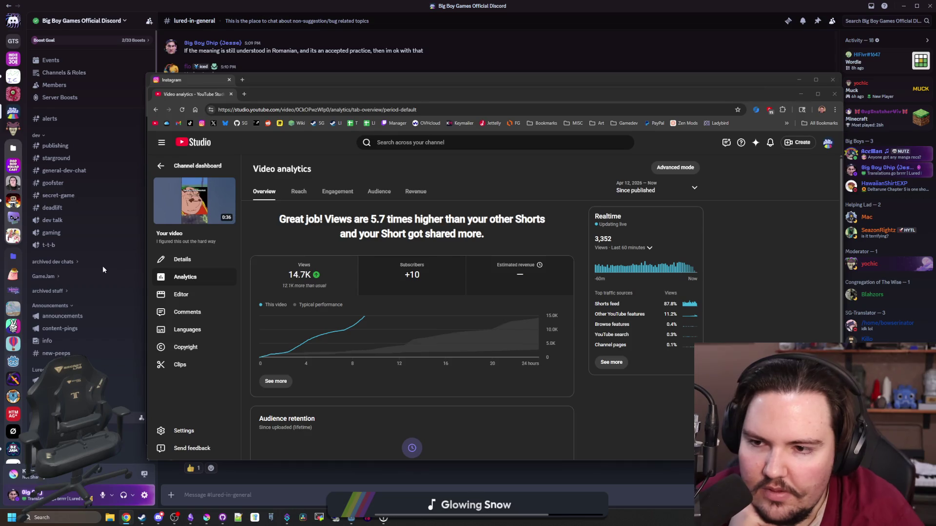
# Scroll the Short's analytics, go back to the channel dashboard, then switch to the TikTok profile
pyautogui.scroll(-1, 304, 261)
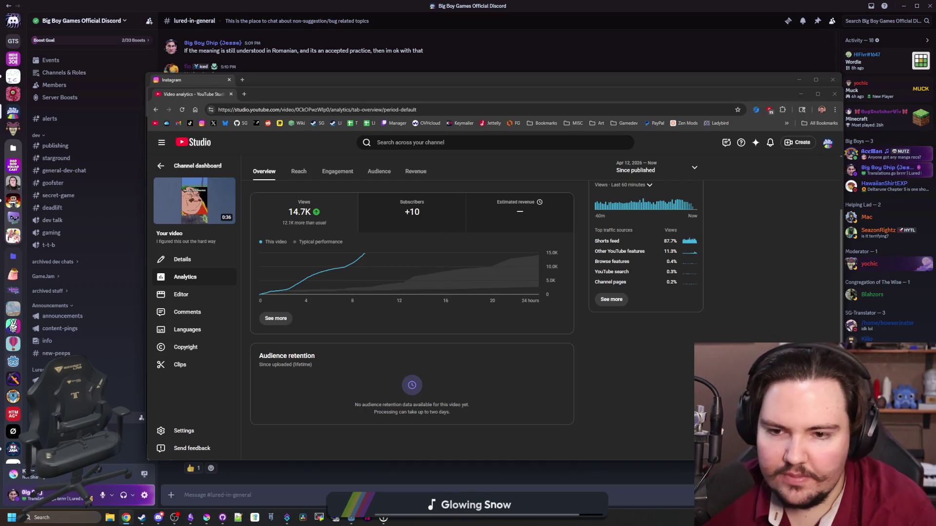
pyautogui.click(713, 341)
pyautogui.click(199, 160)
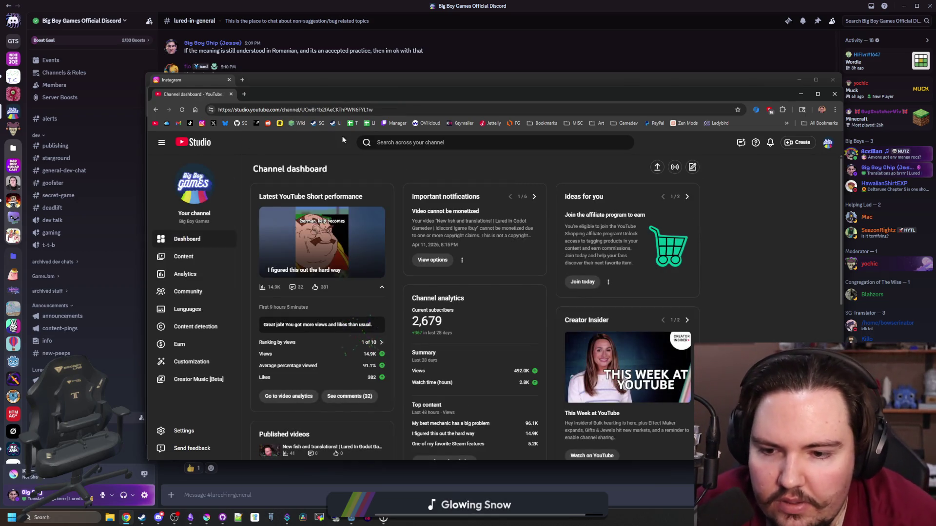
pyautogui.scroll(-3, 407, 349)
pyautogui.scroll(-3, 399, 309)
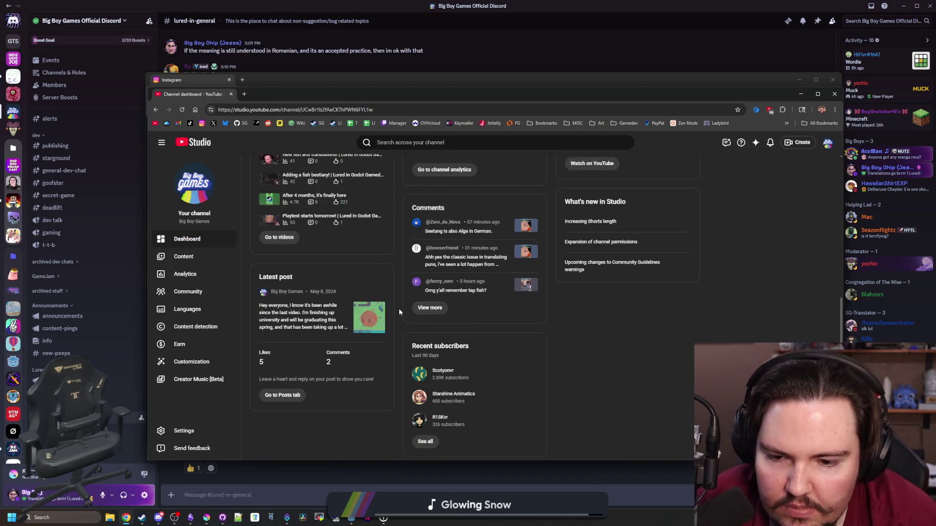
pyautogui.scroll(6, 399, 308)
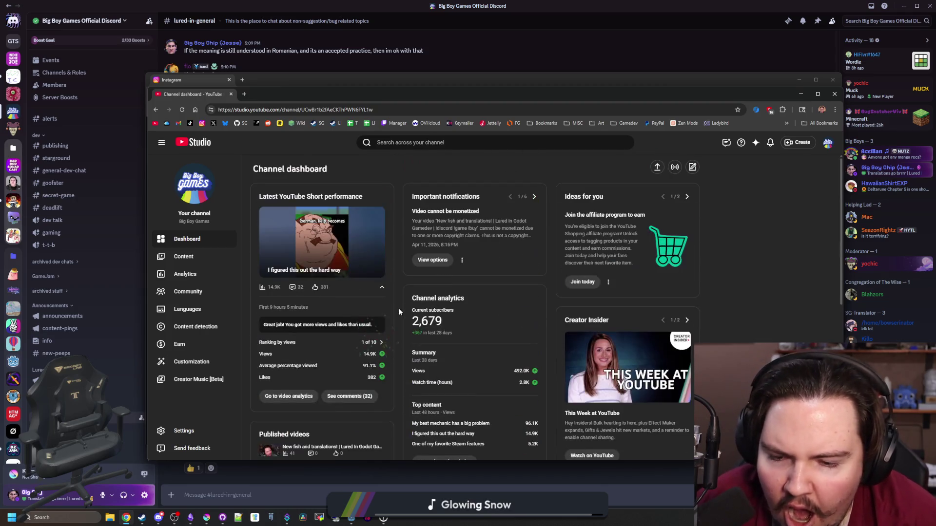
pyautogui.click(193, 123)
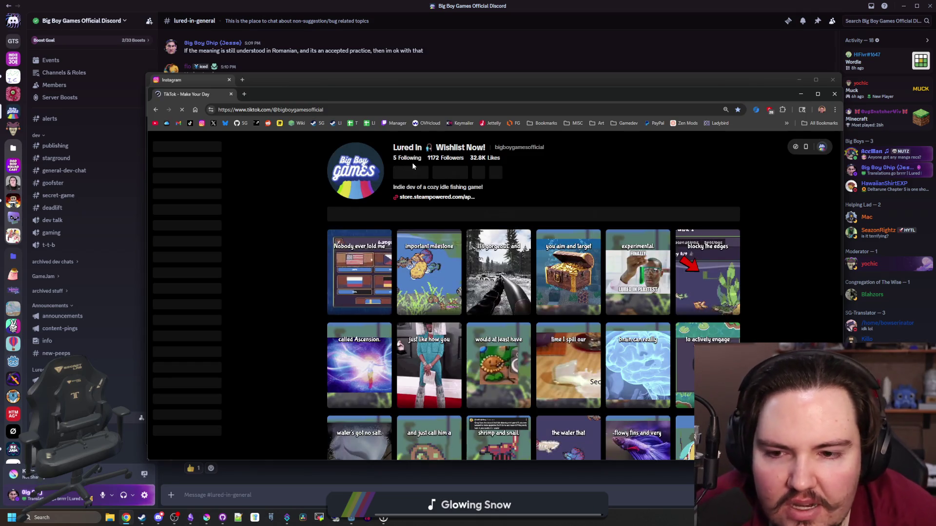
# Open the newest TikTok video and look through its extra options and playback settings
pyautogui.click(371, 281)
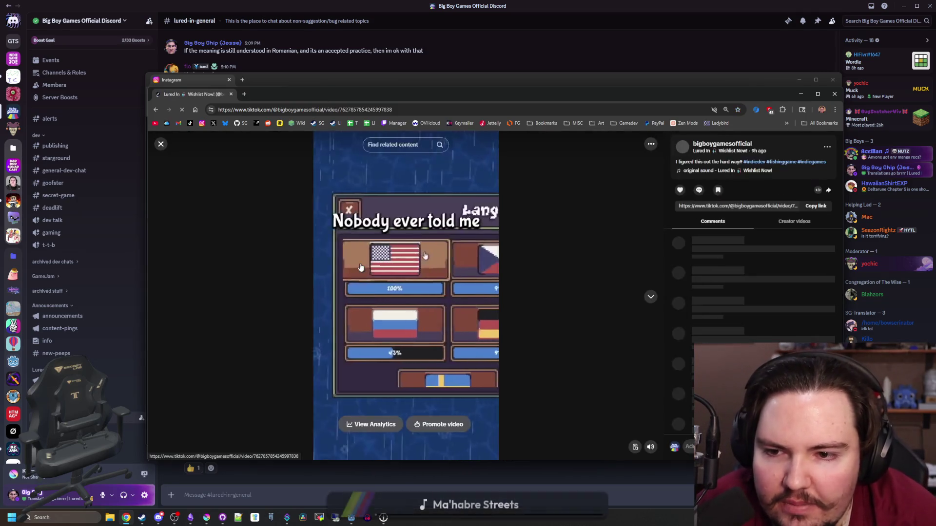
pyautogui.rightClick(438, 338)
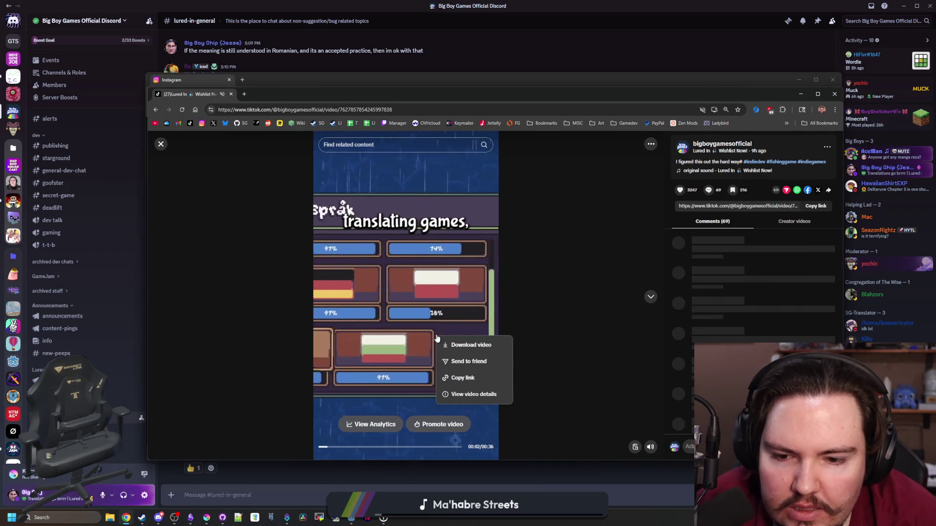
pyautogui.click(641, 202)
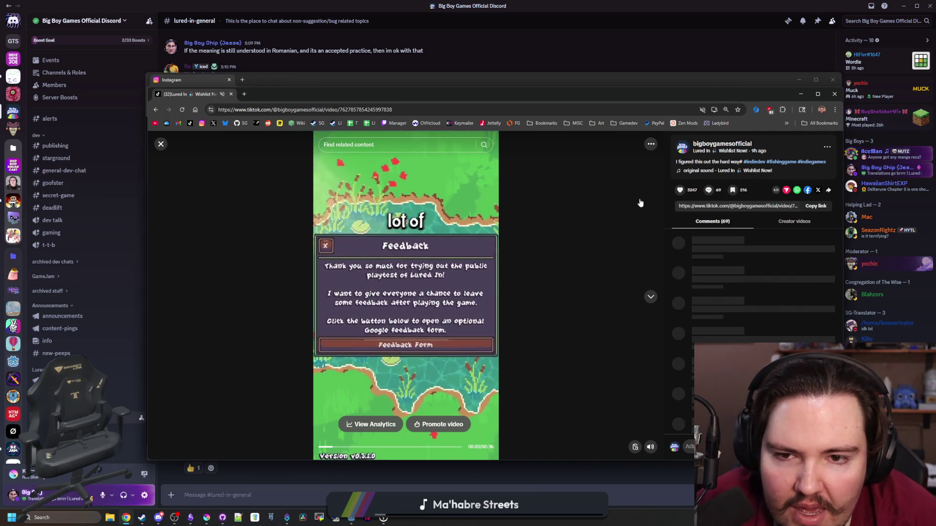
pyautogui.click(652, 145)
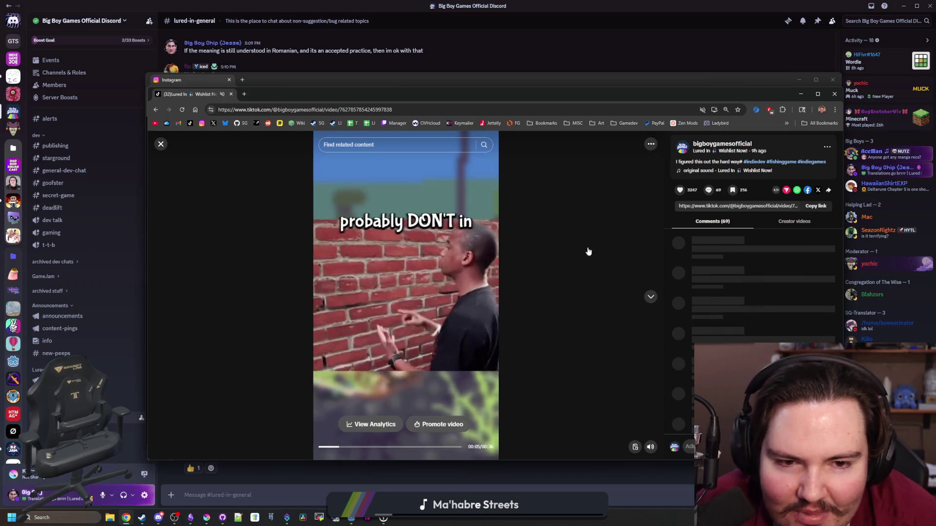
pyautogui.click(587, 251)
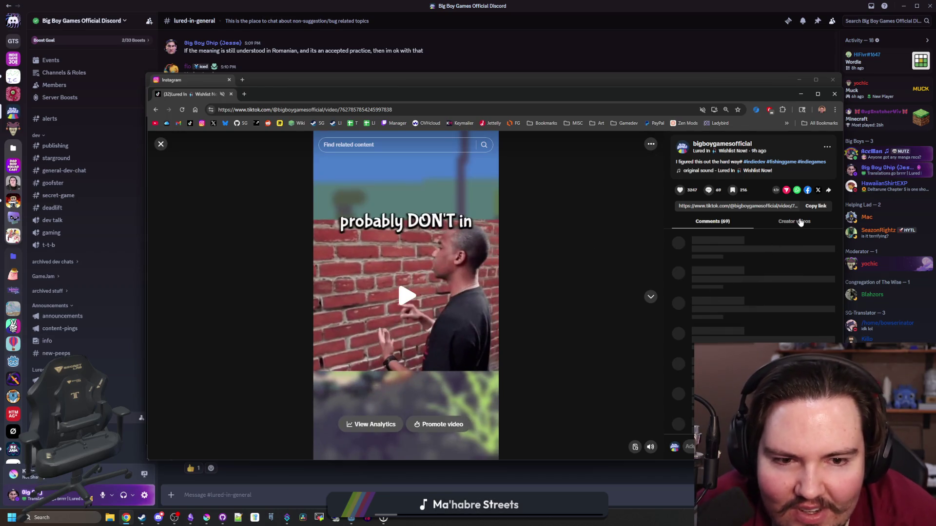
# Play the video, pausing at the kelp scene, then move the TikTok window down
pyautogui.click(567, 242)
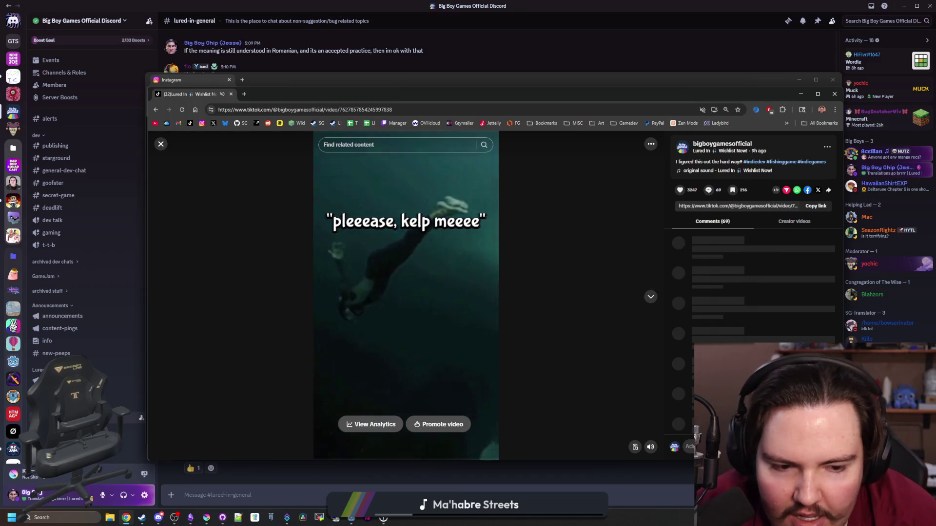
pyautogui.click(530, 340)
pyautogui.click(554, 299)
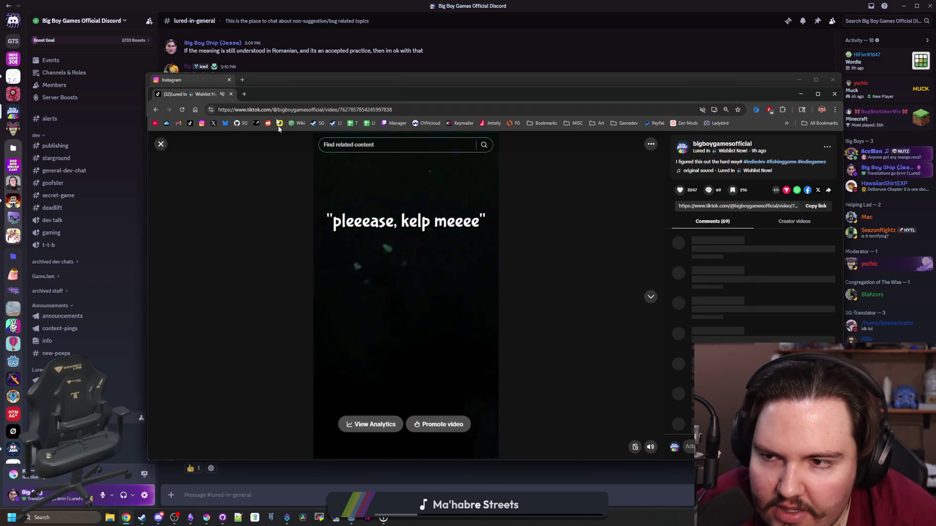
pyautogui.moveTo(289, 95)
pyautogui.mouseDown()
pyautogui.moveTo(290, 174)
pyautogui.moveTo(462, 301)
pyautogui.moveTo(470, 360)
pyautogui.moveTo(316, 98)
pyautogui.mouseUp()
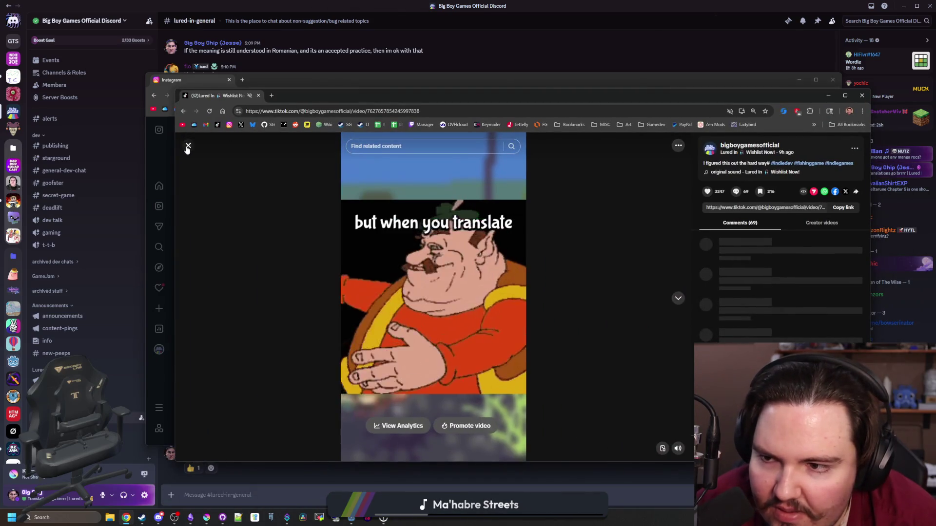
# Close the video, check the account's notifications, and go to the Business Suite messages page
pyautogui.click(188, 146)
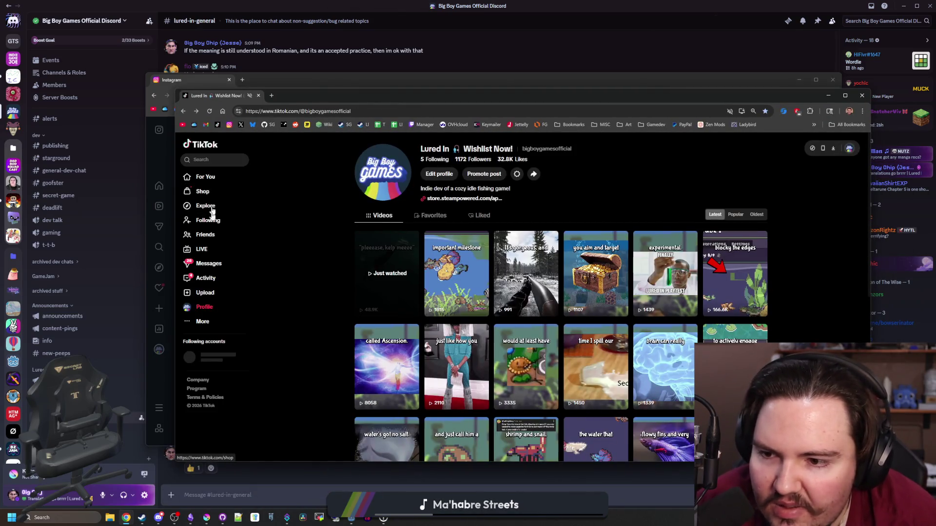
pyautogui.click(208, 278)
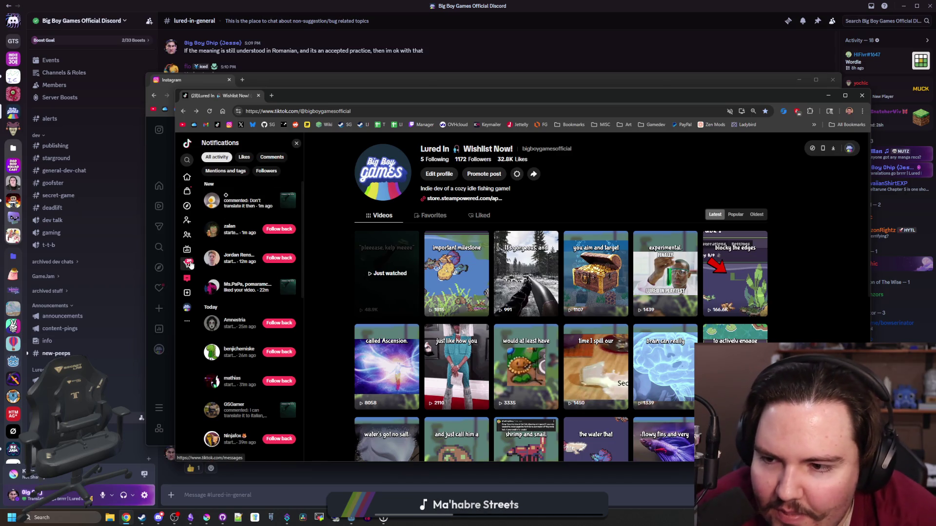
pyautogui.click(190, 264)
pyautogui.hotkey('ctrl', 'w')
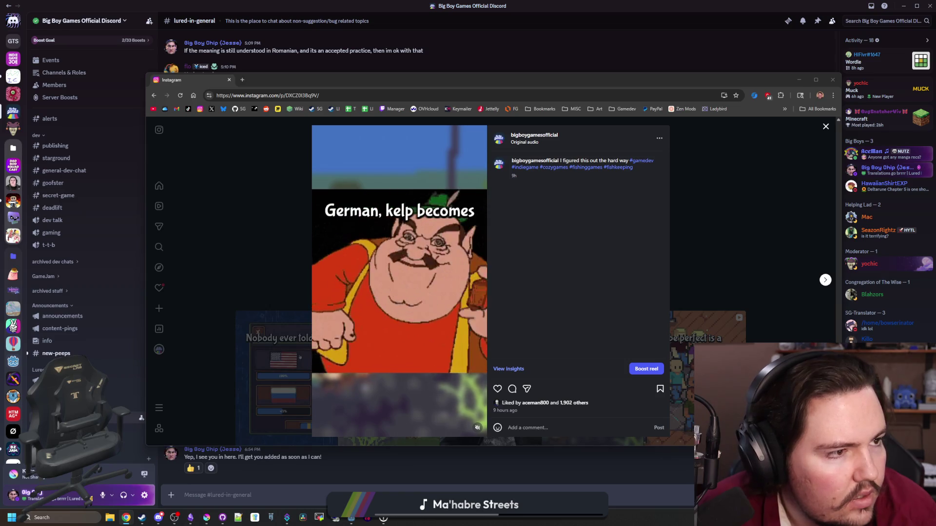
pyautogui.hotkey('alt', 'Tab')
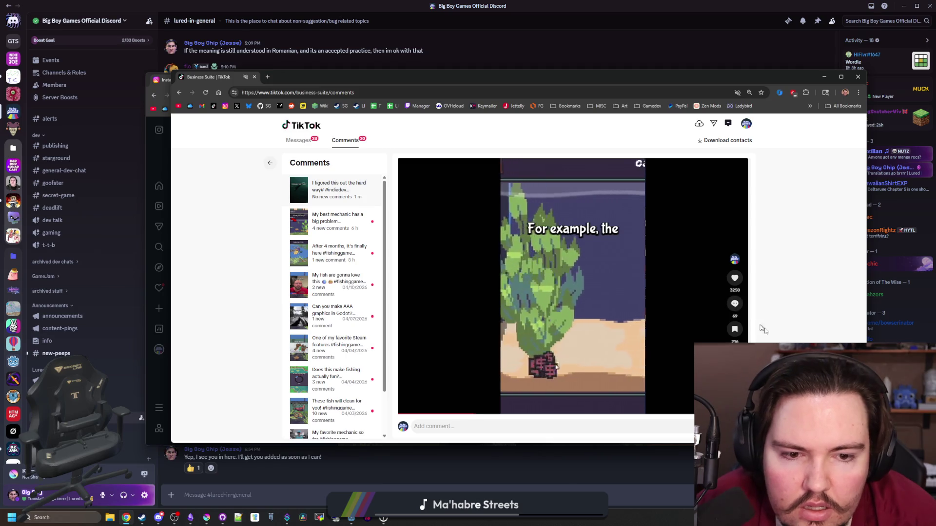
# Check comments on 'My best mechanic has a big problem' and 'I figured this out the hard way', then hide TikTok
pyautogui.click(735, 304)
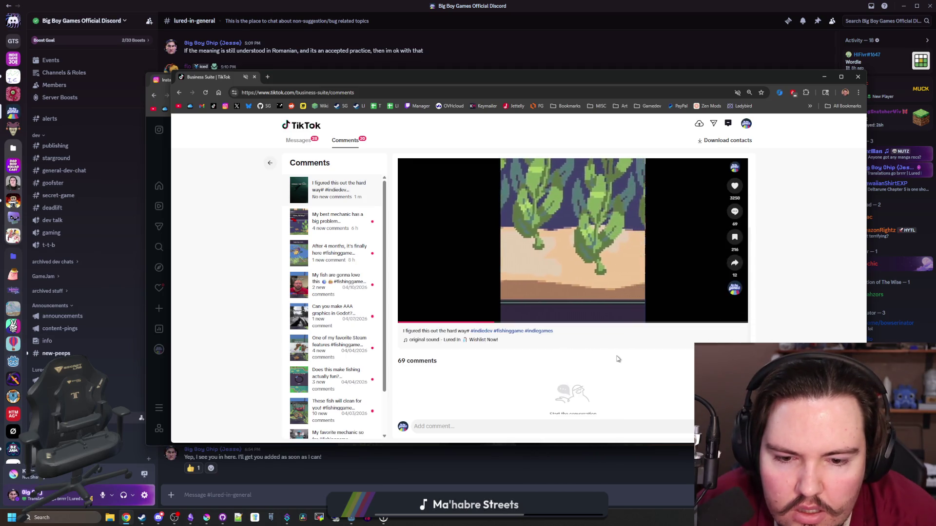
pyautogui.click(734, 303)
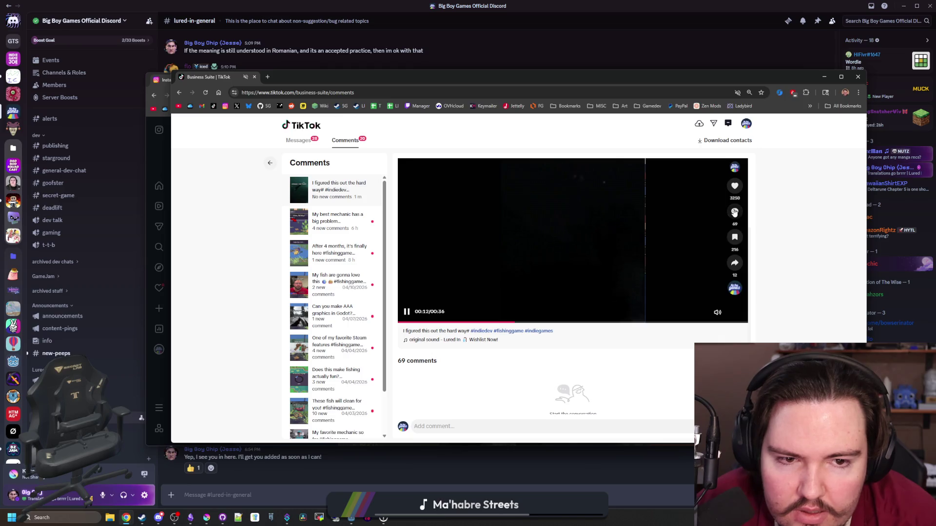
pyautogui.click(341, 220)
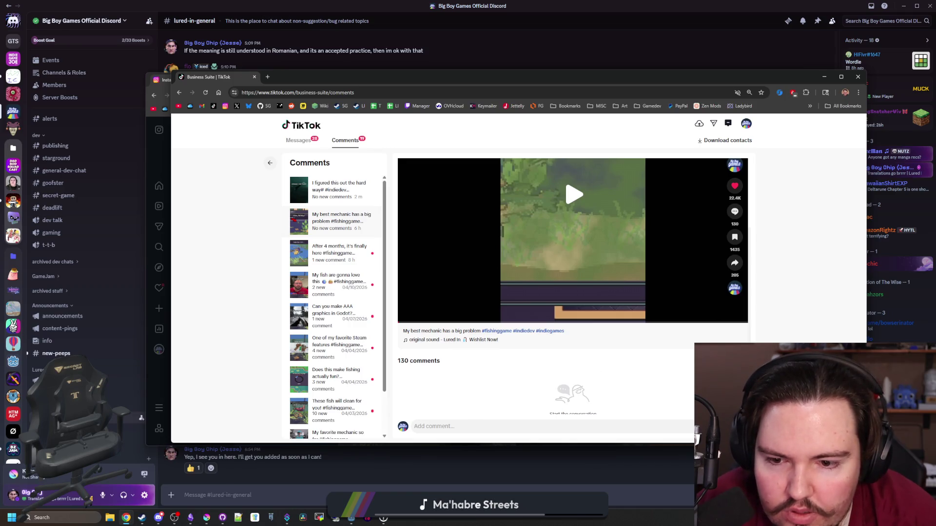
pyautogui.click(328, 180)
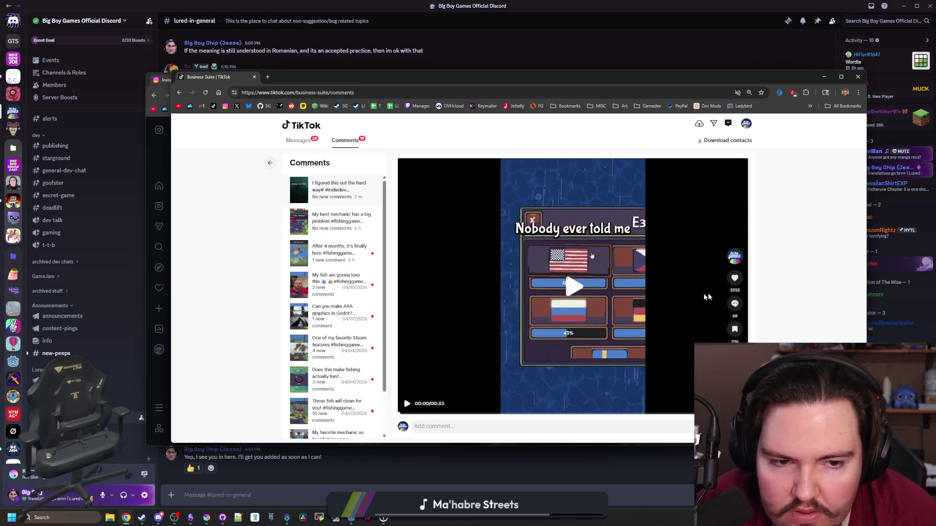
pyautogui.click(734, 307)
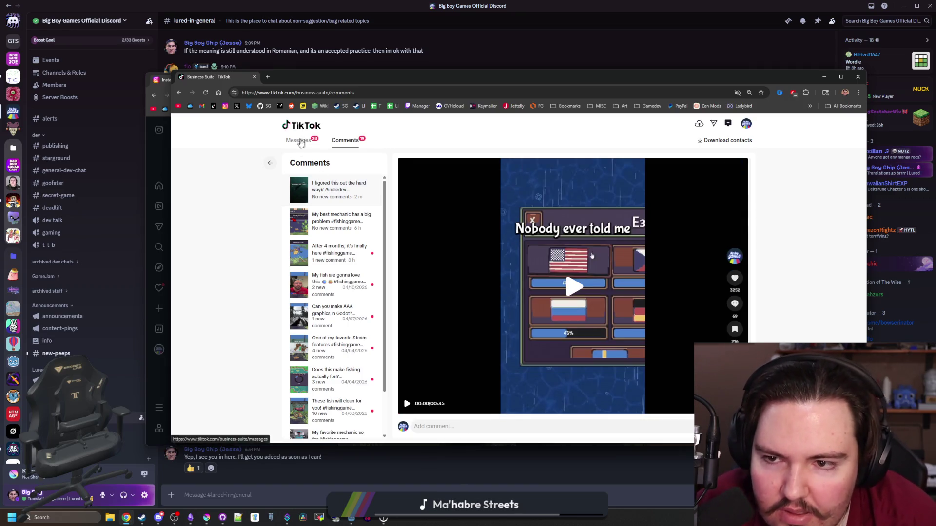
pyautogui.click(269, 163)
pyautogui.hotkey('ctrl', 'w')
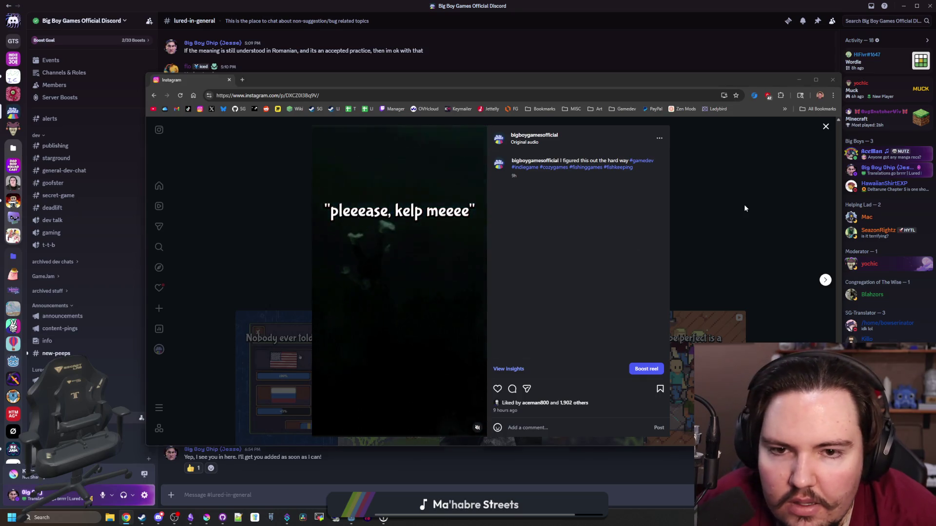
# Close the Instagram reel and go to the Big Boy Games #new-peeps channel in Discord
pyautogui.click(744, 208)
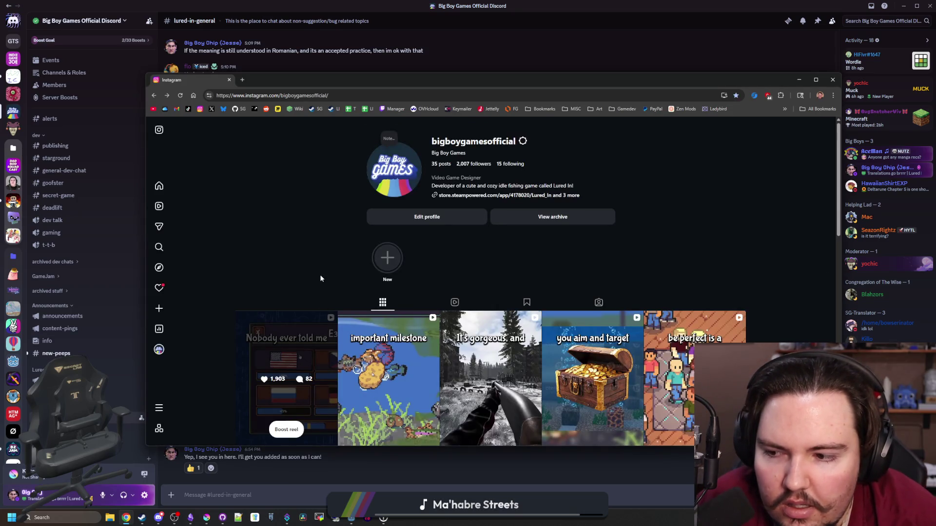
pyautogui.click(75, 353)
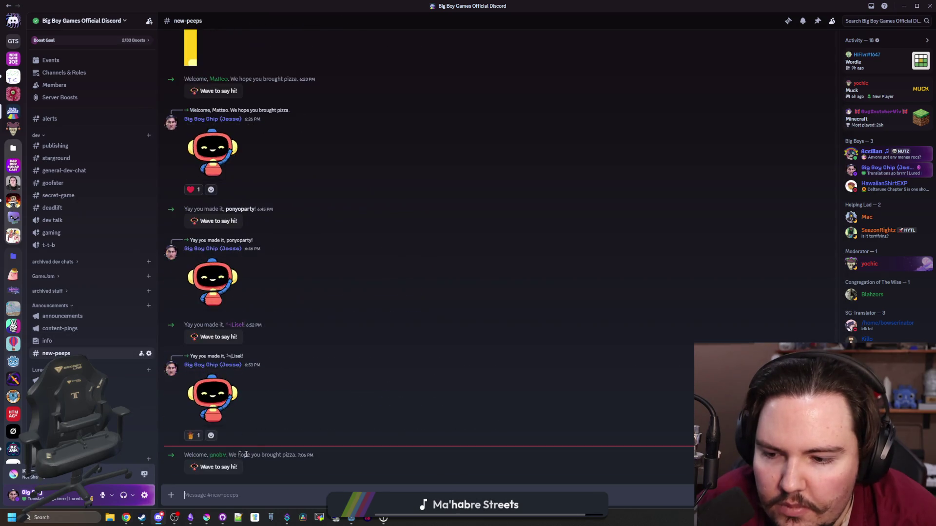
pyautogui.scroll(-7, 98, 341)
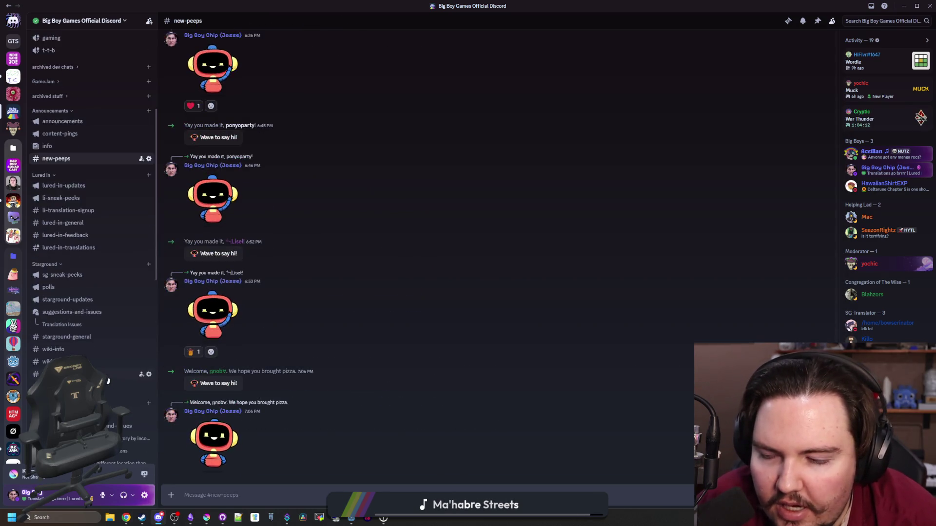
pyautogui.scroll(3, 85, 292)
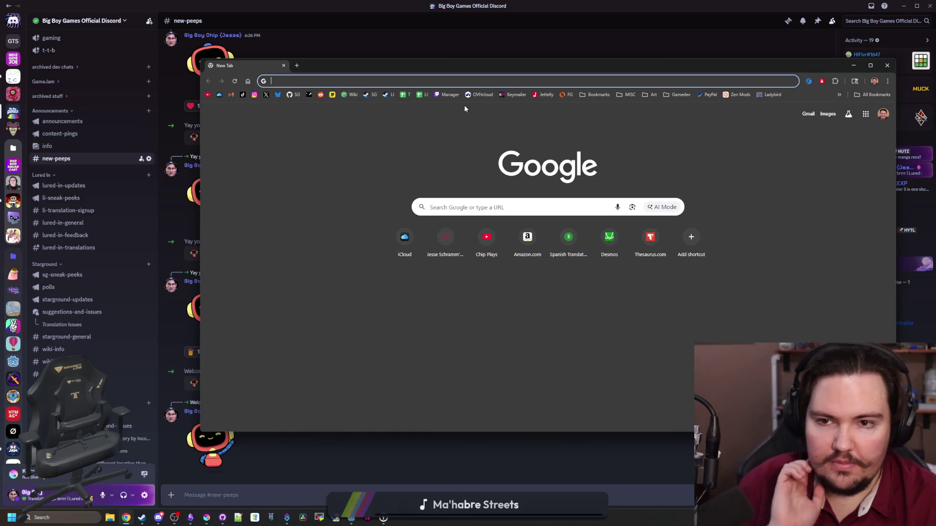
pyautogui.click(425, 95)
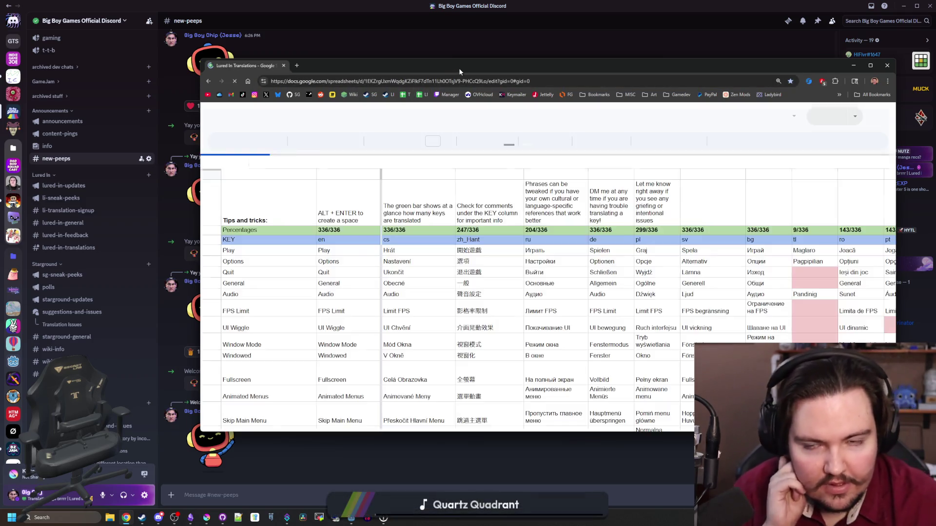
# Maximize the Lured In Translations sheet and scroll down through its translation rows
pyautogui.moveTo(458, 68)
pyautogui.mouseDown()
pyautogui.moveTo(434, 43)
pyautogui.moveTo(435, 1)
pyautogui.mouseUp()
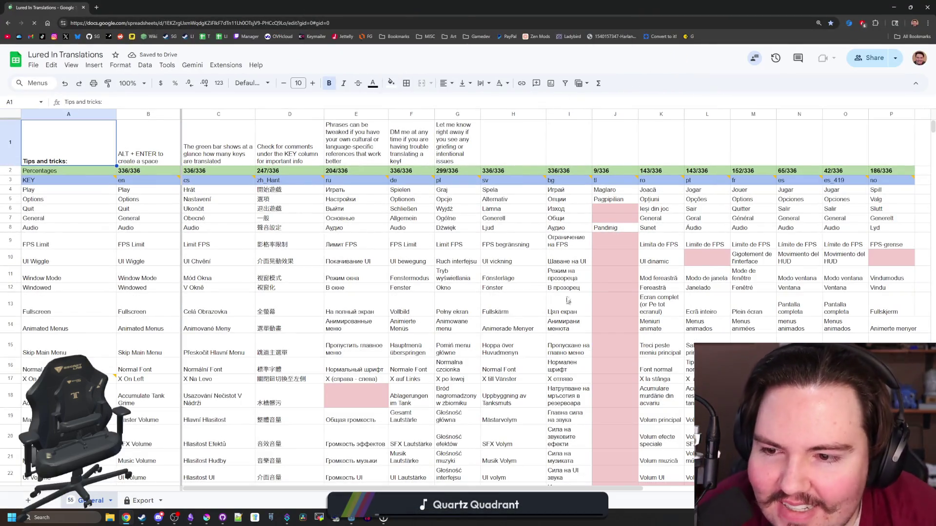
pyautogui.scroll(-5, 565, 232)
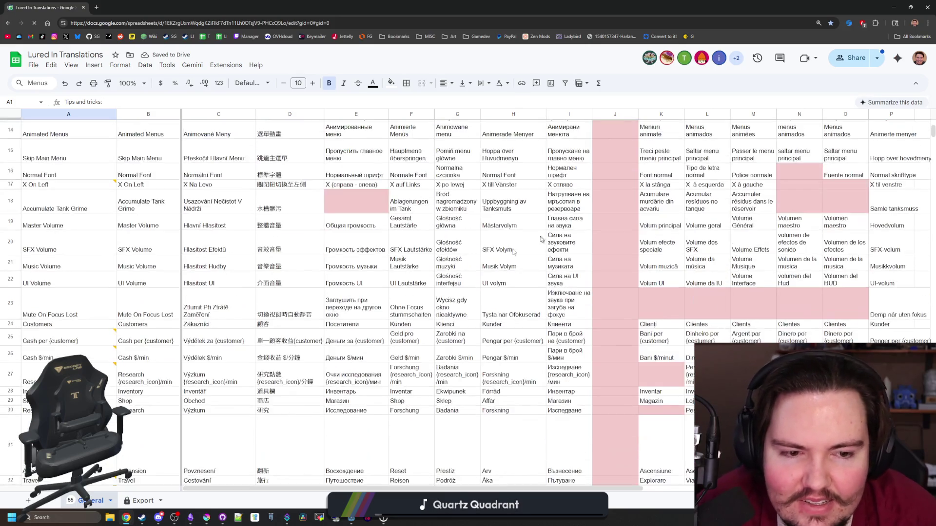
pyautogui.scroll(-5, 375, 320)
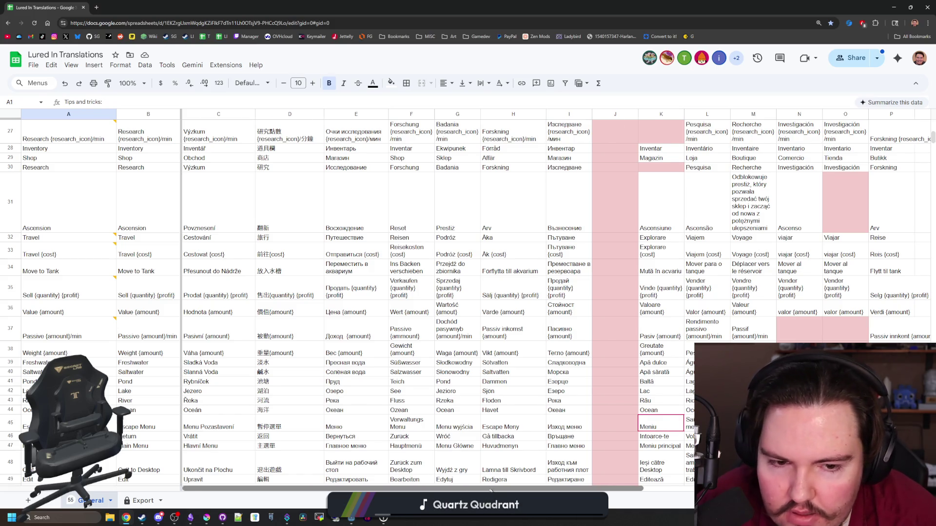
pyautogui.moveTo(486, 489); pyautogui.dragTo(673, 488)
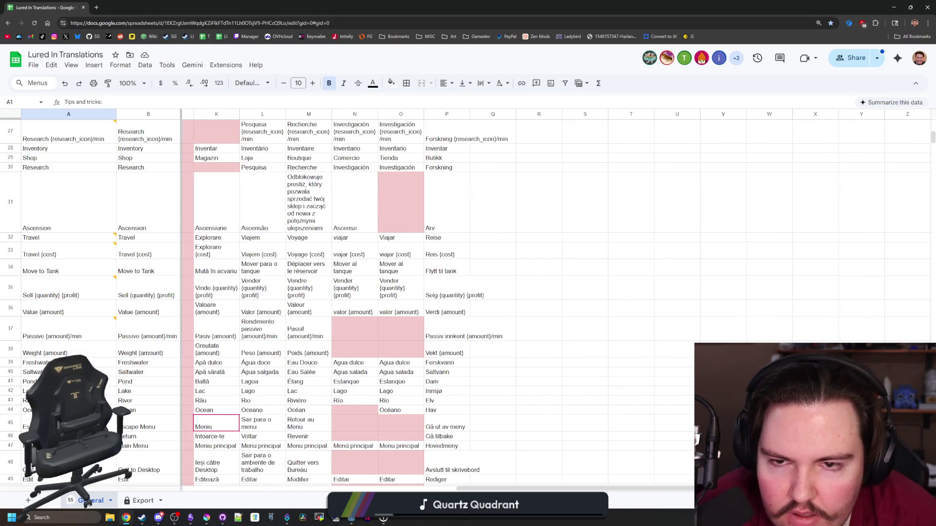
pyautogui.scroll(-20, 531, 365)
pyautogui.scroll(-20, 528, 362)
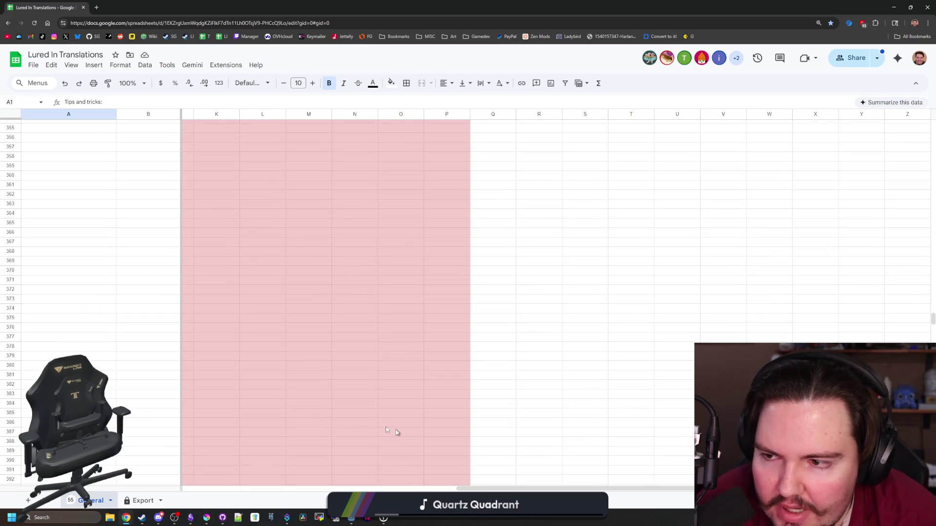
pyautogui.scroll(-10, 192, 343)
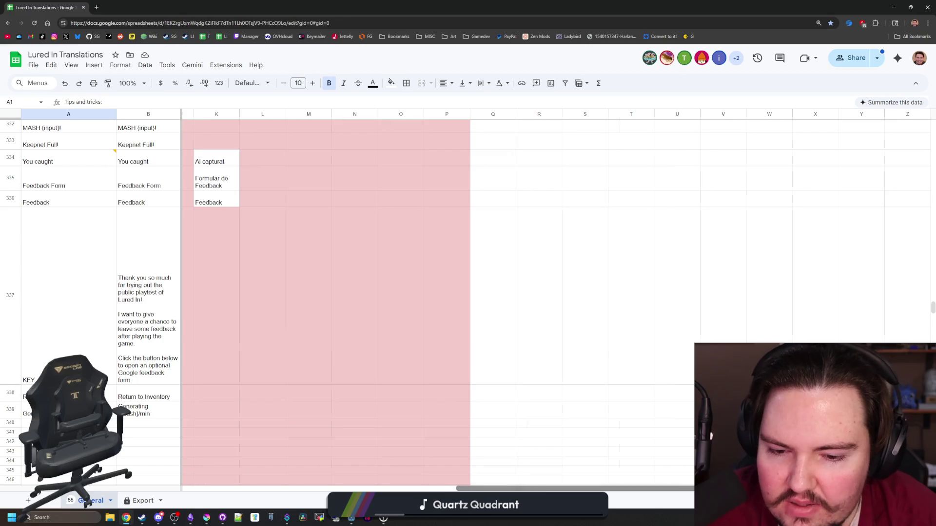
pyautogui.moveTo(536, 489)
pyautogui.mouseDown()
pyautogui.moveTo(349, 470)
pyautogui.moveTo(312, 437)
pyautogui.mouseUp()
pyautogui.scroll(-3, 390, 456)
pyautogui.scroll(3, 390, 456)
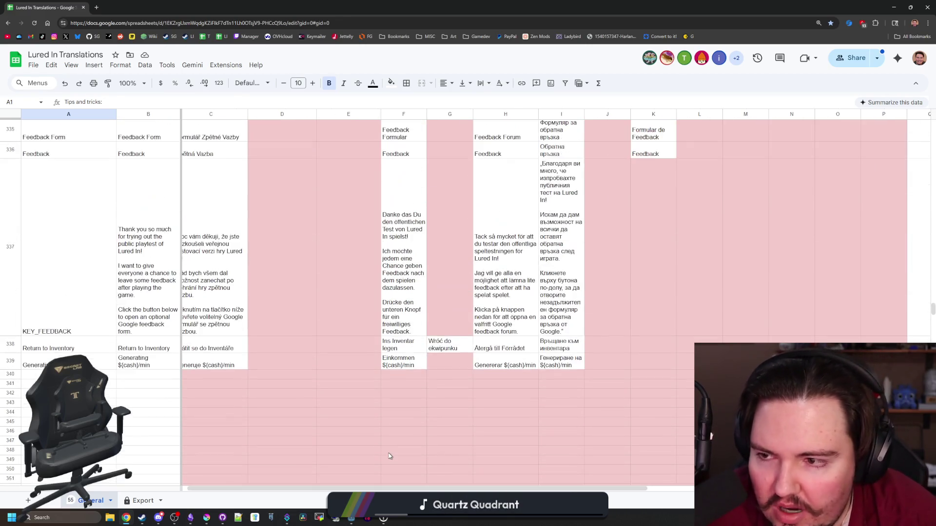
pyautogui.scroll(2, 390, 456)
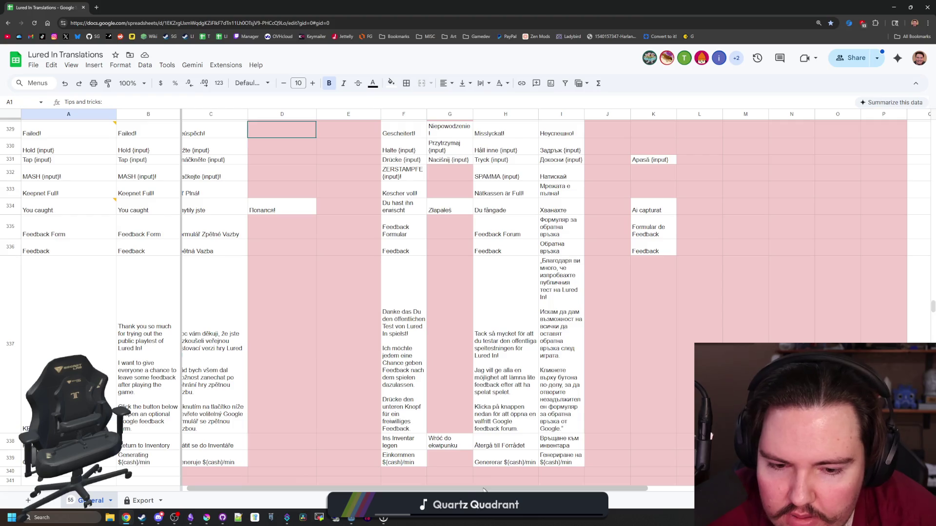
# Browse across to cell Z1 at the sheet's far edge, then down toward row 1000
pyautogui.moveTo(493, 486); pyautogui.dragTo(487, 486)
pyautogui.scroll(10, 461, 387)
pyautogui.scroll(15, 485, 386)
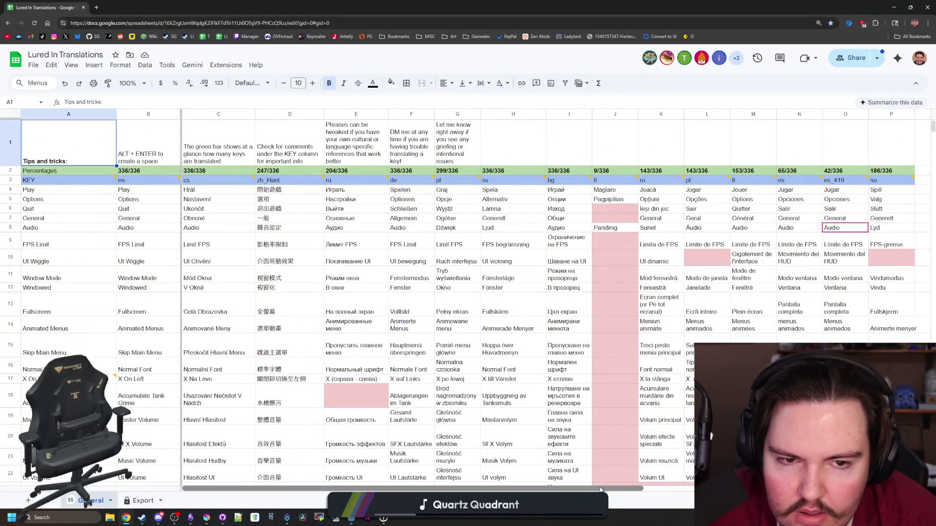
pyautogui.moveTo(550, 488); pyautogui.dragTo(647, 488)
pyautogui.scroll(-20, 642, 320)
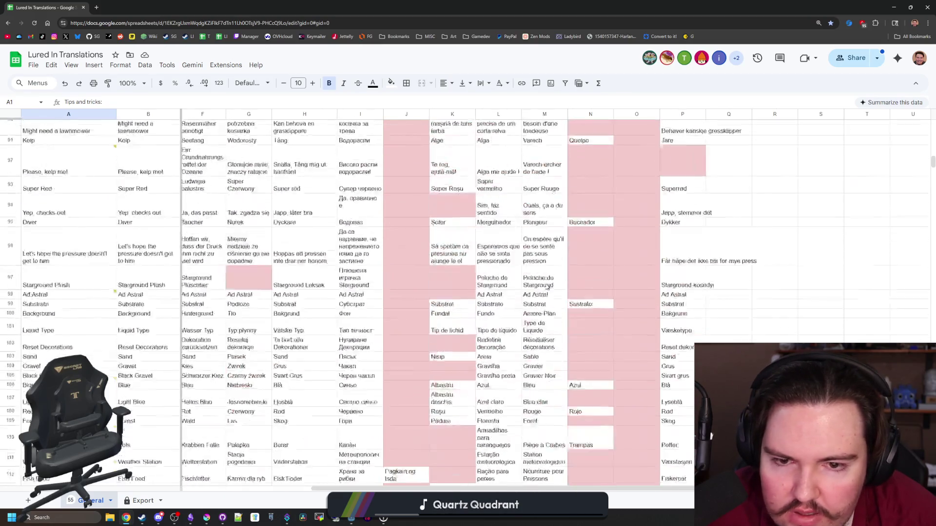
pyautogui.scroll(20, 641, 317)
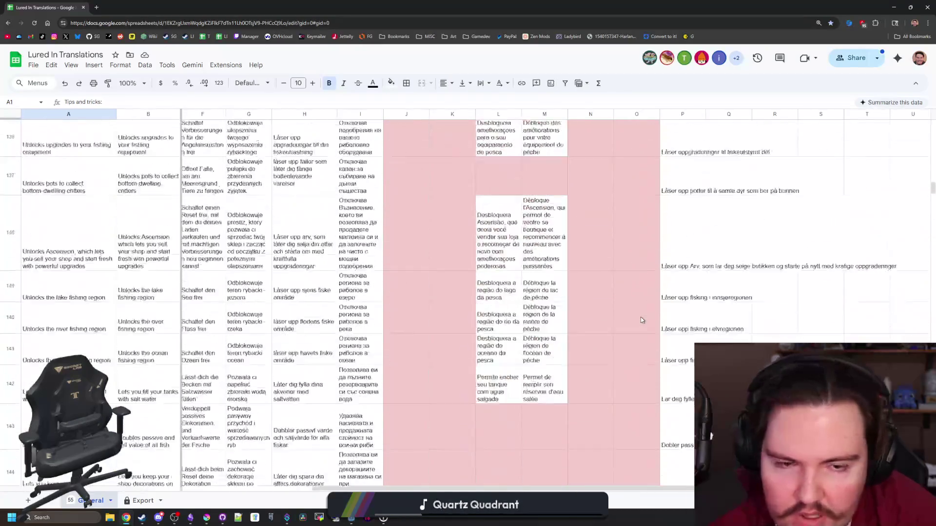
pyautogui.scroll(5, 642, 320)
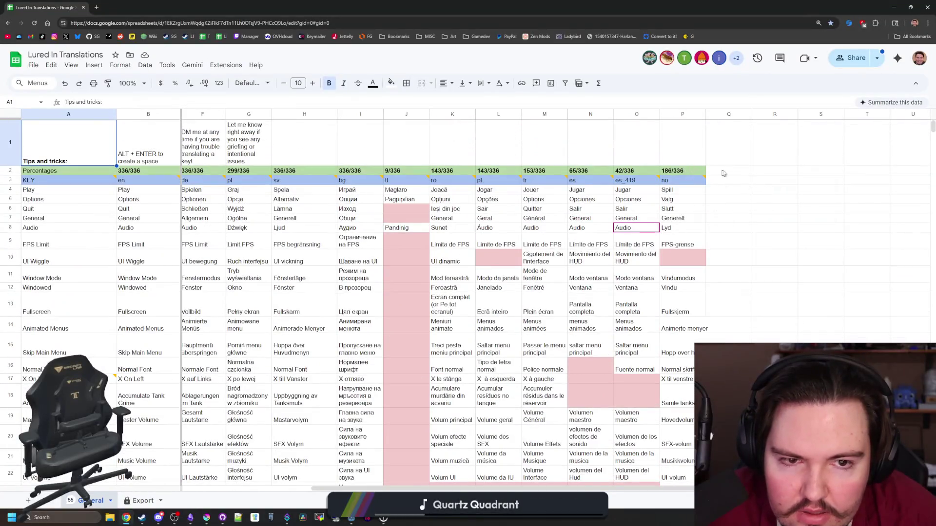
pyautogui.hscroll(5, 909, 181)
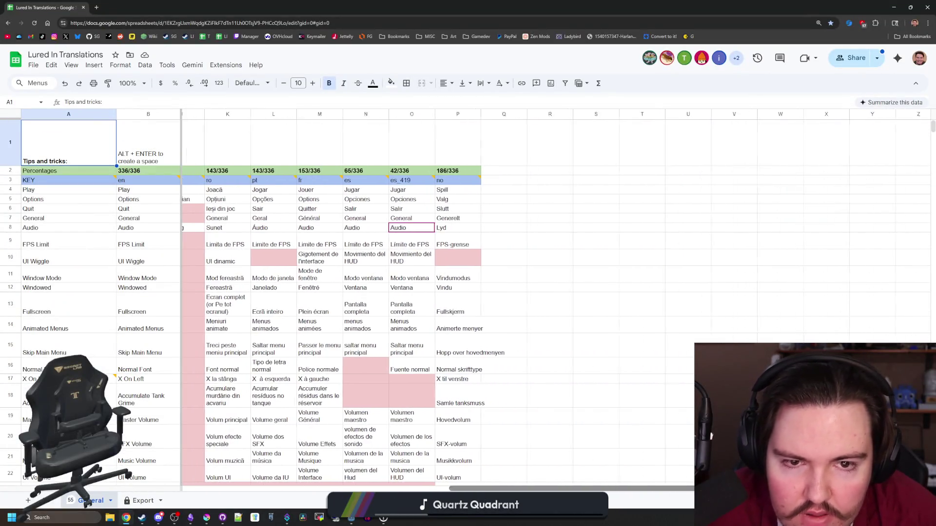
pyautogui.click(908, 161)
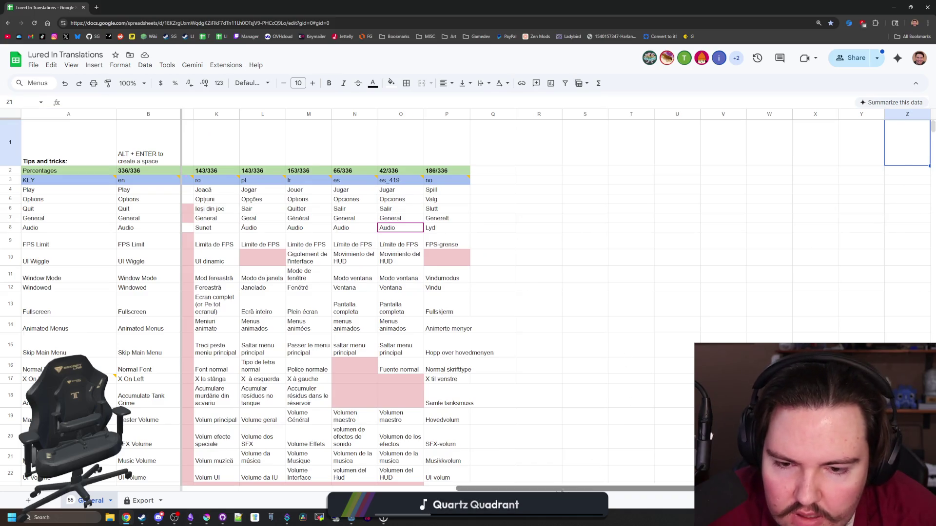
pyautogui.moveTo(571, 489); pyautogui.dragTo(181, 422)
pyautogui.scroll(-20, 215, 344)
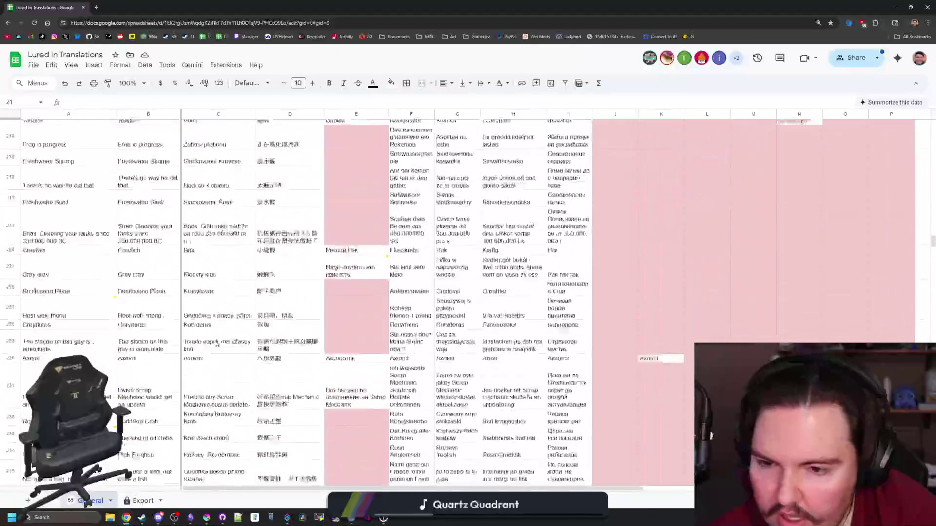
pyautogui.scroll(-20, 216, 343)
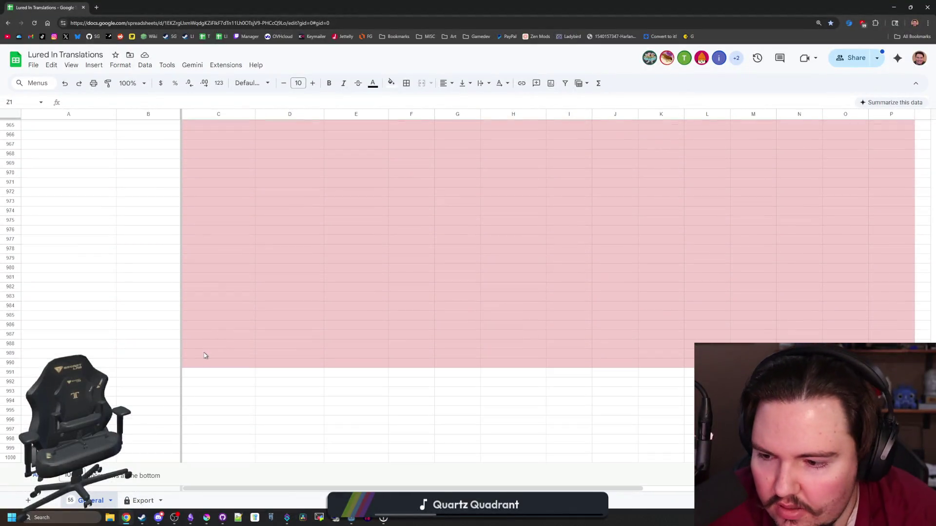
# Select the whole sheet and set its text wrapping to Clip
pyautogui.hotkey('ctrl', 'a')
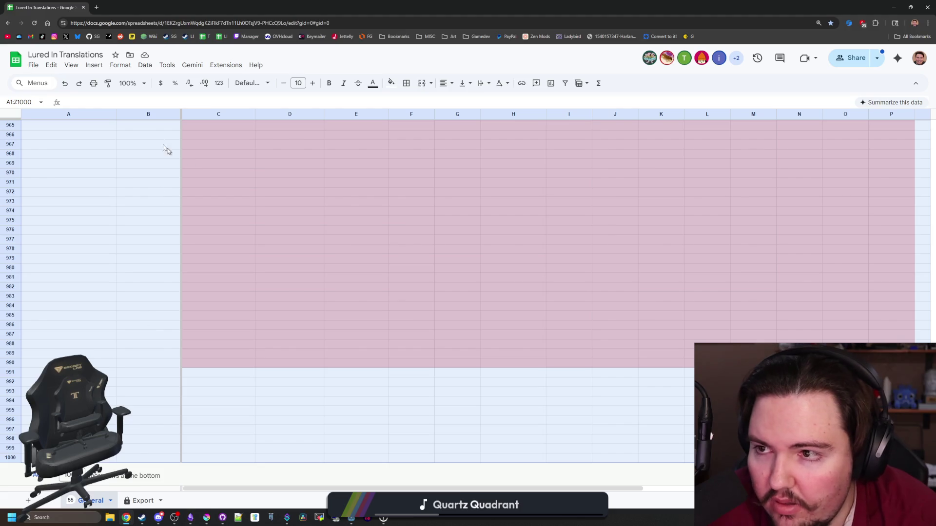
pyautogui.click(120, 65)
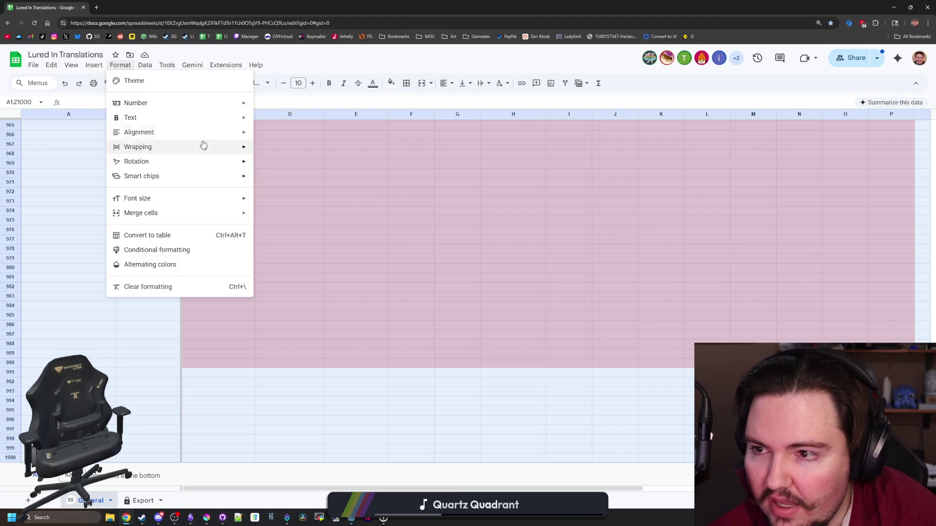
pyautogui.click(288, 174)
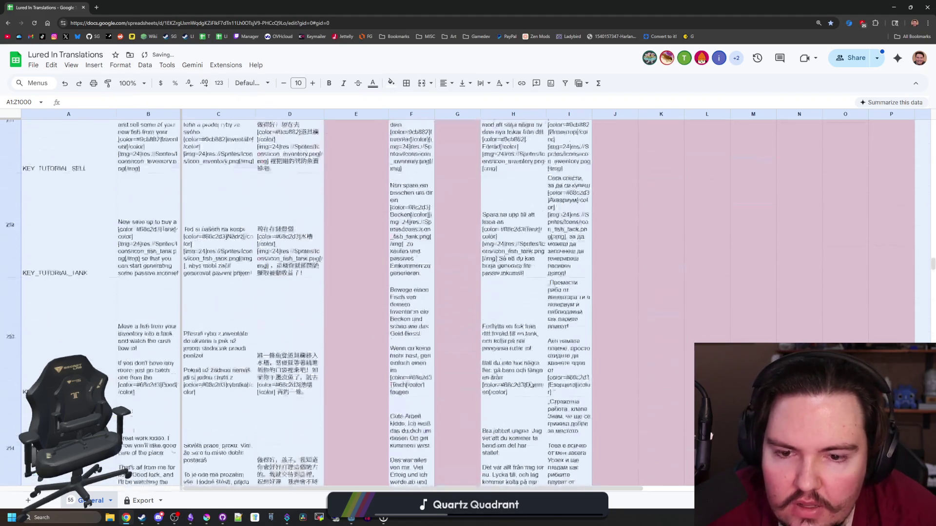
# Deselect the sheet and scroll through it to check the clipped cells
pyautogui.click(619, 376)
pyautogui.scroll(-10, 619, 376)
pyautogui.hscroll(3, 663, 398)
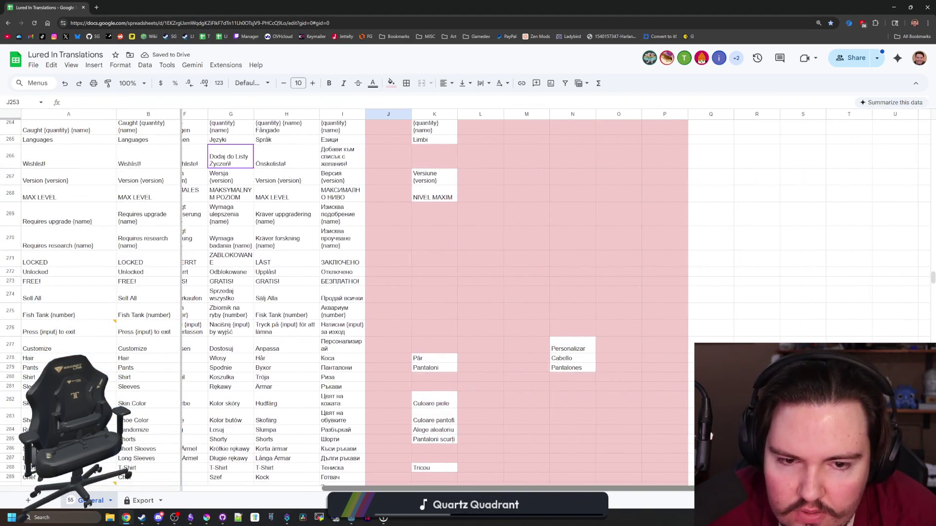
pyautogui.scroll(20, 670, 399)
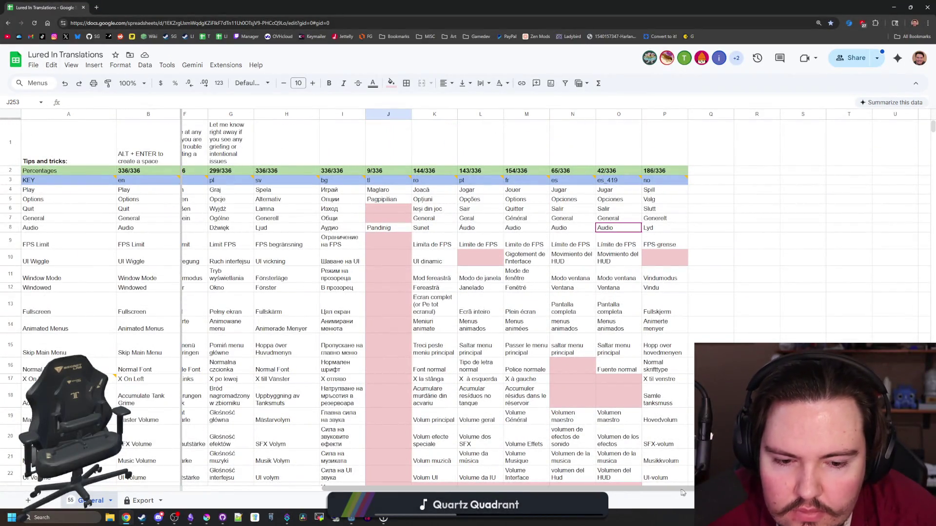
pyautogui.moveTo(683, 490); pyautogui.dragTo(423, 477)
pyautogui.scroll(-12, 314, 323)
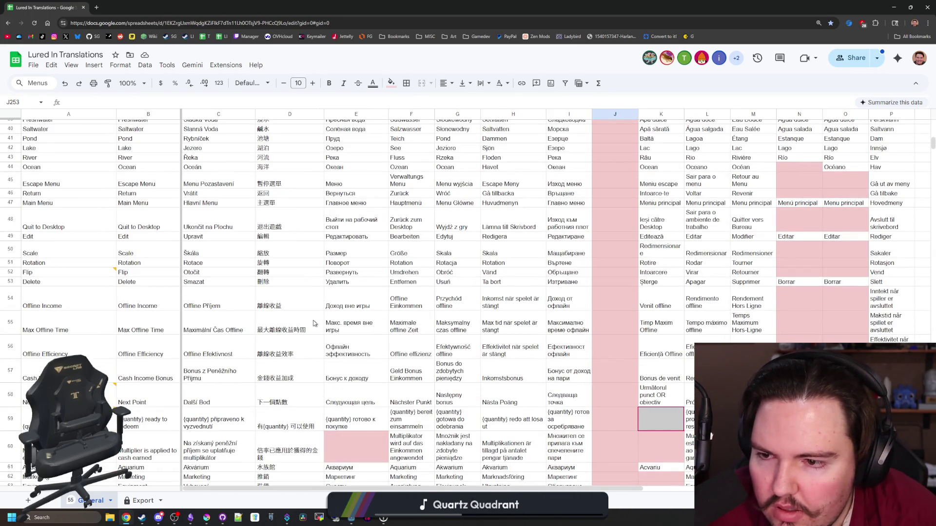
pyautogui.scroll(-5, 314, 323)
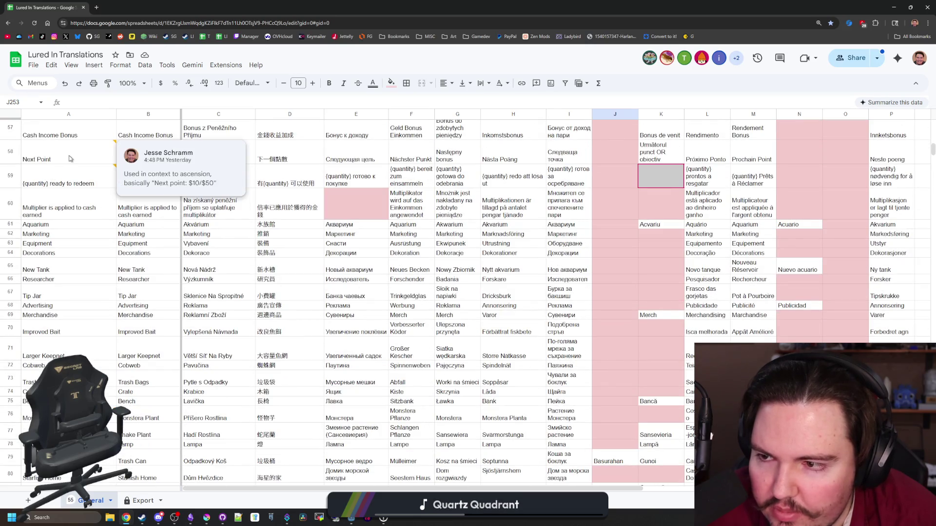
pyautogui.scroll(-1, 114, 203)
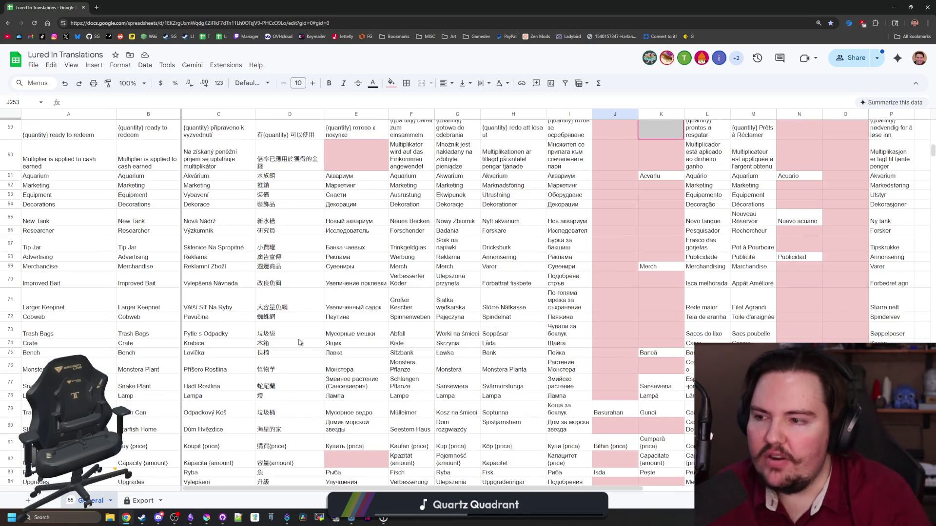
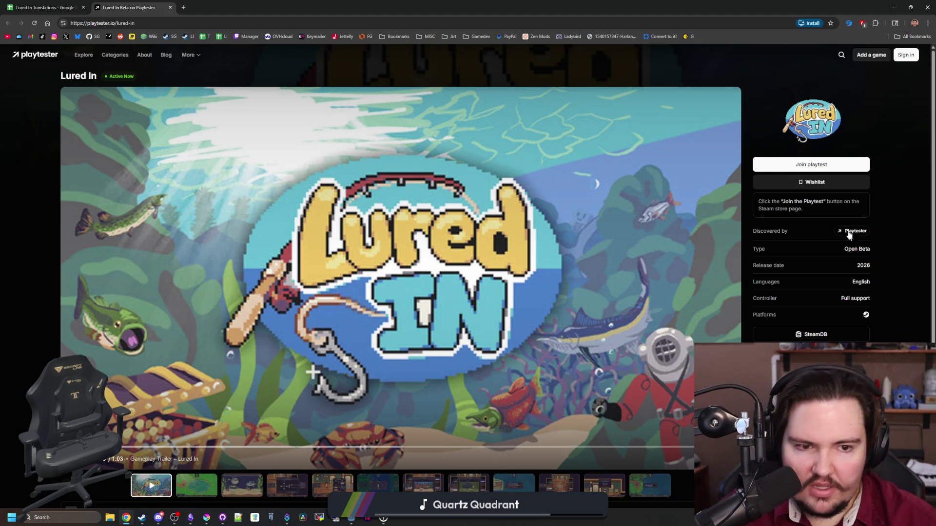
# Look through the Lured In Playtester listing, then go to the About Playtester page
pyautogui.moveTo(855, 238)
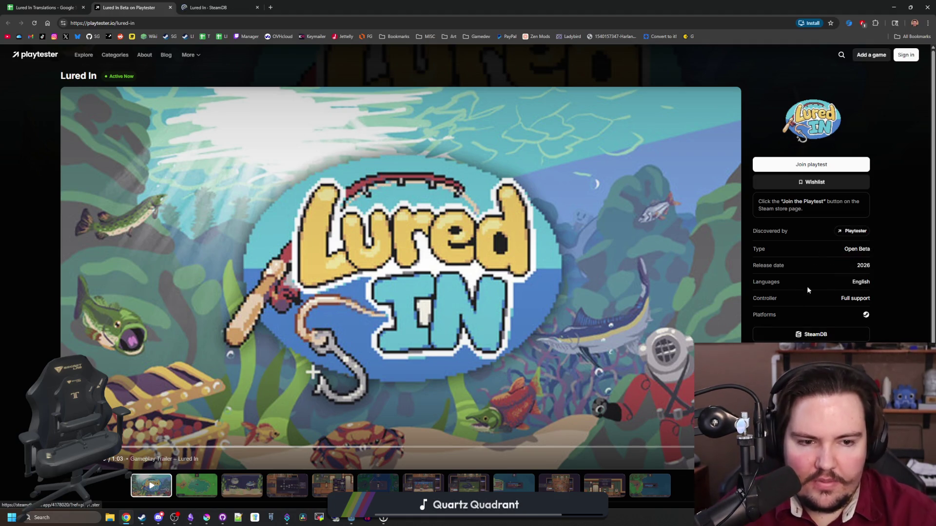
pyautogui.scroll(-3, 561, 265)
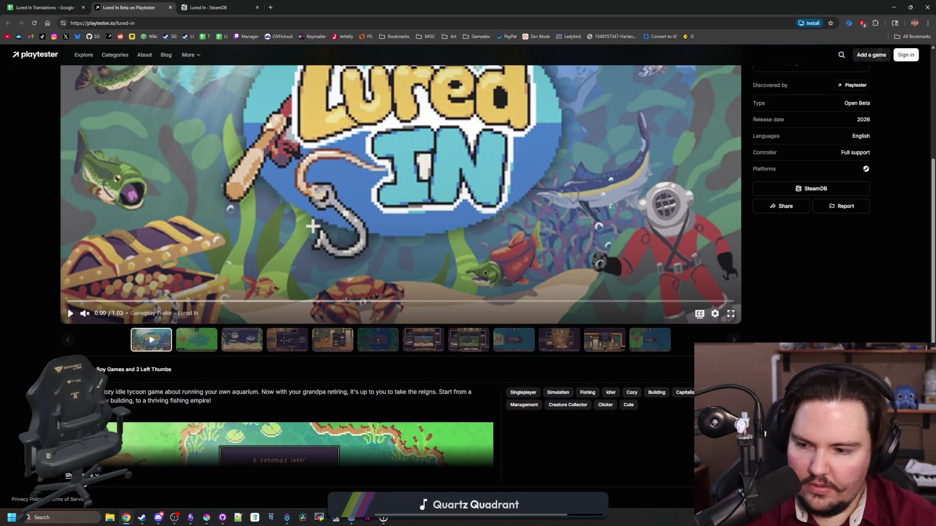
pyautogui.scroll(-10, 211, 340)
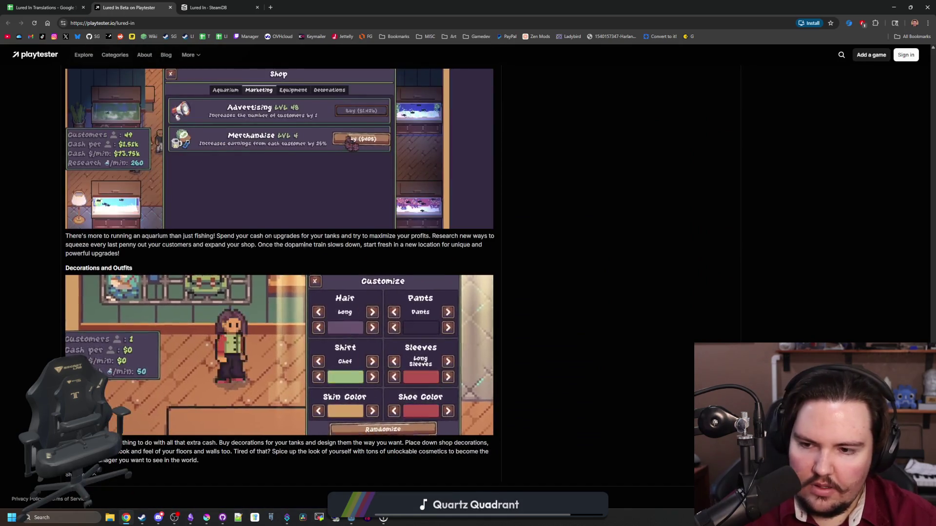
pyautogui.scroll(10, 279, 292)
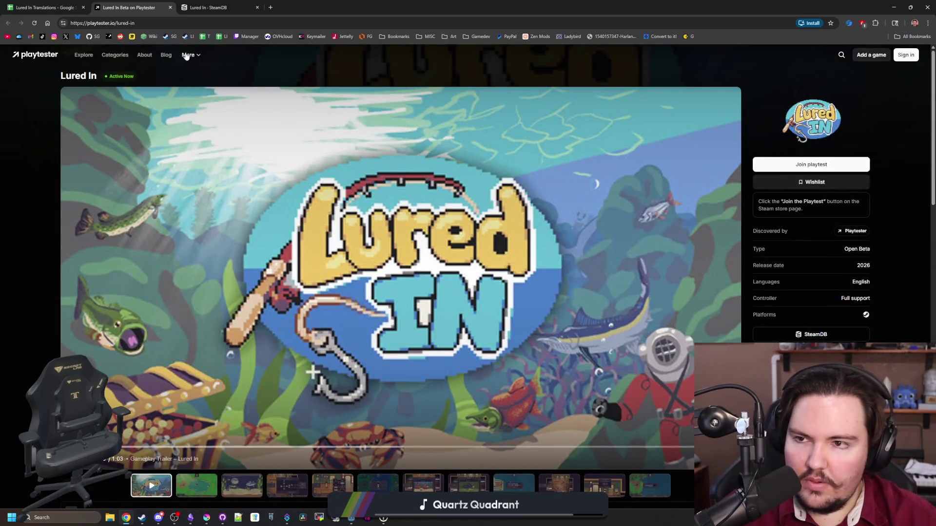
pyautogui.click(150, 61)
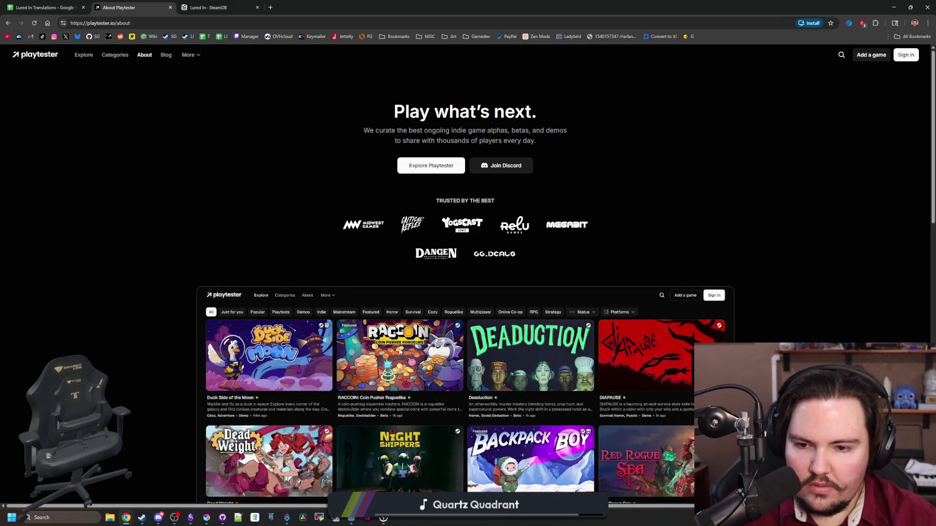
# Scroll to the FAQs, expand 'How do I join playtests?' and the developer-contact answer, then return to the top
pyautogui.scroll(-2, 505, 367)
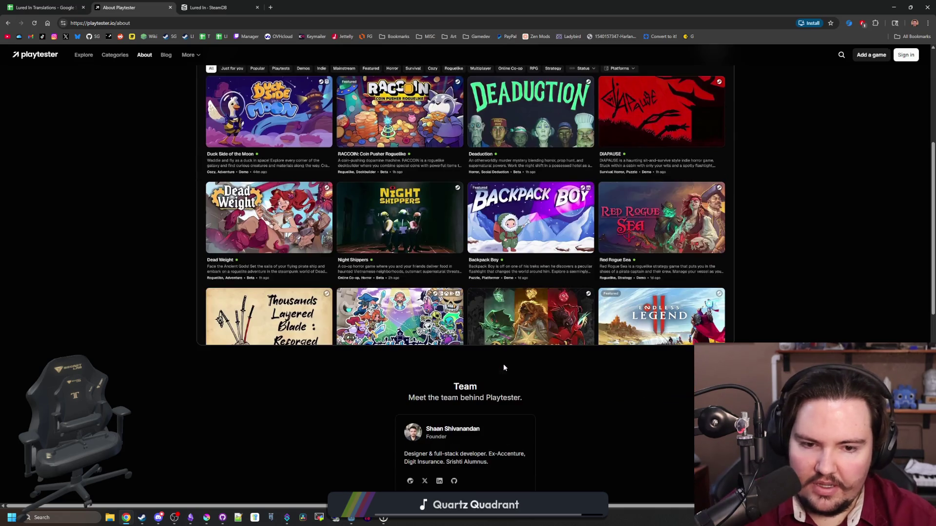
pyautogui.scroll(-3, 504, 367)
pyautogui.scroll(-6, 489, 386)
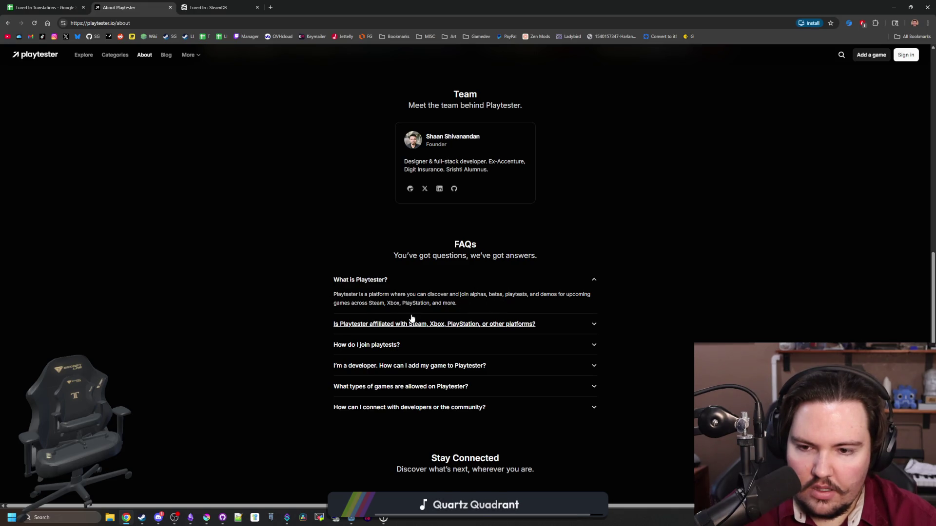
pyautogui.click(575, 350)
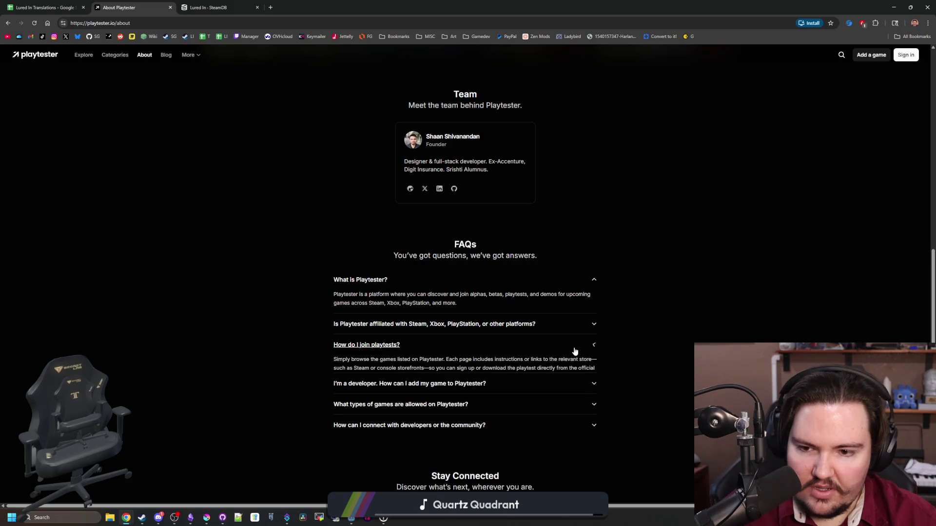
pyautogui.click(575, 351)
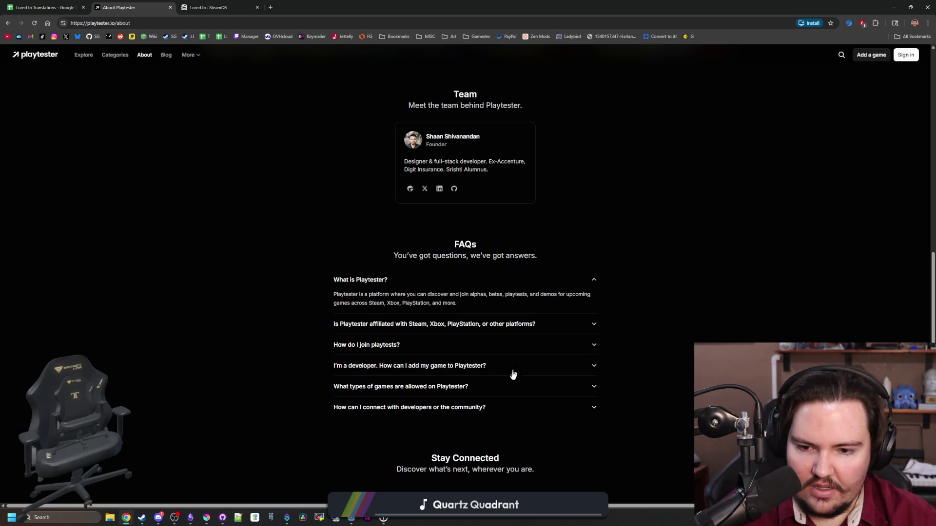
pyautogui.click(521, 409)
pyautogui.press('Home')
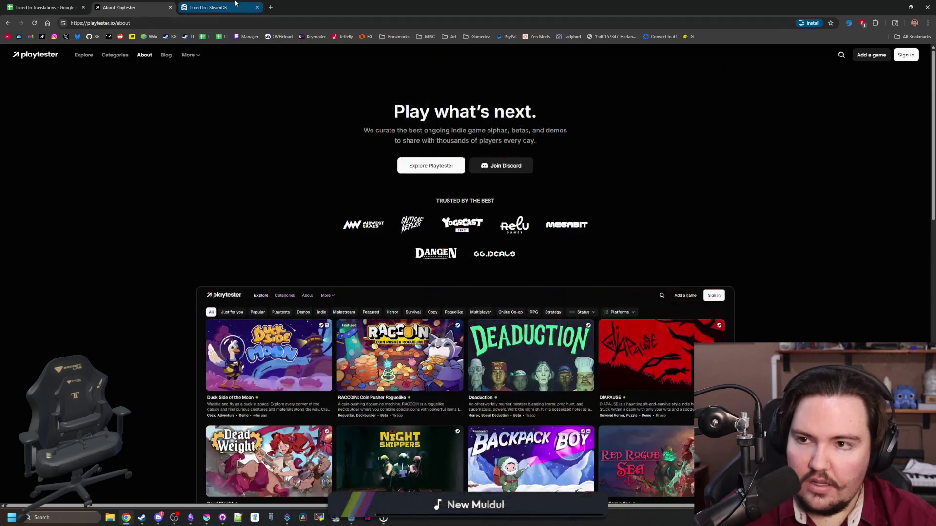
# Switch to the Lured In SteamDB page, skim its store info and list its packages
pyautogui.hotkey('ctrl', 'Tab')
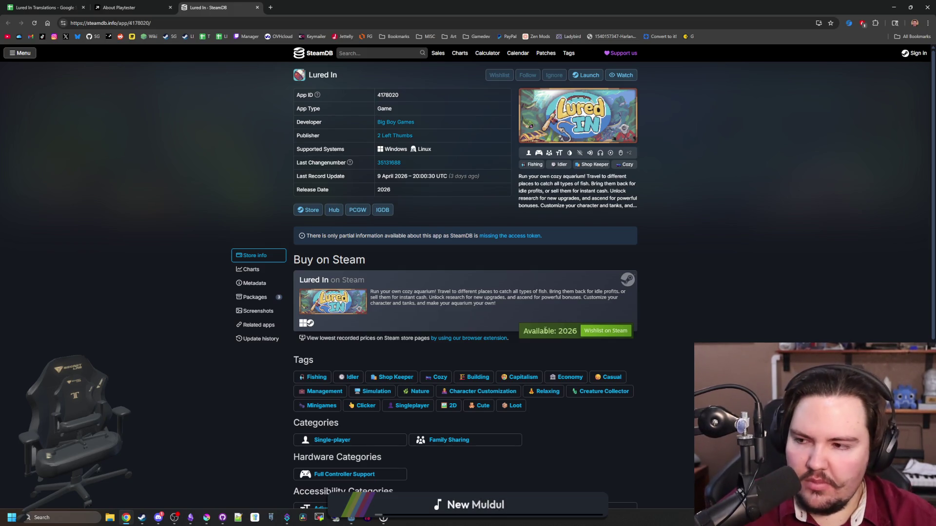
pyautogui.scroll(-3, 443, 275)
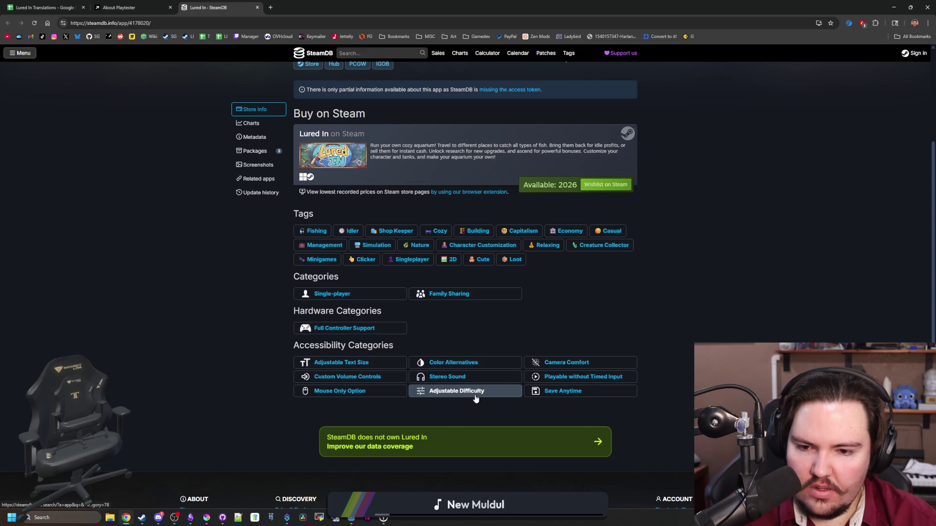
pyautogui.scroll(2, 476, 399)
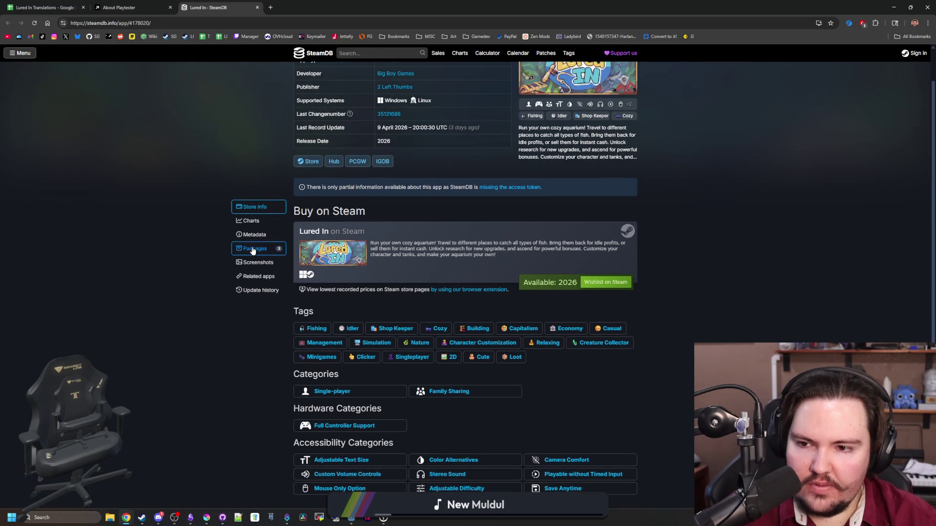
pyautogui.click(256, 248)
# Browse Lured In's screenshots and trailer, then show its related apps
pyautogui.click(268, 208)
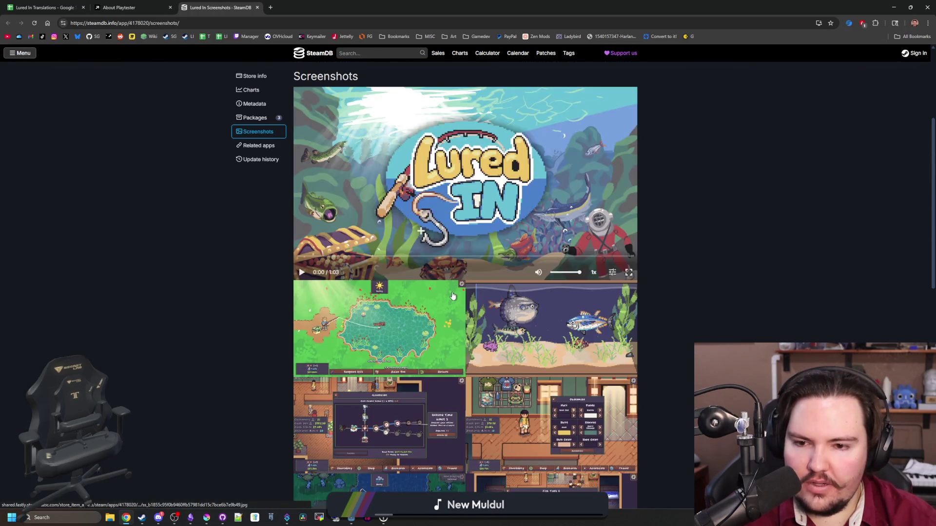
pyautogui.scroll(-5, 453, 296)
pyautogui.scroll(-2, 452, 296)
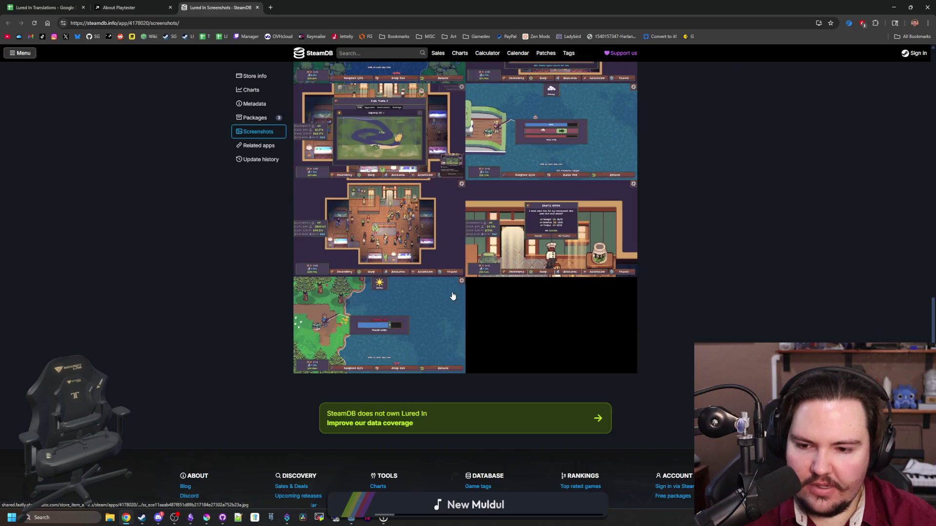
pyautogui.scroll(7, 453, 296)
pyautogui.scroll(6, 453, 296)
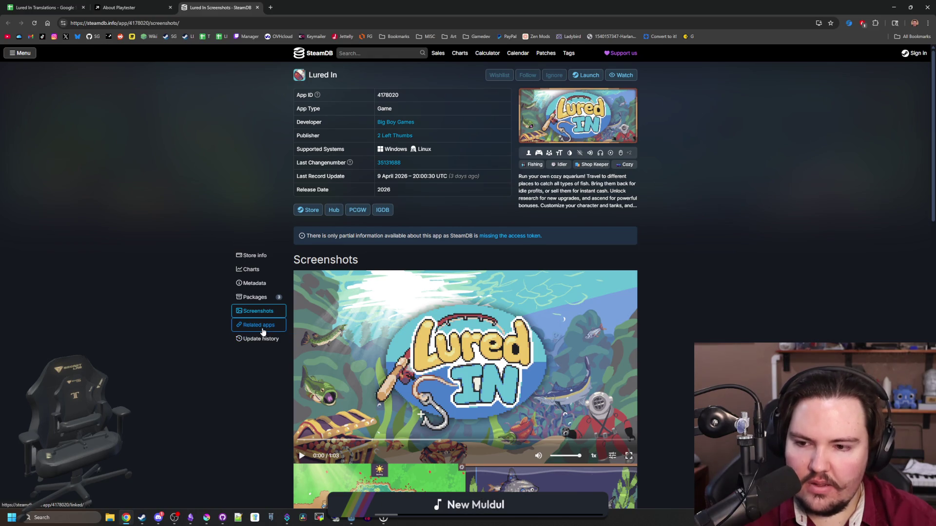
pyautogui.click(260, 326)
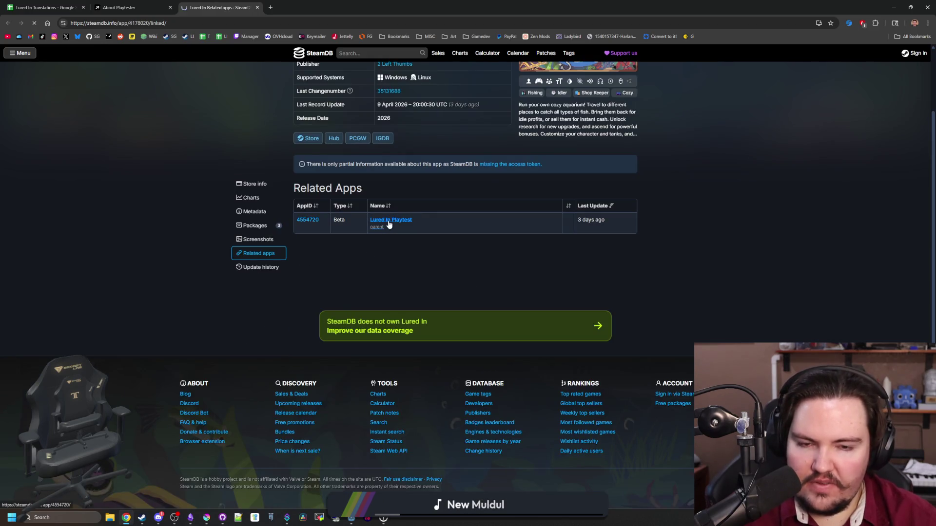
# Review the Lured In Playtest app's SteamDB metadata, then close that page and the About Playtester page
pyautogui.click(389, 221)
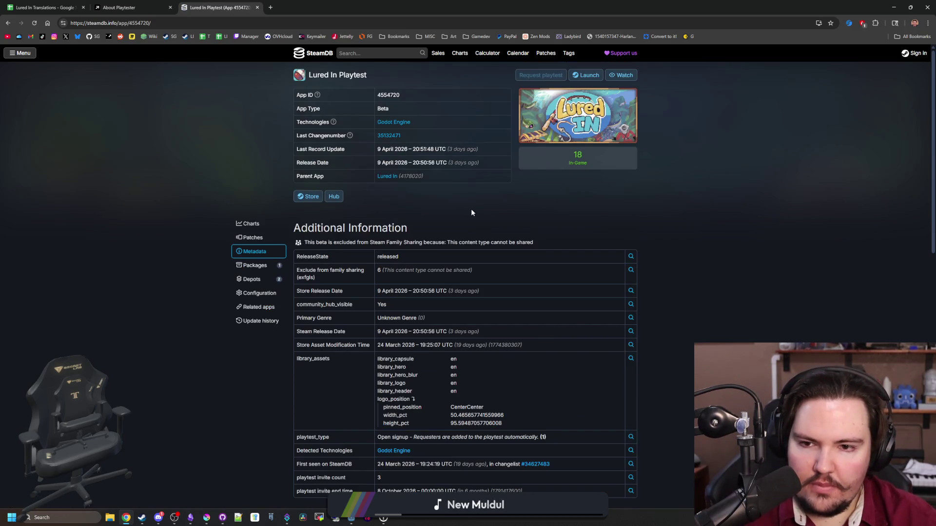
pyautogui.scroll(-9, 382, 199)
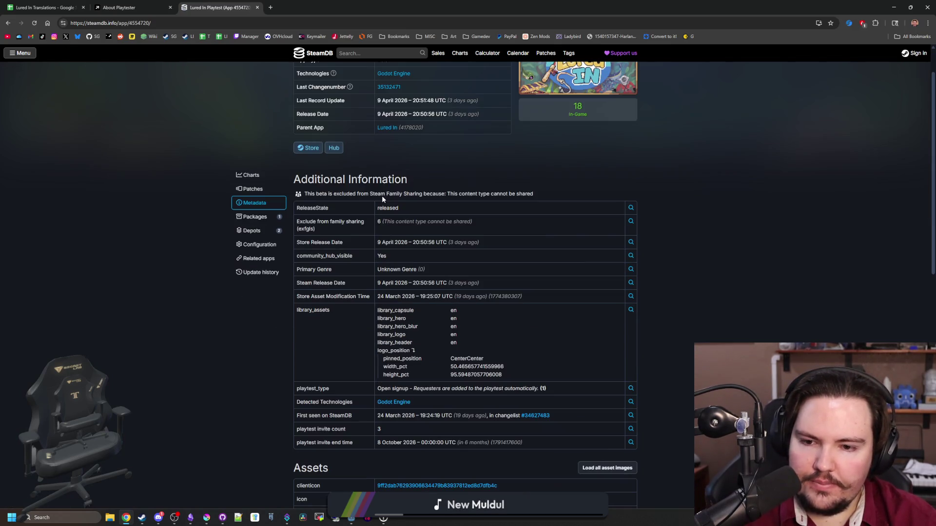
pyautogui.scroll(-3, 383, 192)
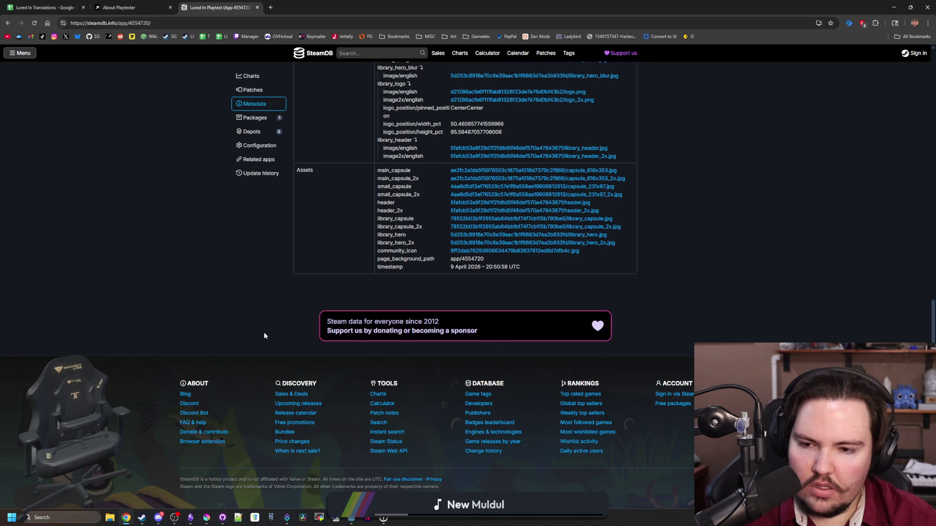
pyautogui.press('Home')
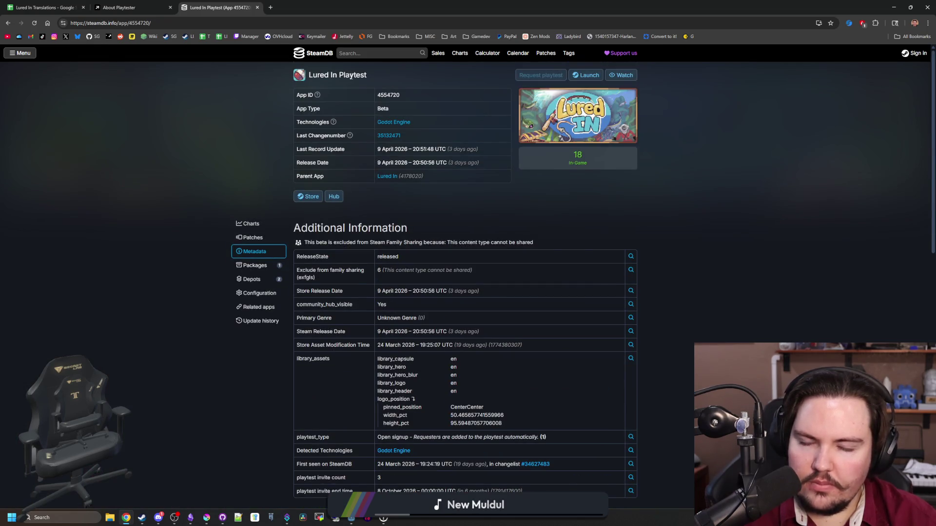
pyautogui.click(258, 8)
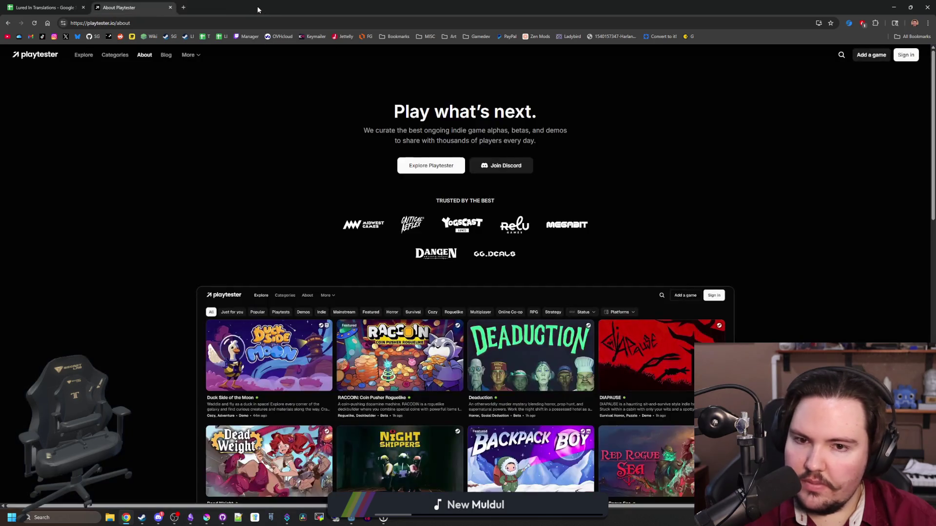
pyautogui.click(170, 8)
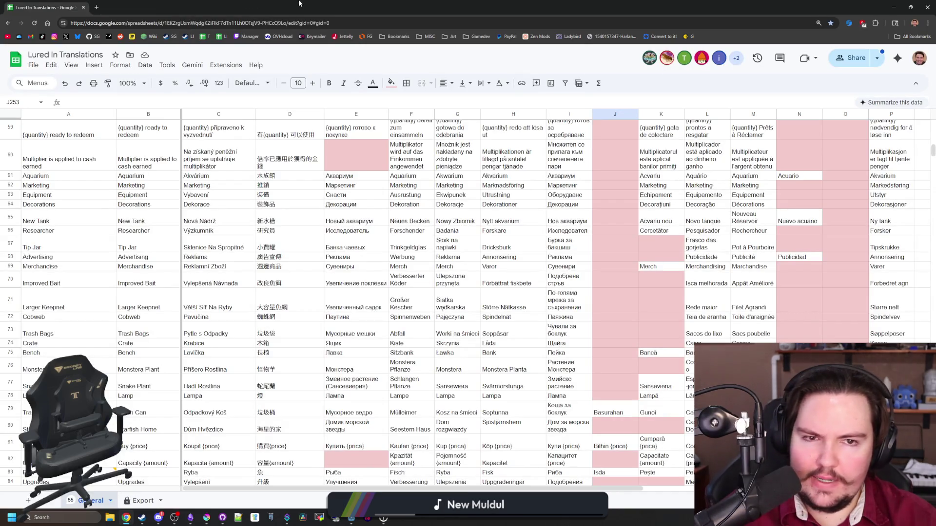
# Switch from the translations spreadsheet to the Discord window
pyautogui.hotkey('alt', 'Tab')
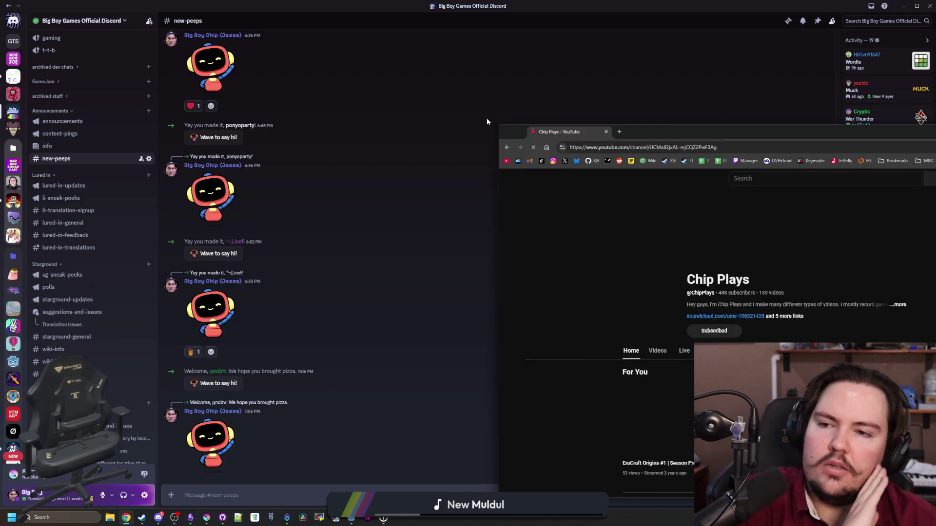
# Search YouTube for 'lured in' and open the 'This one's running a playtest: Lured In' Short in a new tab
pyautogui.moveTo(736, 121); pyautogui.dragTo(539, 109)
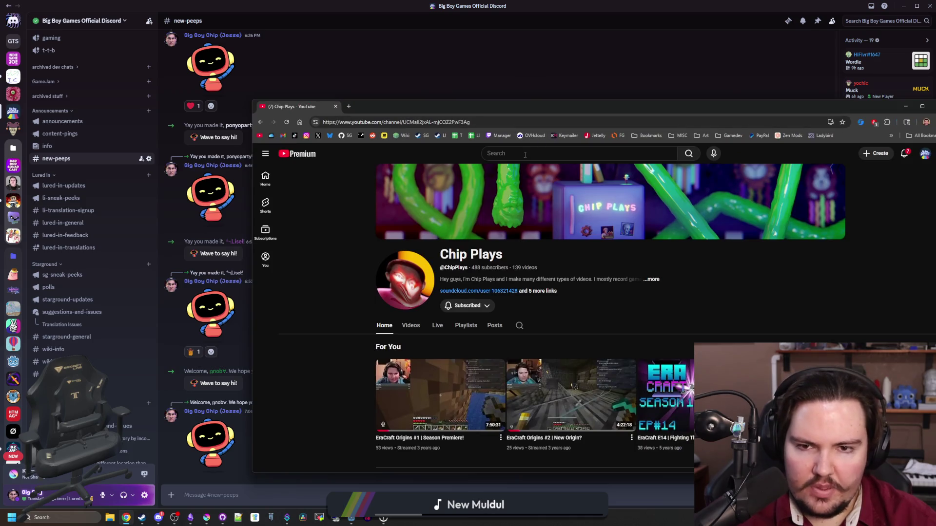
pyautogui.click(525, 154)
pyautogui.write('lured in')
pyautogui.press('Return')
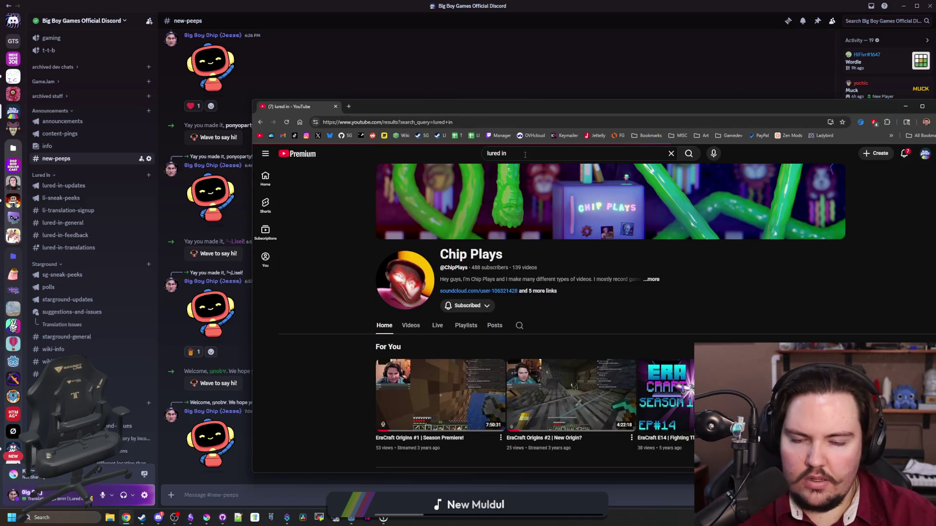
pyautogui.scroll(-2, 526, 156)
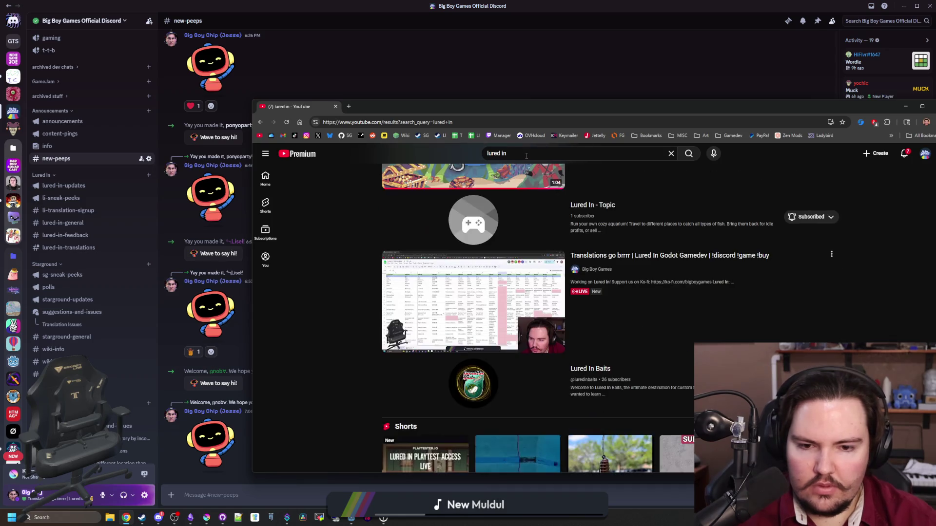
pyautogui.scroll(-4, 527, 156)
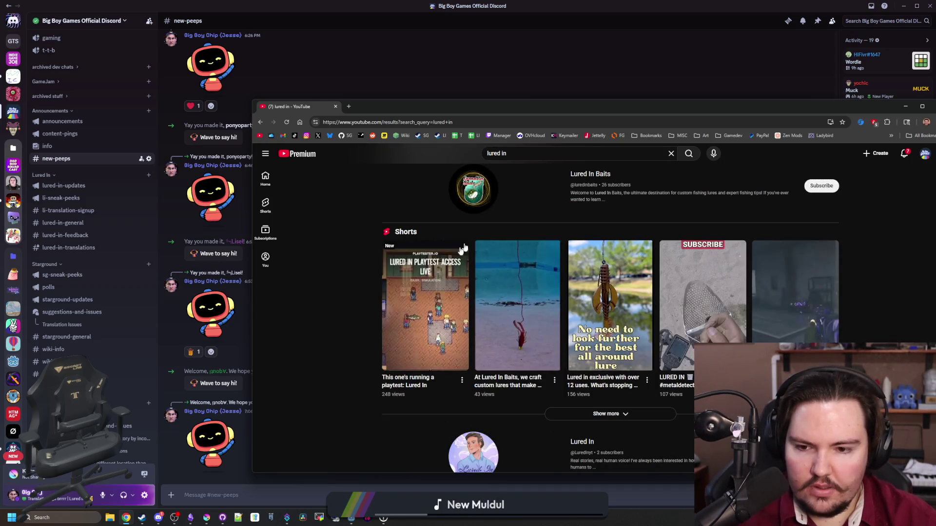
pyautogui.moveTo(419, 343)
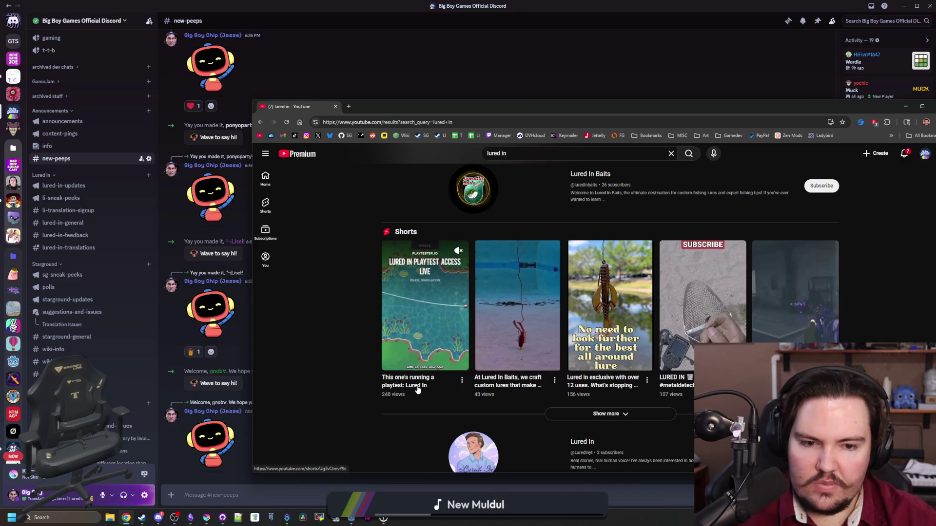
pyautogui.middleClick(436, 330)
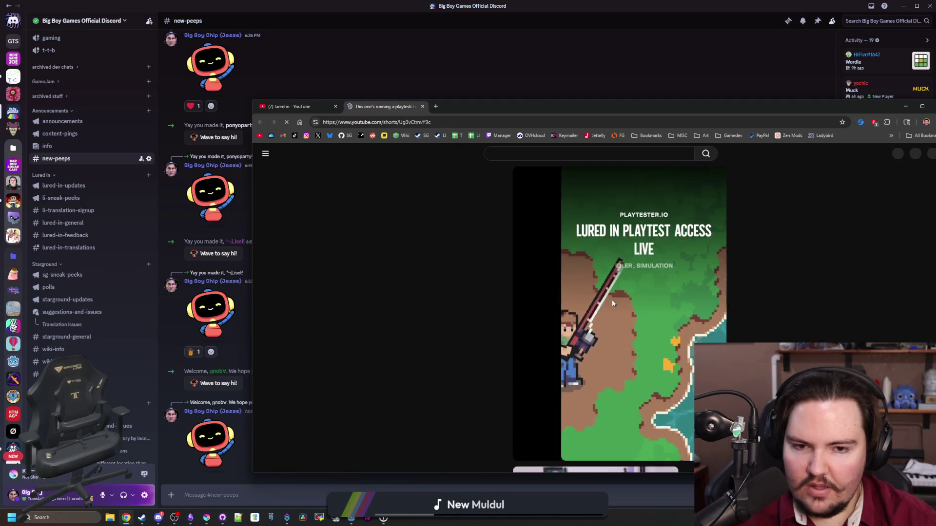
# Like the Lured In playtest Short, skip ahead in it, then return to the 'lured in' search results
pyautogui.click(634, 312)
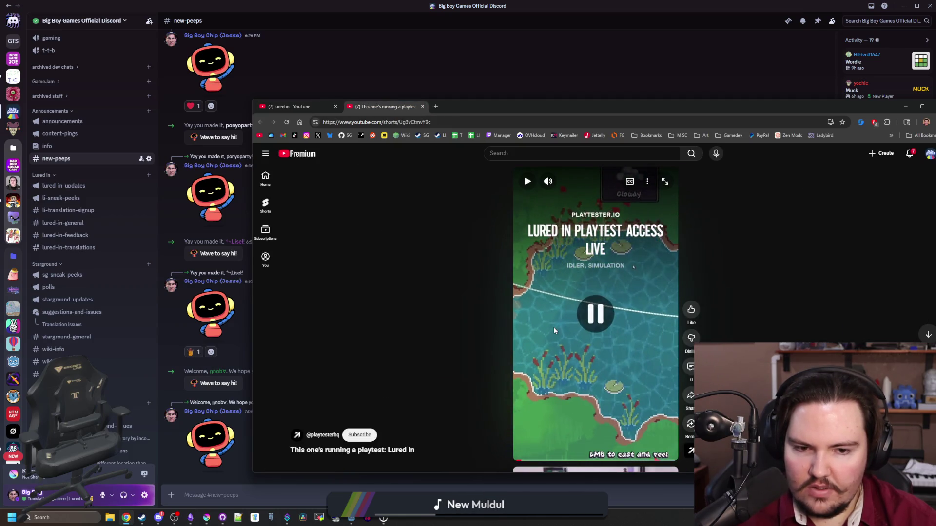
pyautogui.click(691, 310)
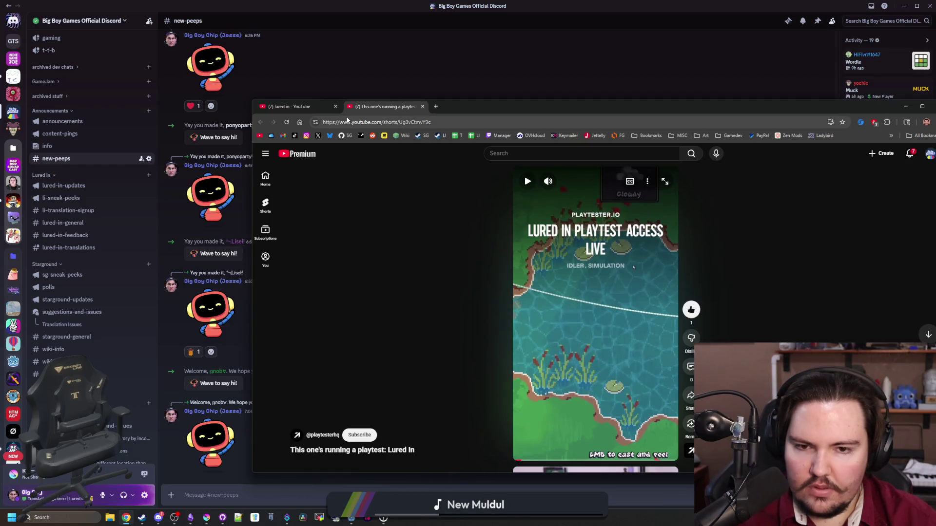
pyautogui.click(608, 257)
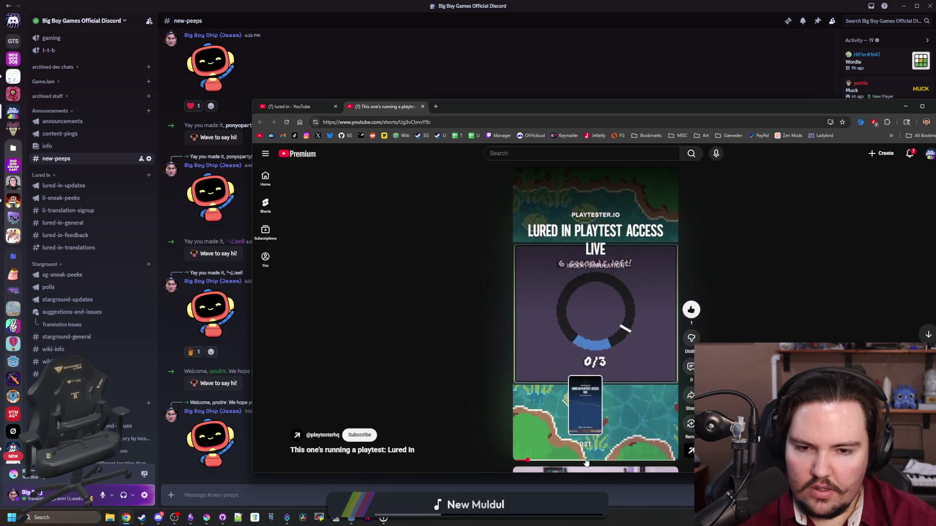
pyautogui.click(594, 464)
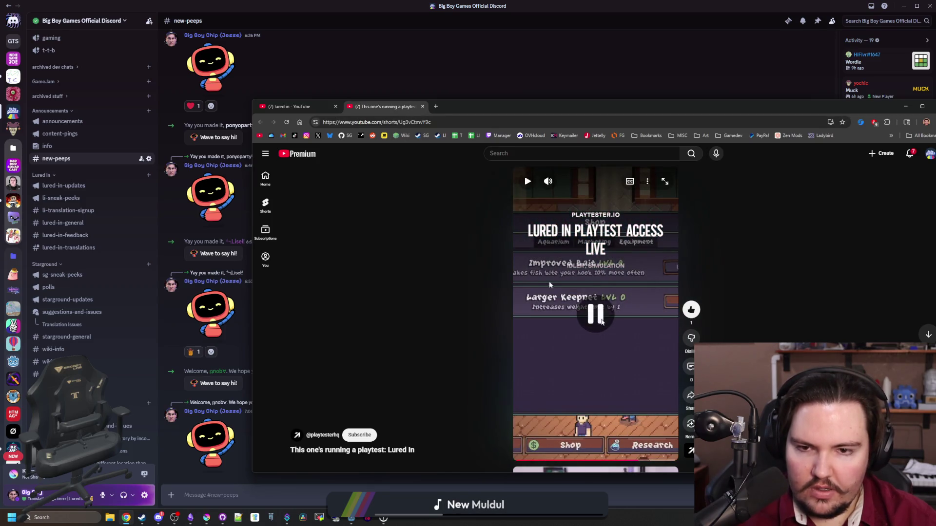
pyautogui.click(263, 106)
pyautogui.scroll(-5, 332, 252)
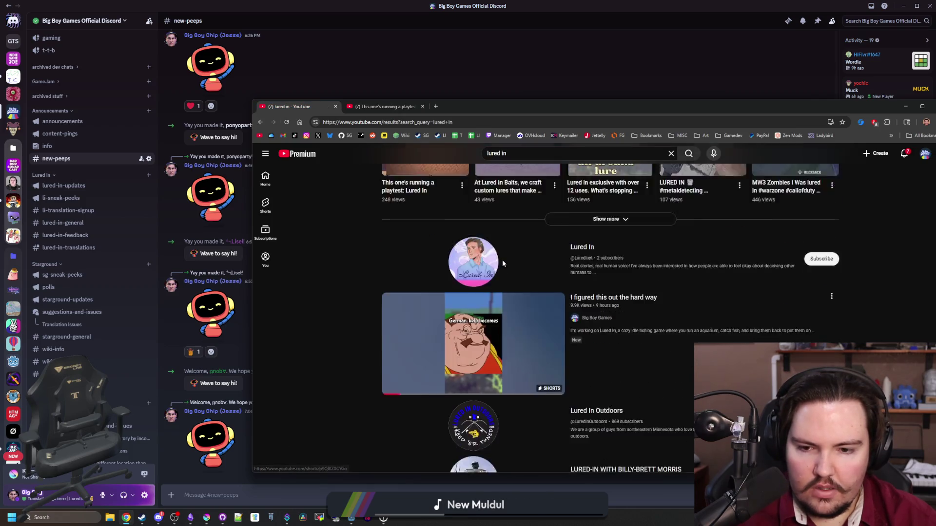
# Filter the 'lured in' search results to videos uploaded Today
pyautogui.scroll(-6, 332, 252)
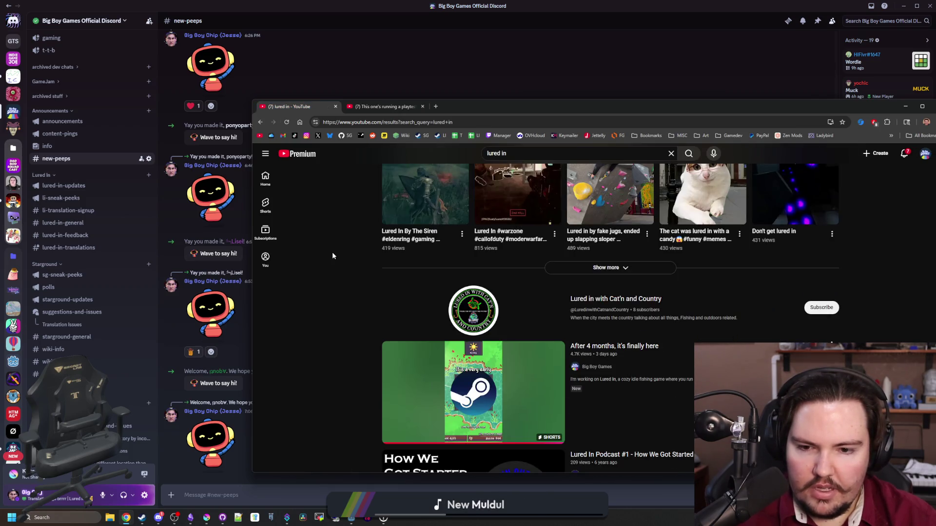
pyautogui.scroll(-7, 390, 296)
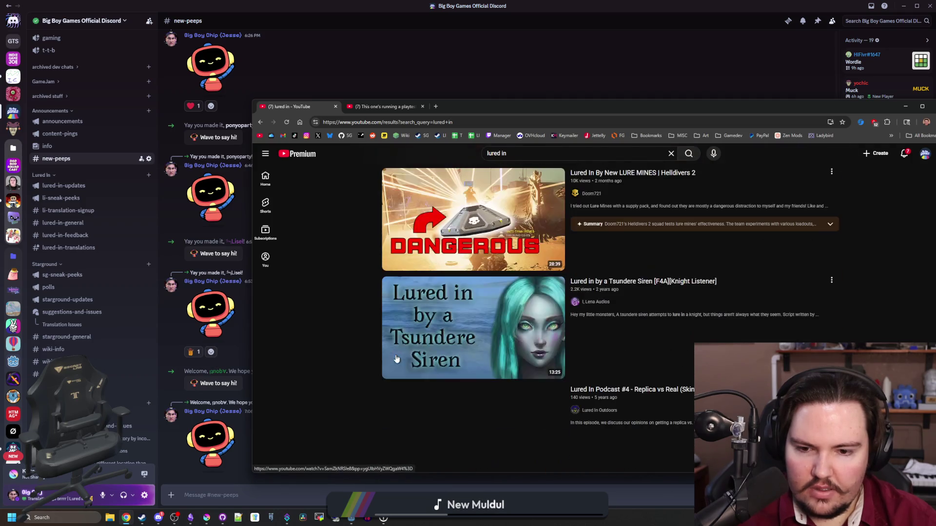
pyautogui.scroll(-15, 394, 358)
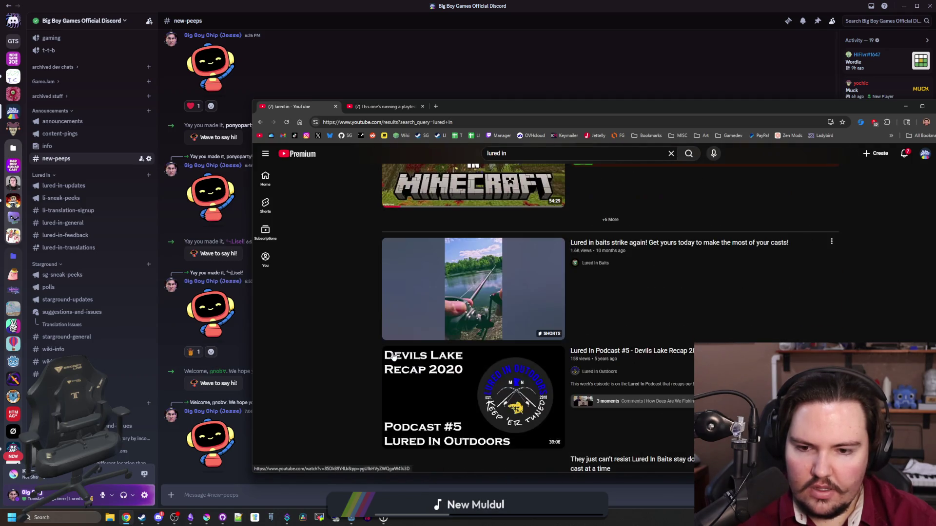
pyautogui.scroll(2, 393, 357)
pyautogui.scroll(20, 394, 357)
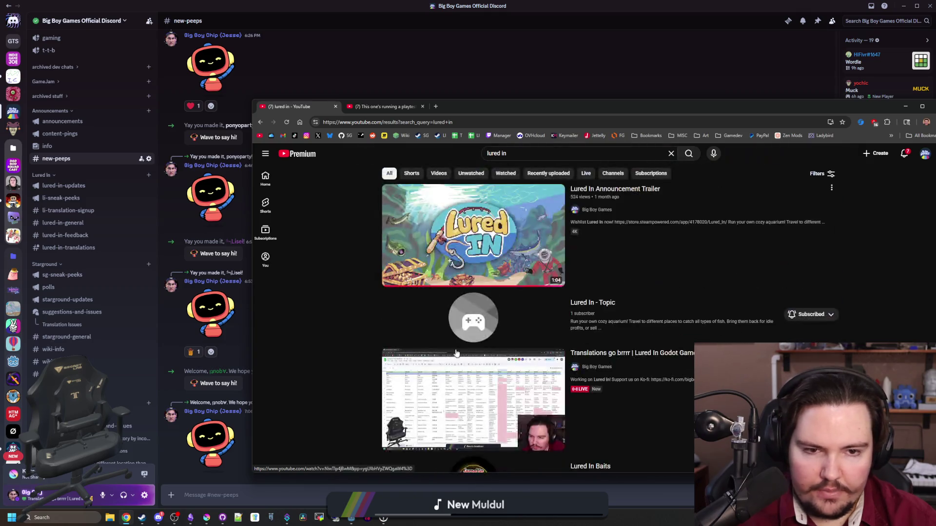
pyautogui.moveTo(648, 103); pyautogui.dragTo(491, 64)
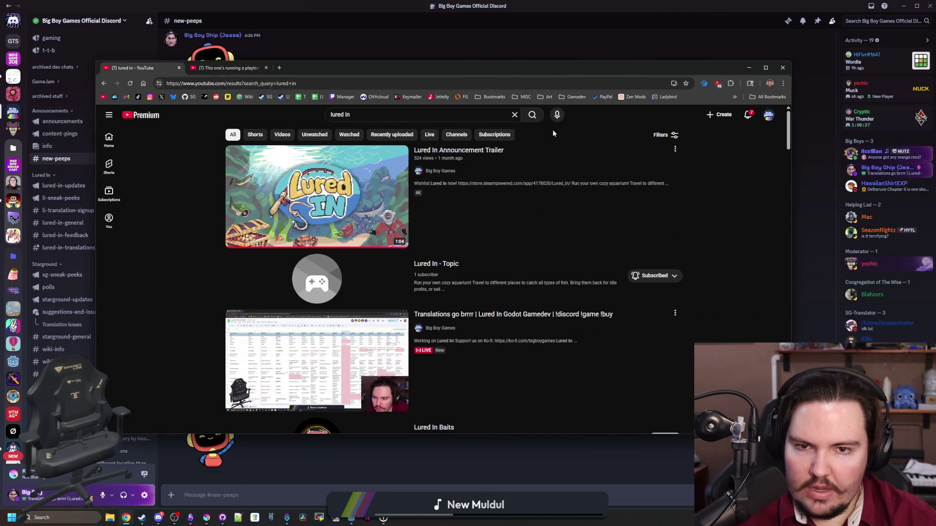
pyautogui.click(664, 135)
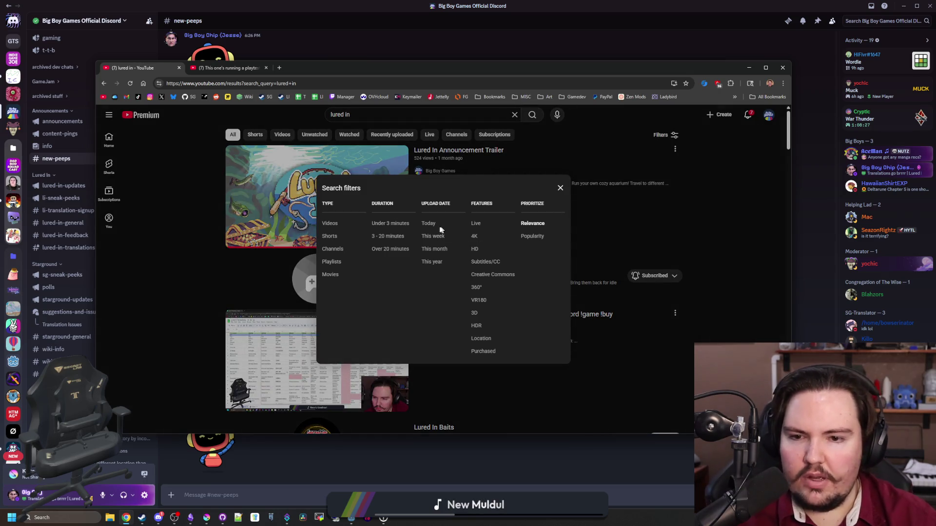
pyautogui.click(432, 224)
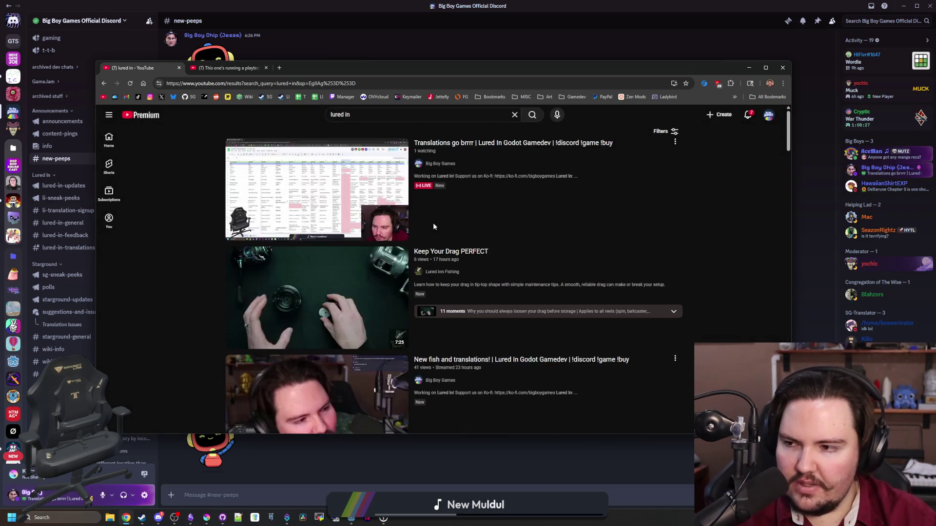
# Open the newest notification to read its highlighted comment, then close the comments view
pyautogui.scroll(-13, 475, 283)
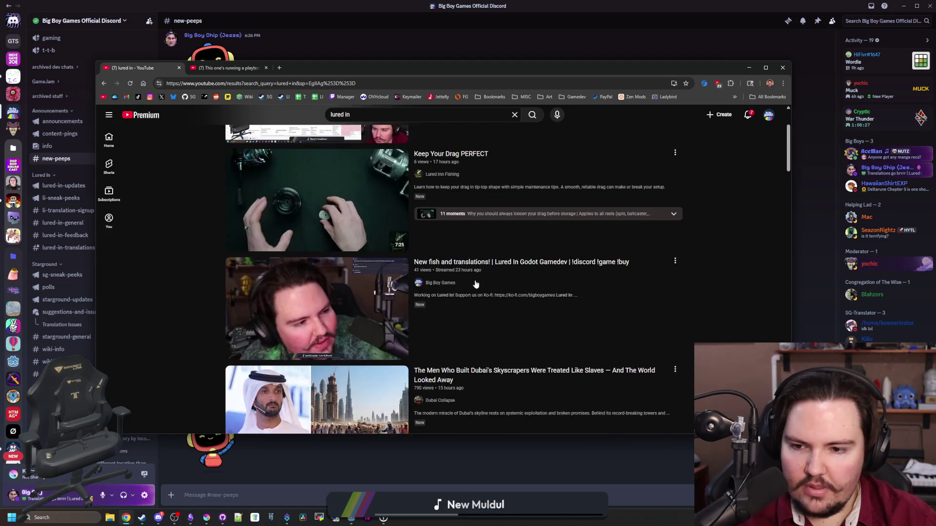
pyautogui.scroll(-5, 423, 276)
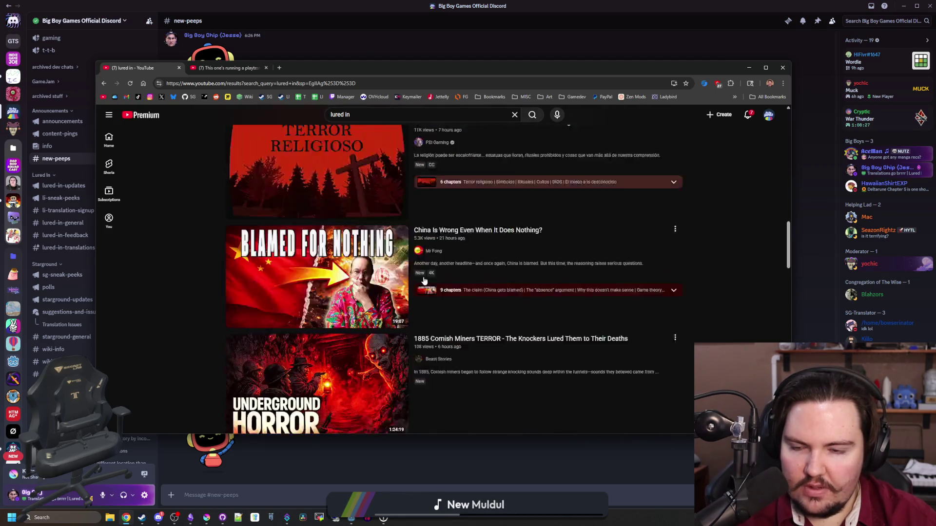
pyautogui.scroll(-3, 364, 286)
pyautogui.scroll(-15, 366, 285)
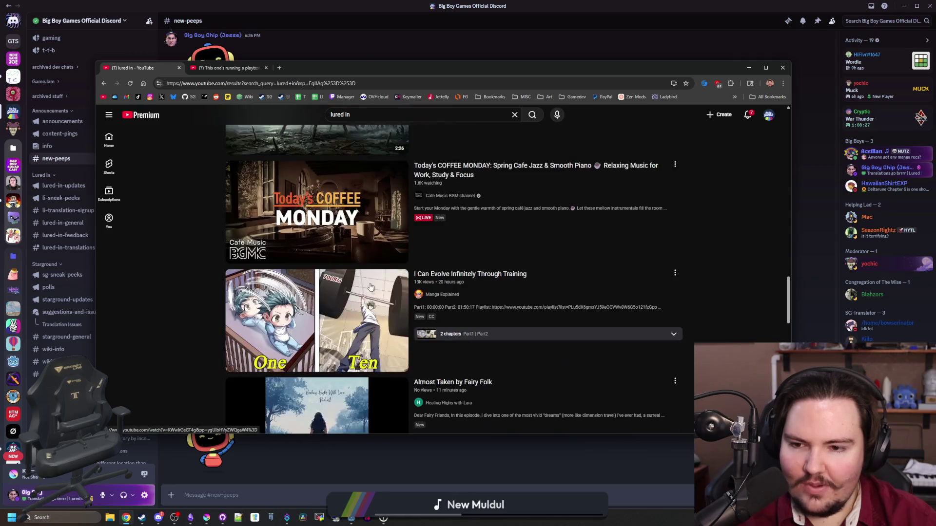
pyautogui.scroll(-9, 370, 287)
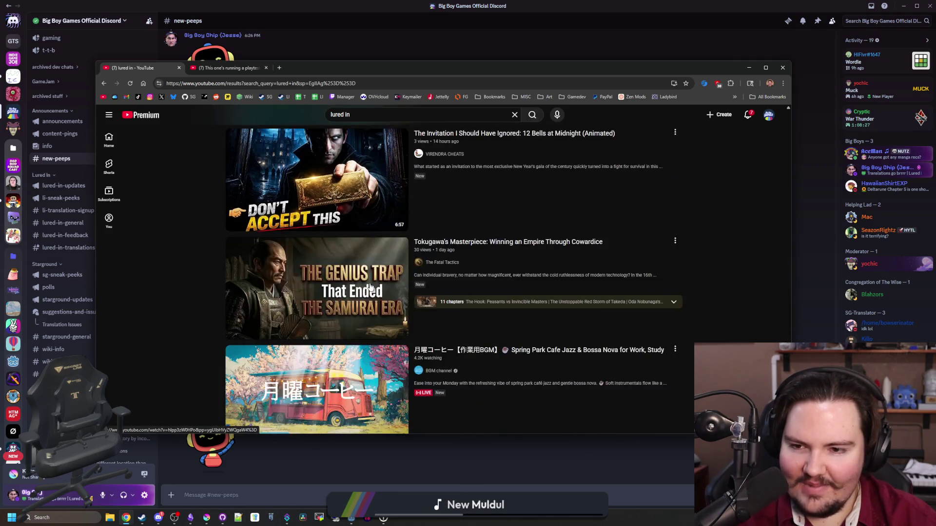
pyautogui.scroll(20, 702, 268)
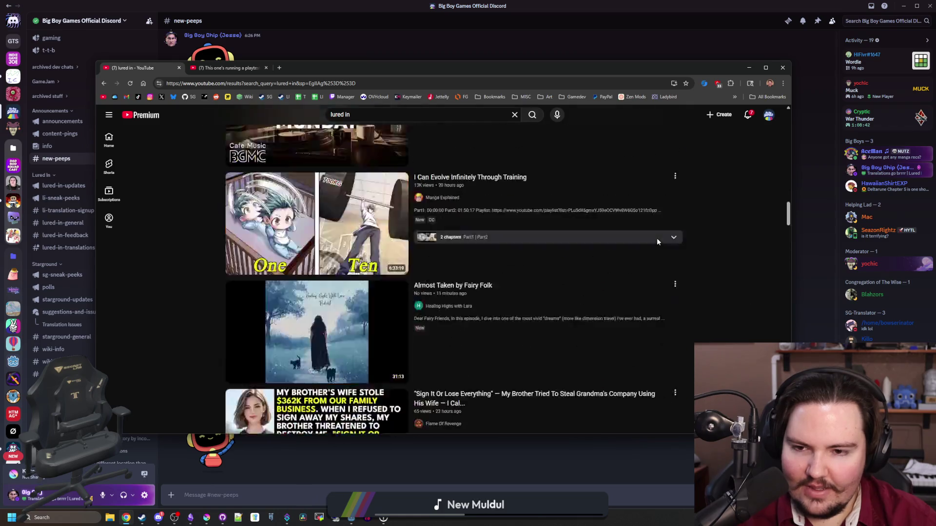
pyautogui.click(747, 116)
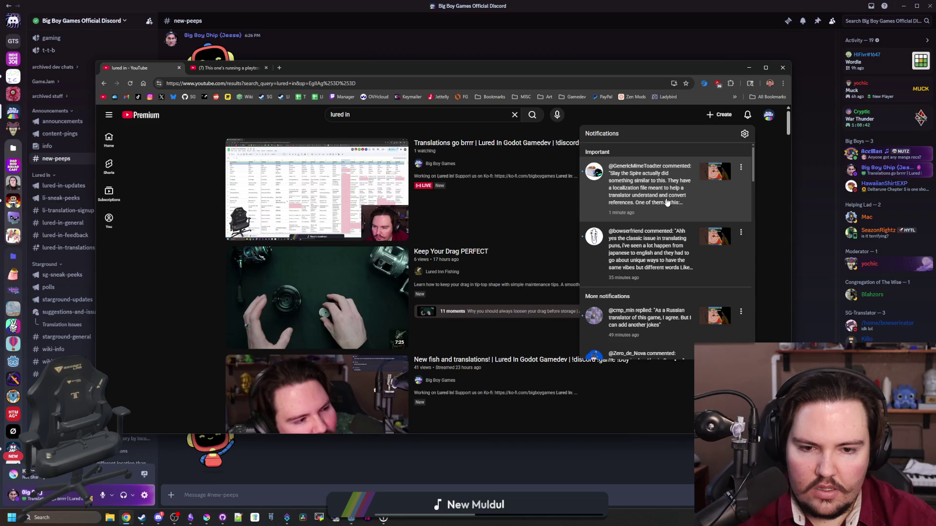
pyautogui.click(667, 202)
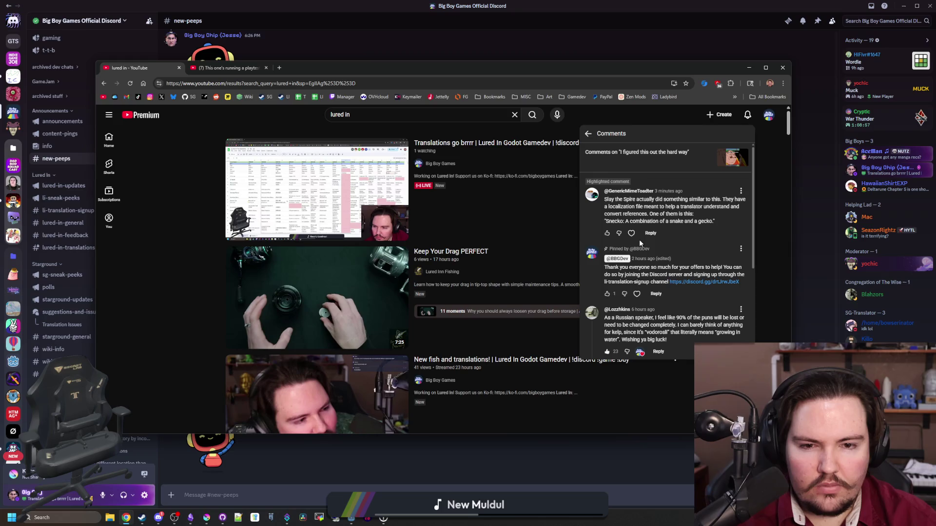
pyautogui.moveTo(615, 223)
pyautogui.mouseDown()
pyautogui.moveTo(721, 221)
pyautogui.moveTo(586, 223)
pyautogui.moveTo(602, 221)
pyautogui.mouseUp()
pyautogui.click(602, 220)
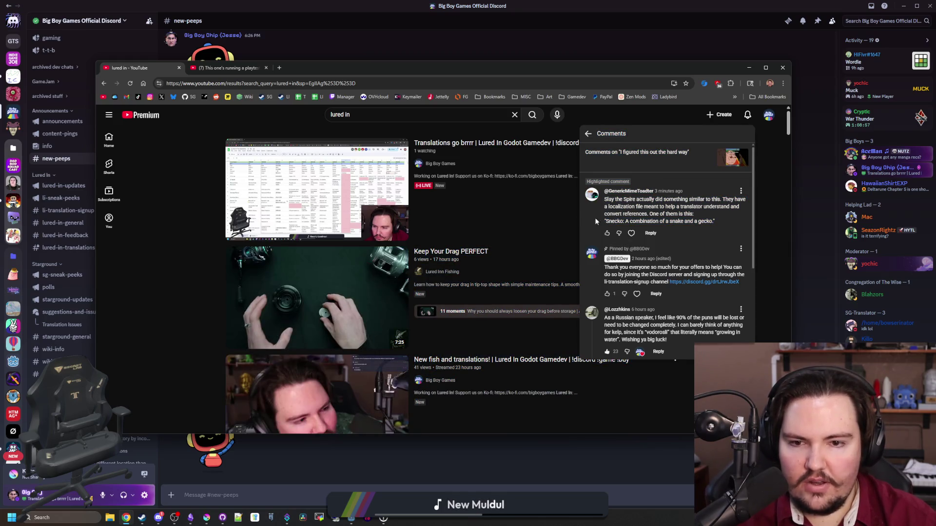
pyautogui.click(527, 202)
# Close the 'lured in' search results tab and the browser window
pyautogui.scroll(-10, 300, 209)
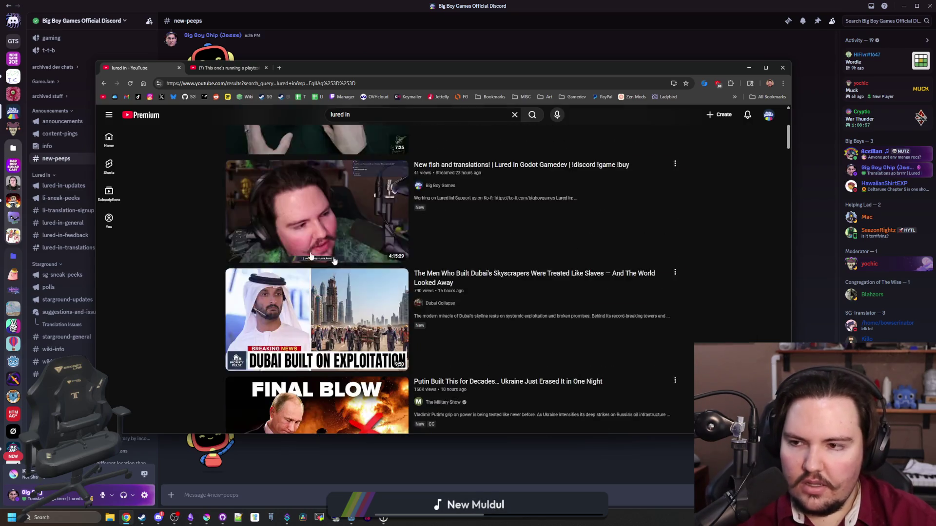
pyautogui.scroll(-5, 300, 209)
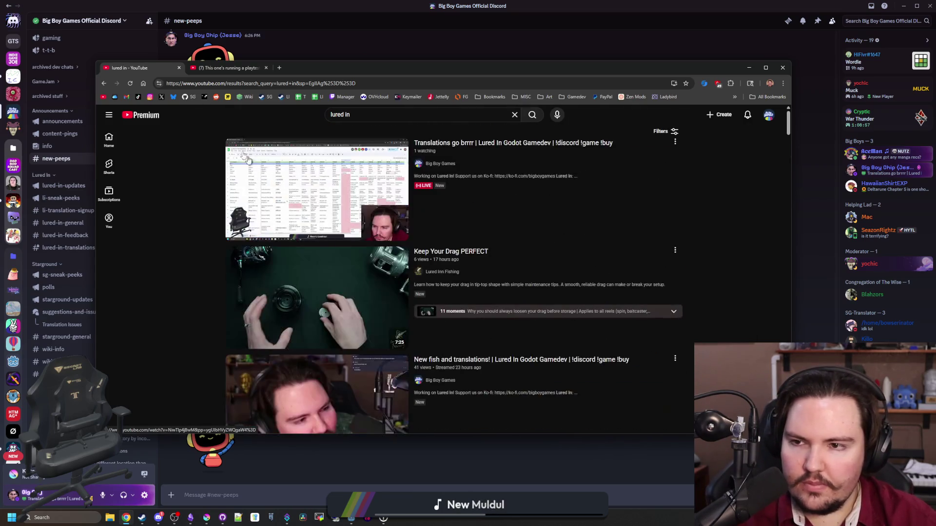
pyautogui.click(179, 68)
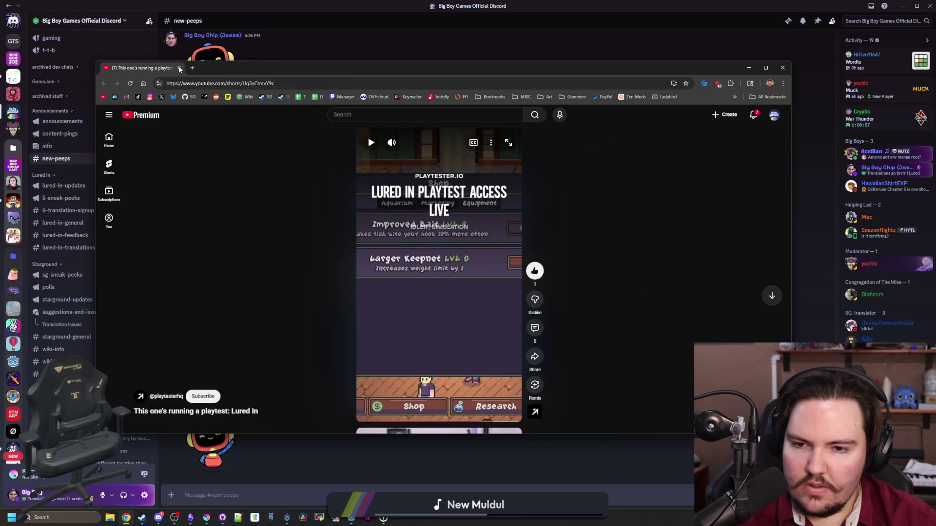
pyautogui.click(179, 68)
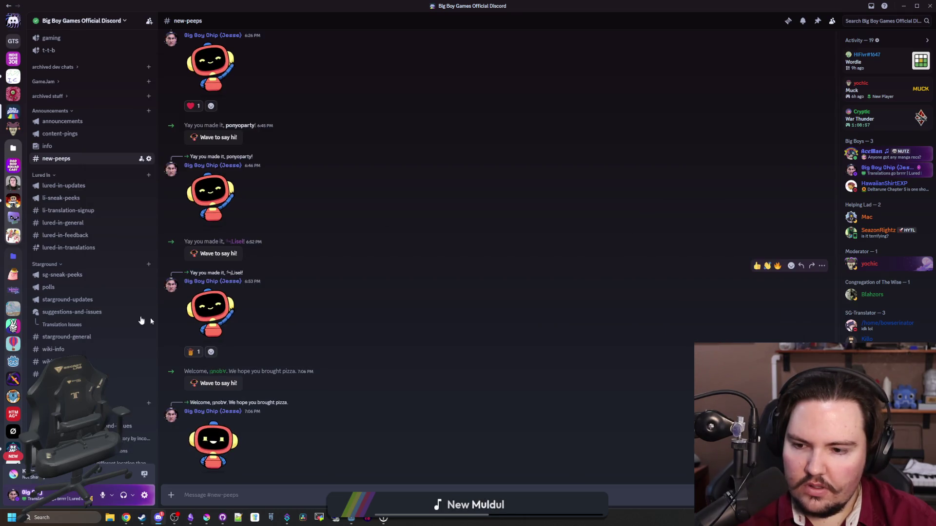
pyautogui.moveTo(96, 308)
pyautogui.scroll(5, 96, 307)
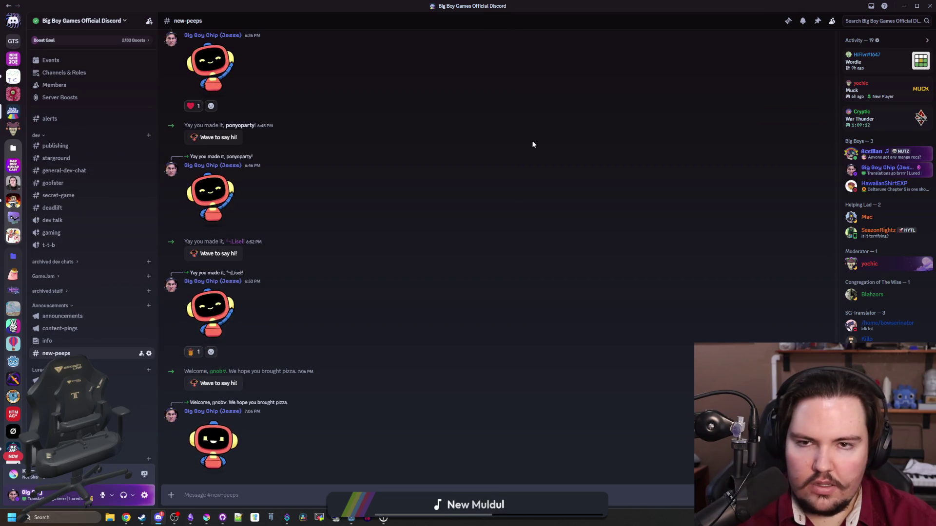
pyautogui.doubleClick(567, 6)
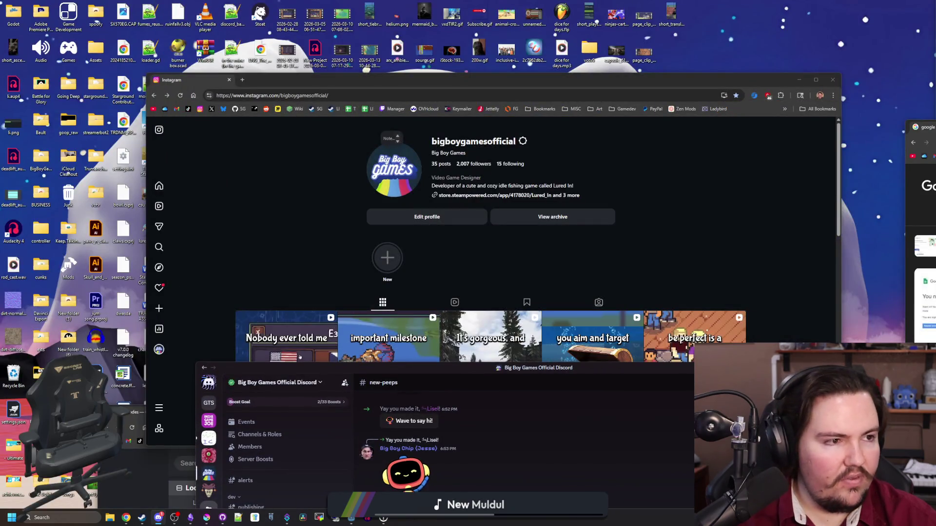
pyautogui.click(299, 357)
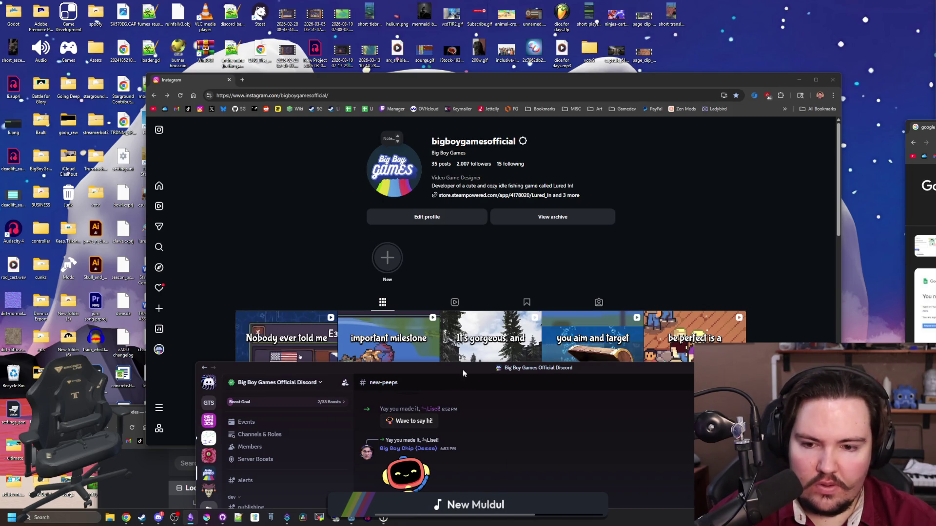
pyautogui.doubleClick(448, 368)
pyautogui.scroll(3, 364, 323)
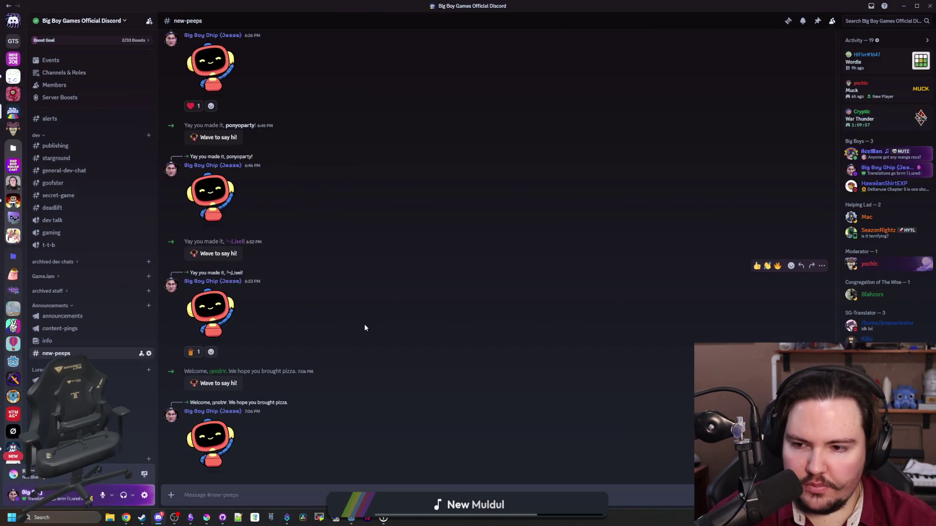
# Assign the LI-Translator role to the newly welcomed member from their profile card
pyautogui.scroll(1, 362, 329)
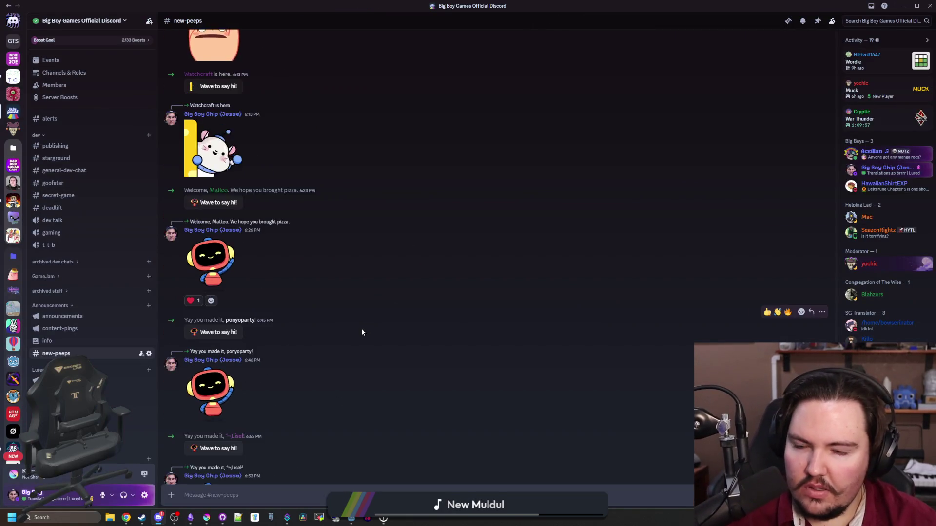
pyautogui.click(219, 190)
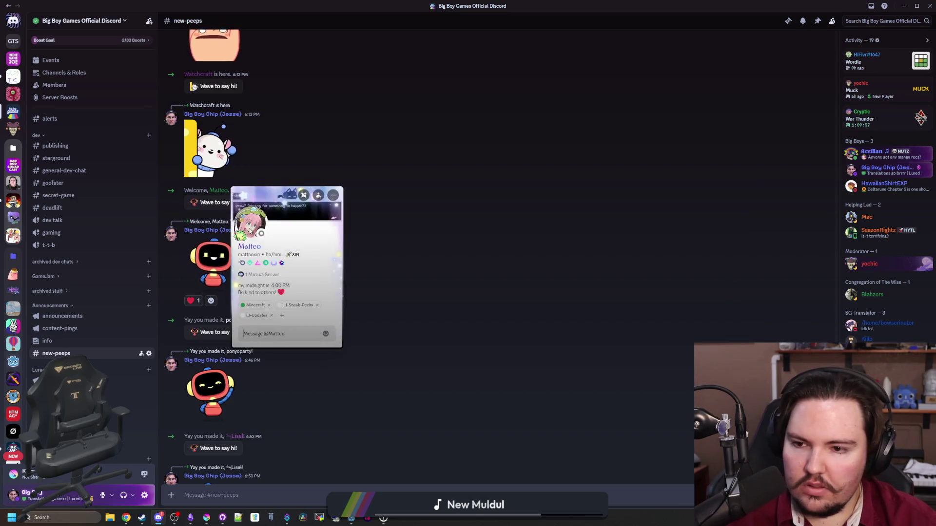
pyautogui.click(281, 315)
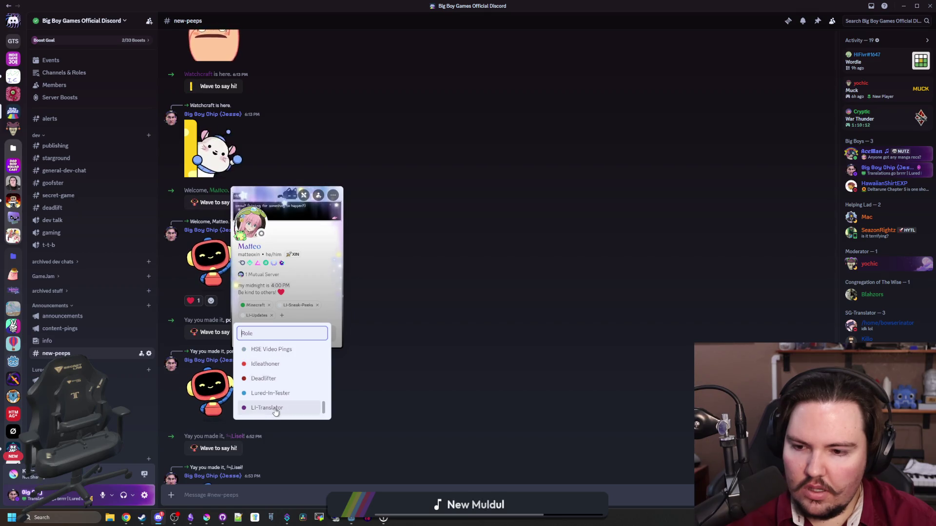
pyautogui.click(273, 407)
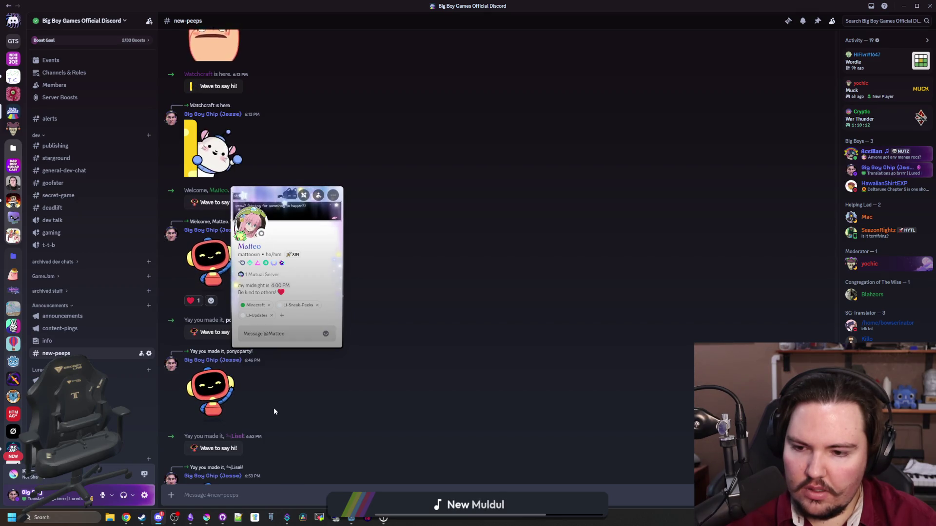
pyautogui.click(464, 347)
pyautogui.scroll(-4, 488, 346)
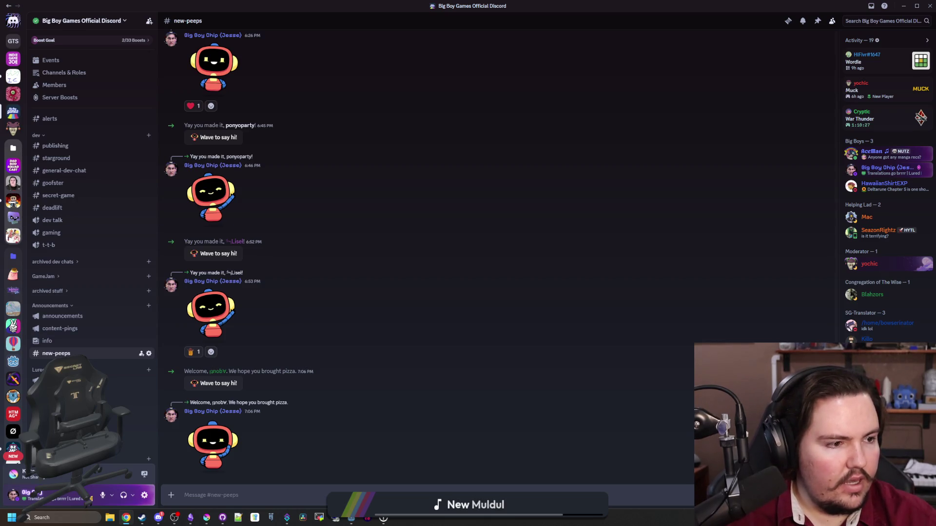
pyautogui.hotkey('alt', 'Tab')
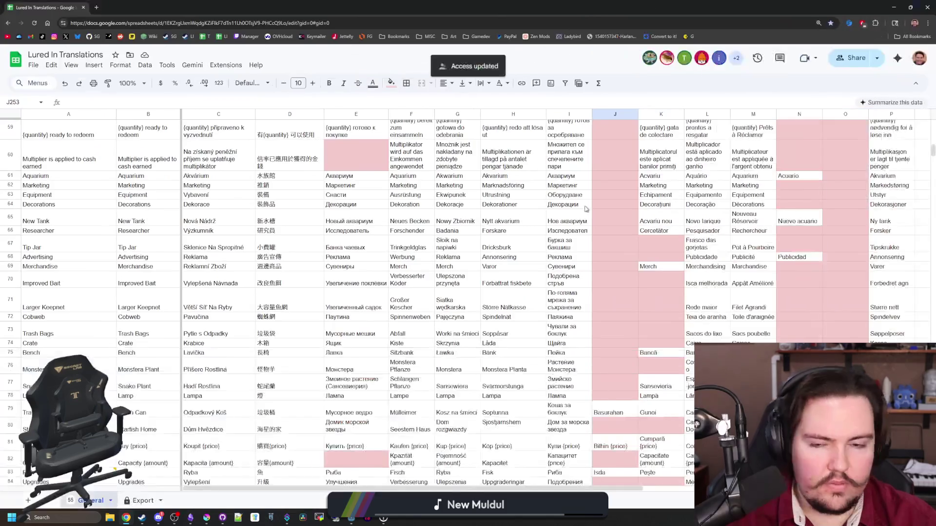
# Enter the language code 'it' in Q3 and fill it light blue
pyautogui.moveTo(432, 489); pyautogui.dragTo(654, 489)
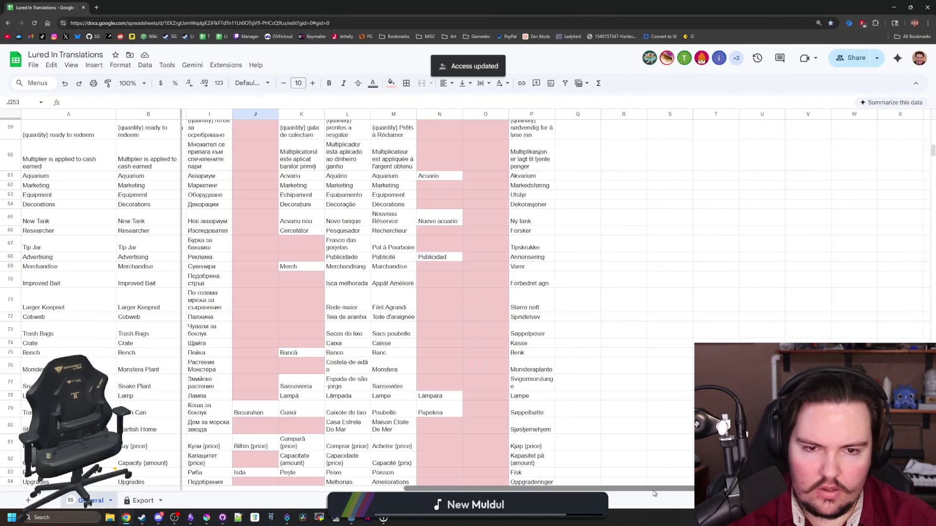
pyautogui.scroll(15, 603, 379)
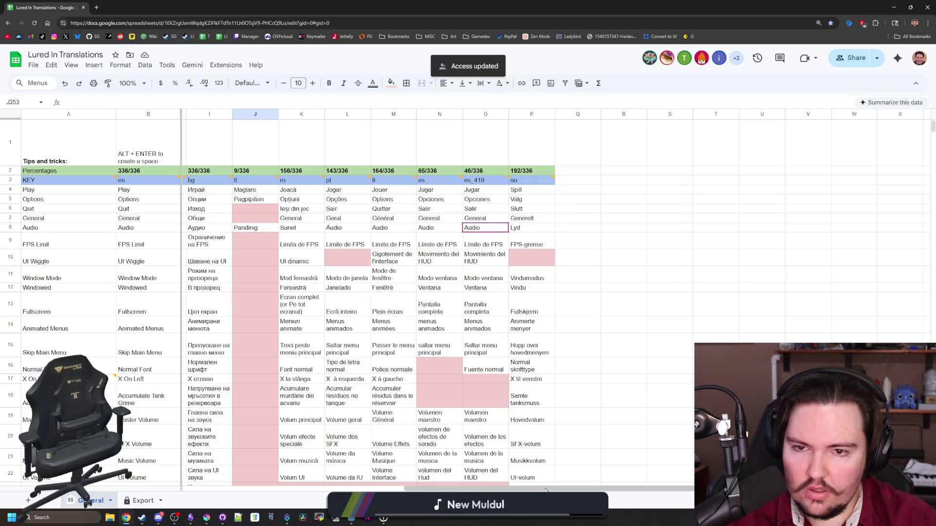
pyautogui.hscroll(-5, 315, 473)
pyautogui.hscroll(8, 314, 473)
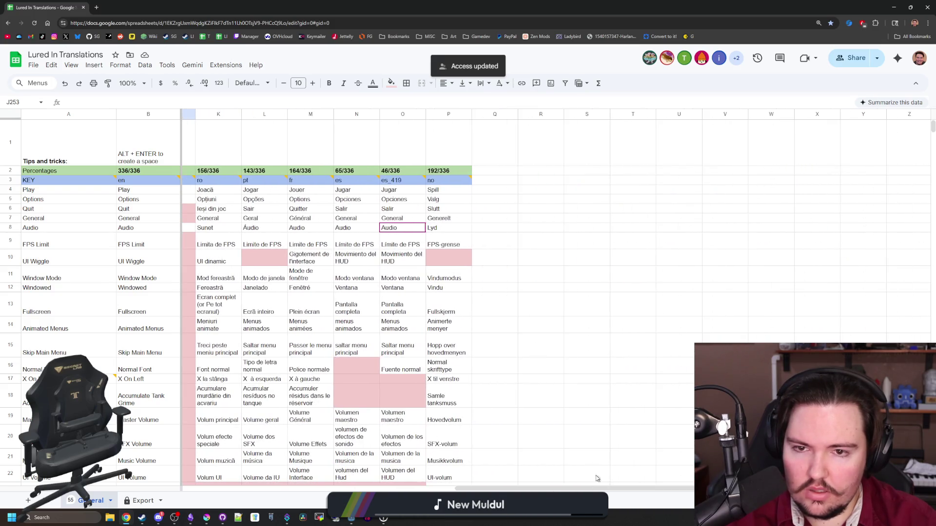
pyautogui.click(492, 180)
pyautogui.write('it')
pyautogui.press('Return')
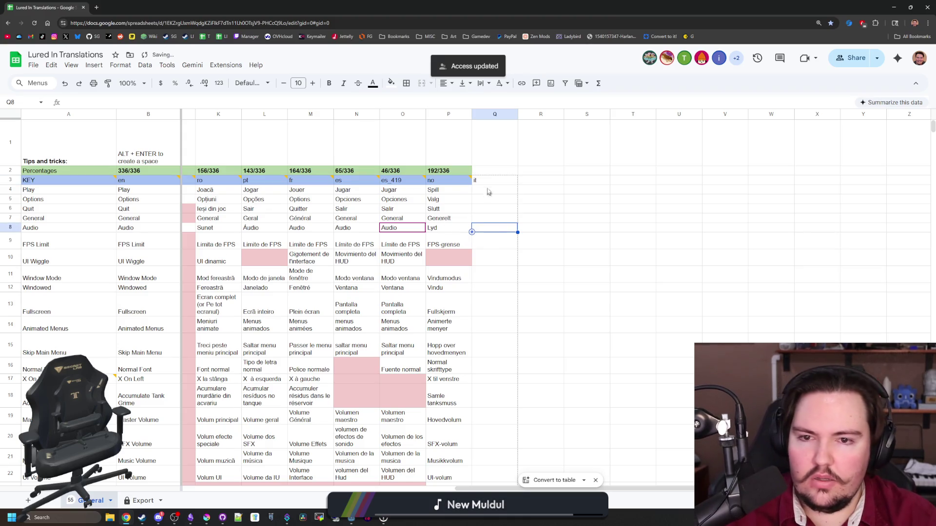
pyautogui.press('Up')
pyautogui.click(391, 83)
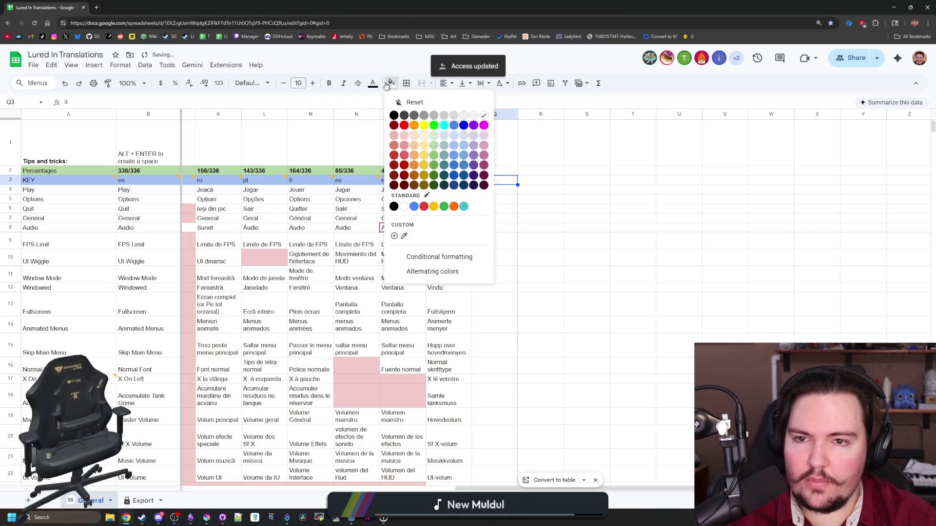
pyautogui.click(459, 149)
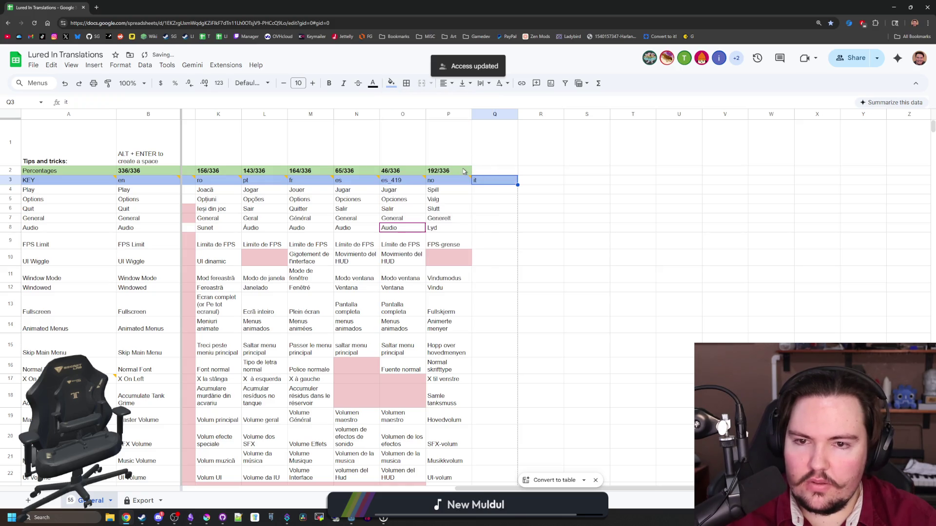
# Extend the empty-cell pink conditional formatting rule to range C4:Q990
pyautogui.click(458, 257)
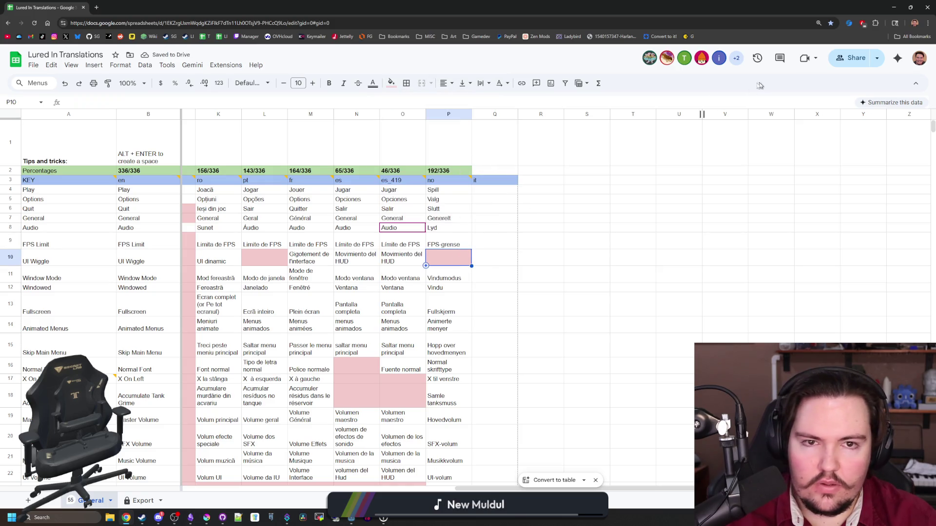
pyautogui.click(391, 82)
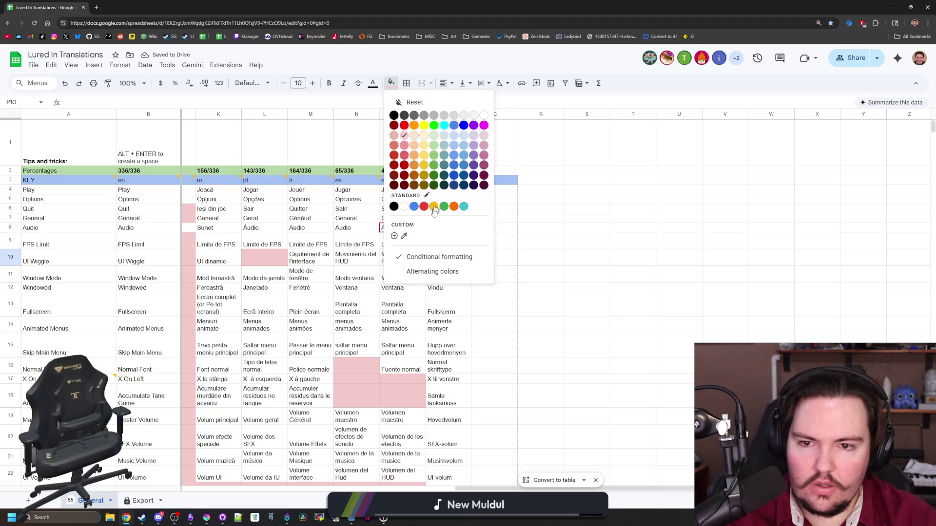
pyautogui.click(429, 257)
pyautogui.click(813, 149)
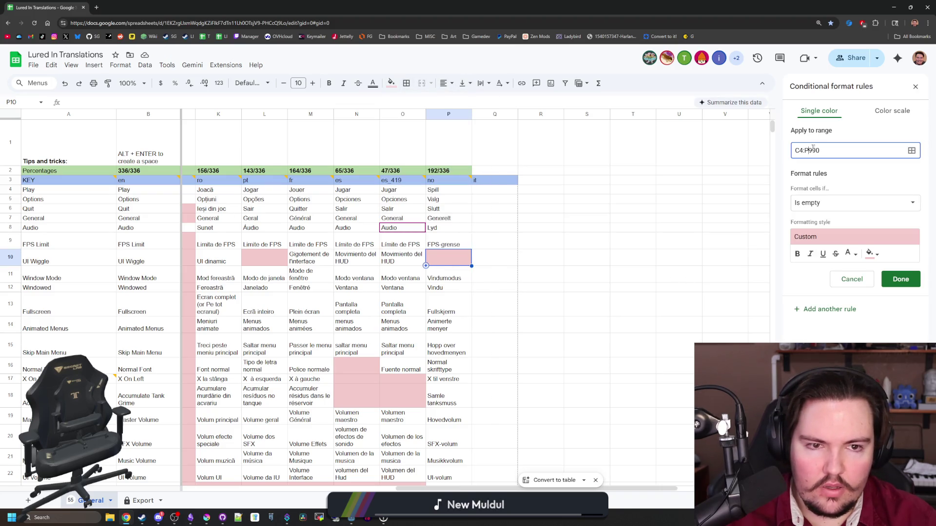
pyautogui.press('BackSpace')
pyautogui.press('BackSpace')
pyautogui.press('BackSpace')
pyautogui.write('Q990')
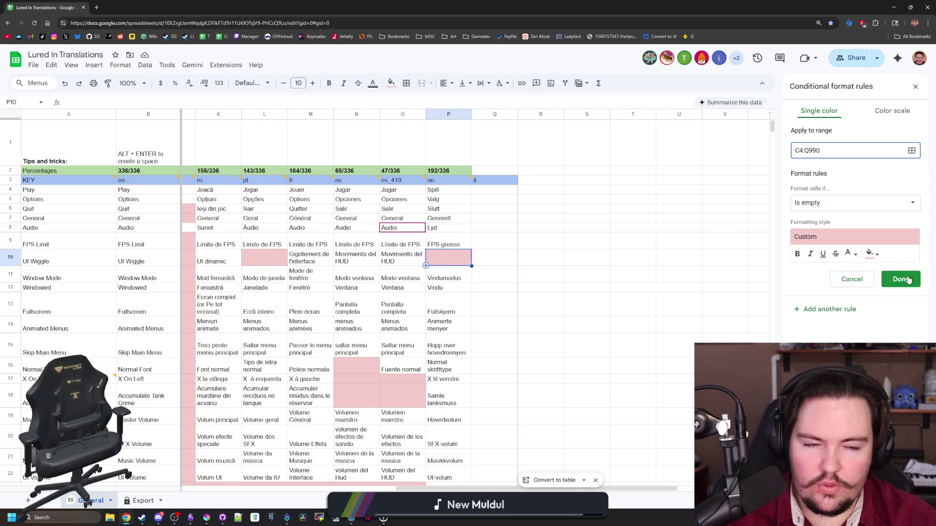
pyautogui.click(901, 280)
# Copy the percentage formula from P2 into Q2
pyautogui.click(463, 172)
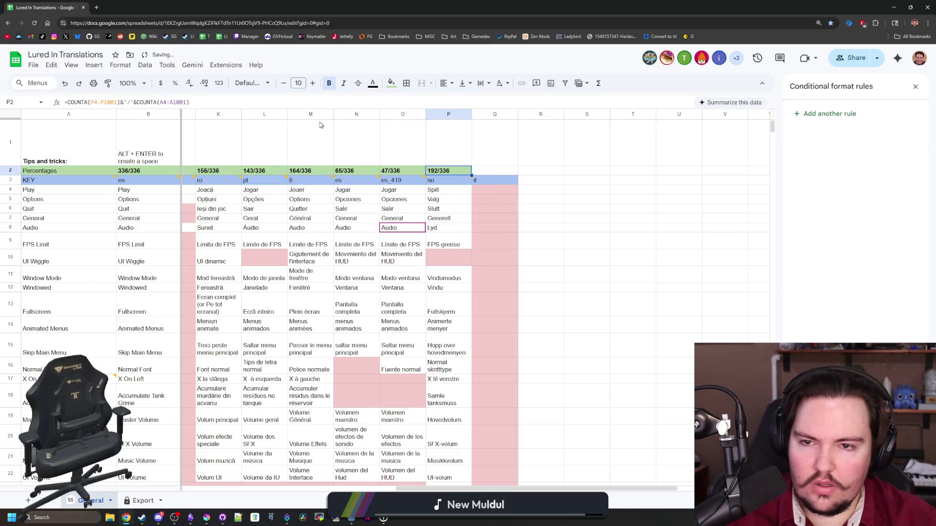
pyautogui.tripleClick(163, 101)
pyautogui.hotkey('ctrl', 'c')
pyautogui.click(499, 170)
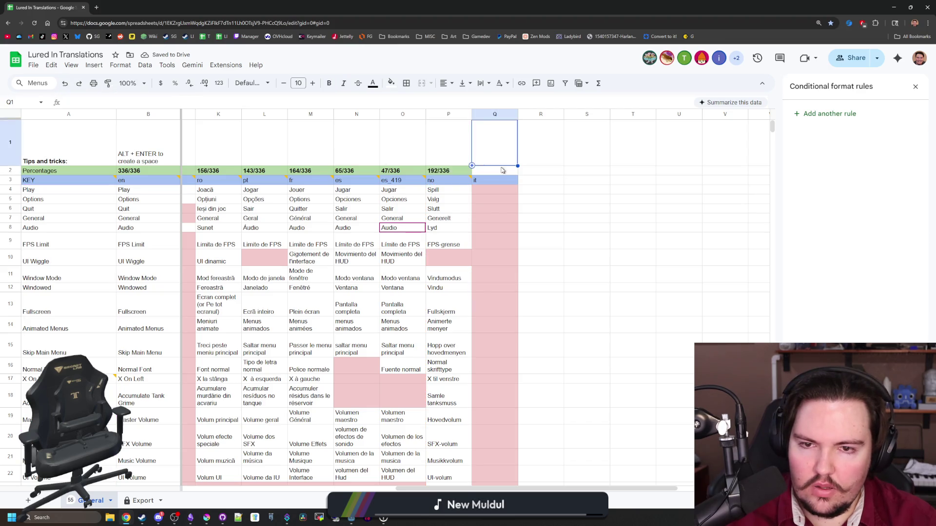
pyautogui.hotkey('ctrl', 'v')
pyautogui.rightClick(499, 184)
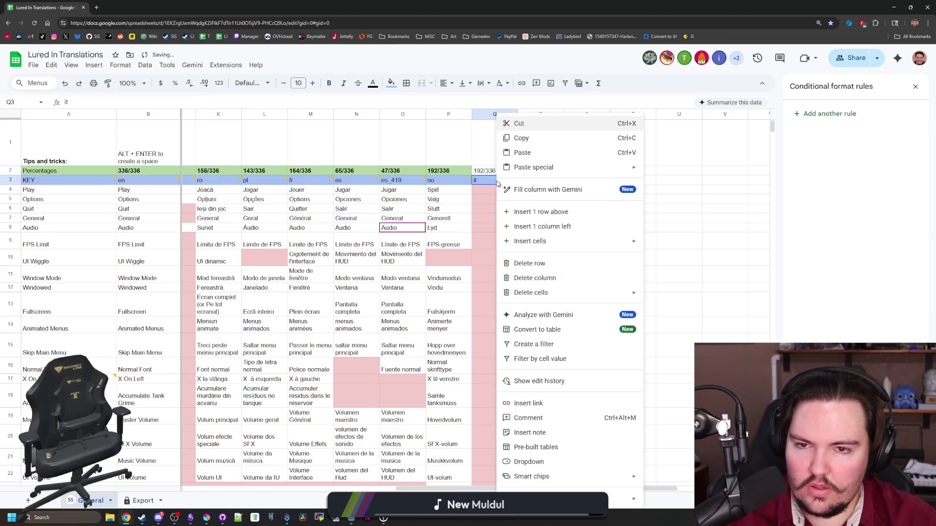
# Add an 'Italian' comment to cell Q3
pyautogui.click(548, 422)
pyautogui.write('Italian')
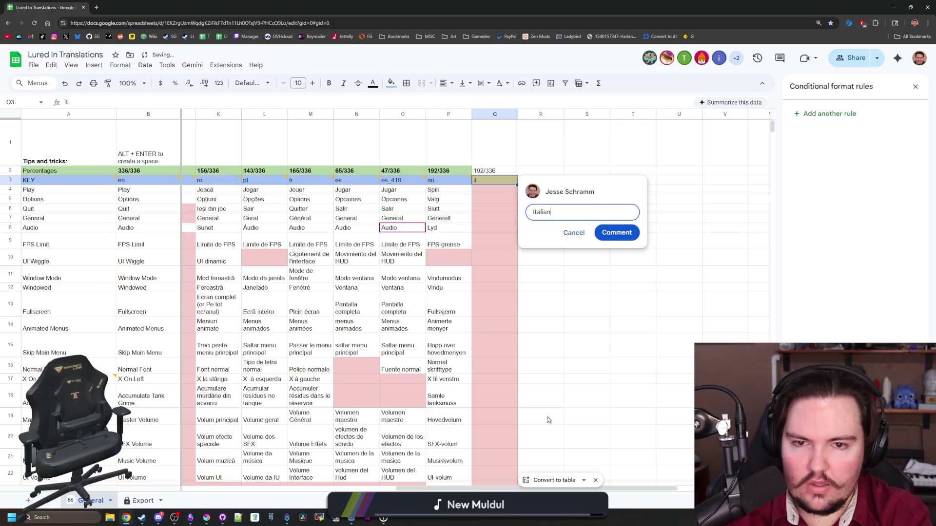
pyautogui.press('Return')
pyautogui.click(616, 242)
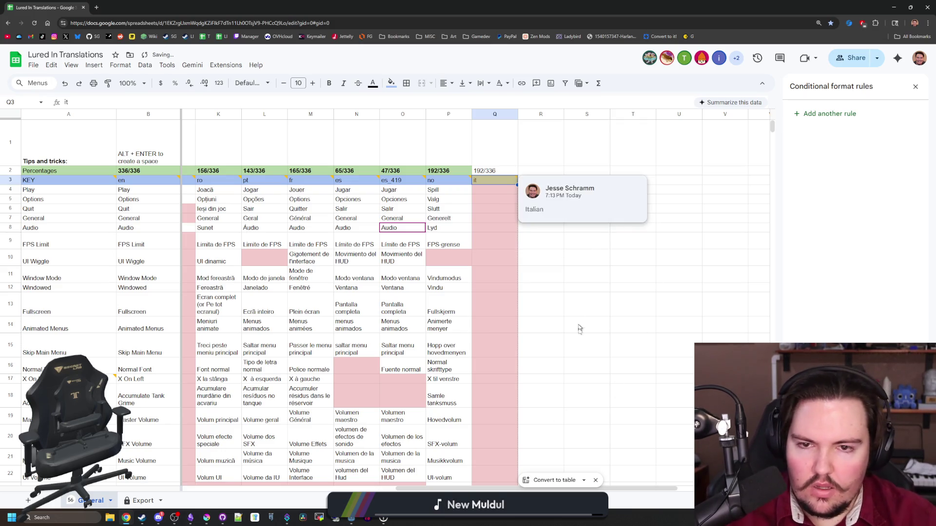
pyautogui.click(581, 328)
# Change Q2's COUNTA formula from column P to column Q so it shows 0/336
pyautogui.moveTo(522, 488)
pyautogui.mouseDown()
pyautogui.moveTo(302, 486)
pyautogui.moveTo(456, 474)
pyautogui.mouseUp()
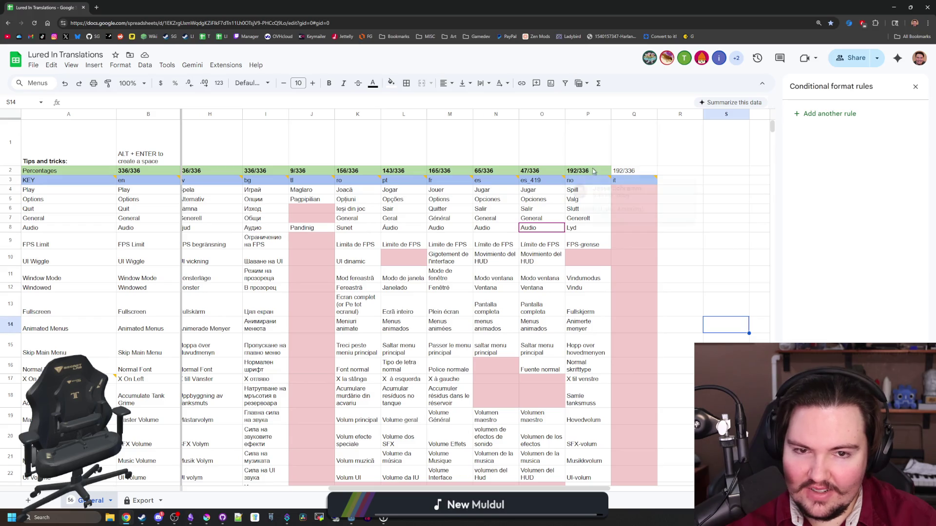
pyautogui.click(626, 175)
pyautogui.press('F2')
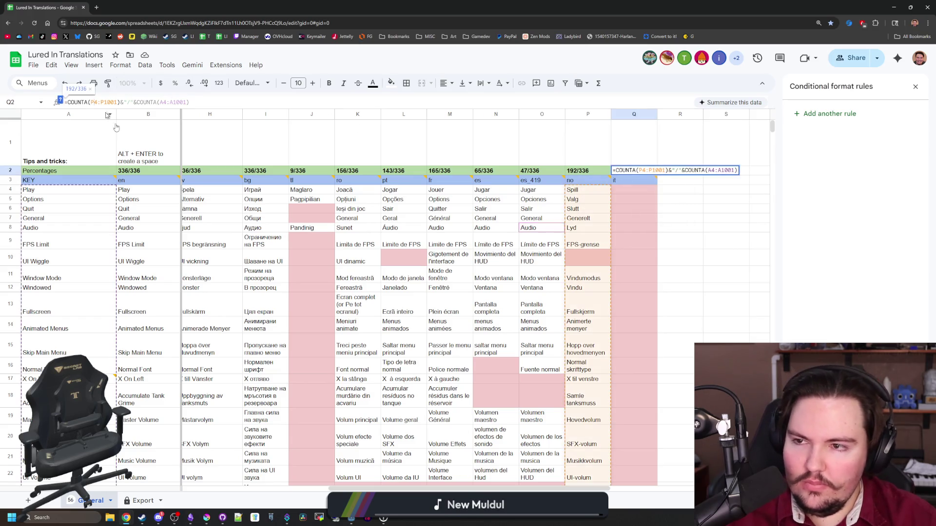
pyautogui.press('BackSpace')
pyautogui.write('Q')
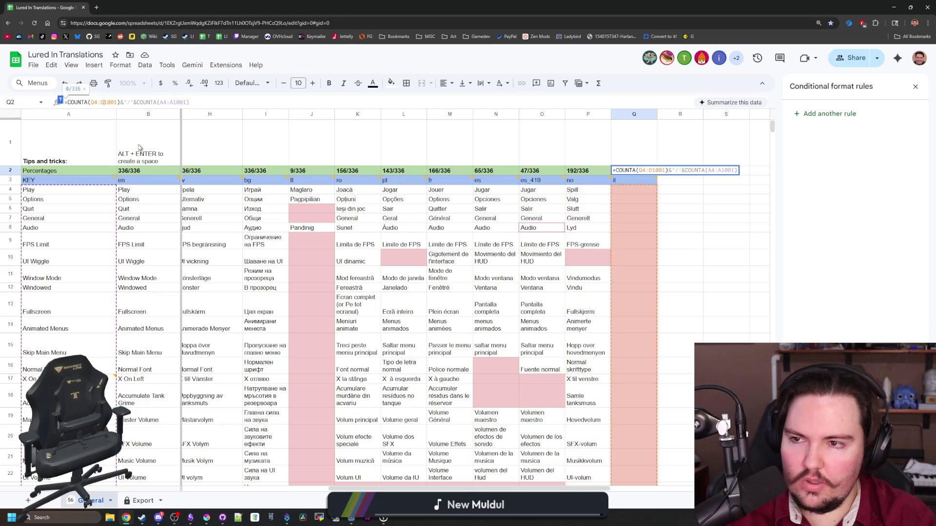
pyautogui.click(625, 173)
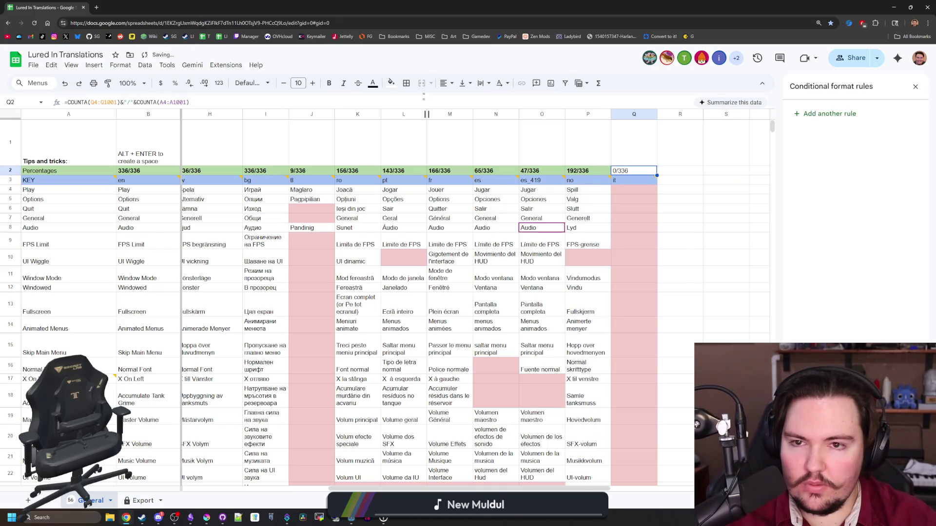
pyautogui.click(391, 83)
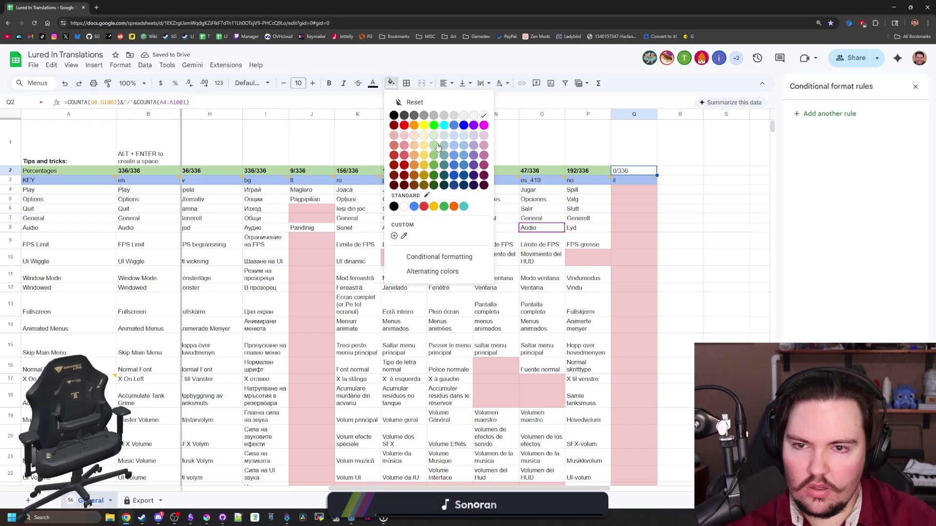
pyautogui.click(680, 275)
pyautogui.click(628, 172)
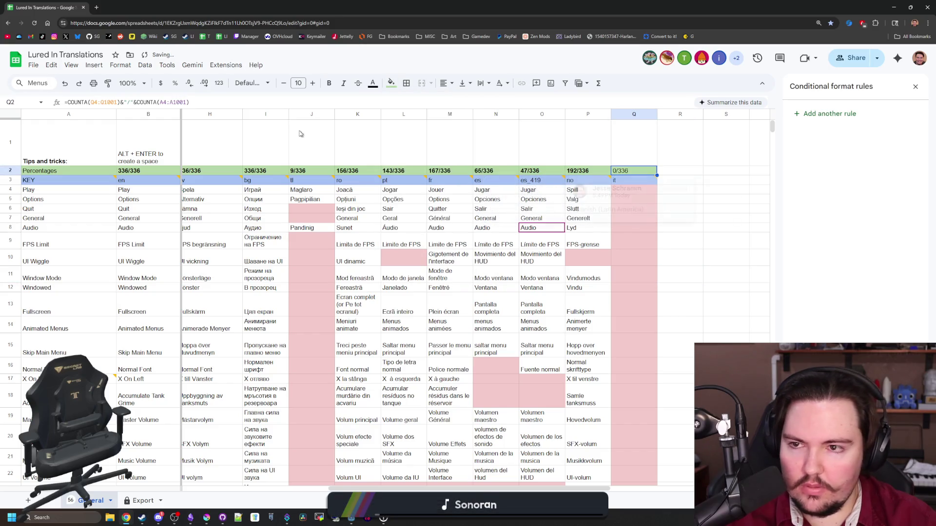
# Scroll through the translations sheet across to column Q, then minimize Chrome to reveal Discord
pyautogui.scroll(-6, 632, 438)
pyautogui.scroll(-10, 632, 438)
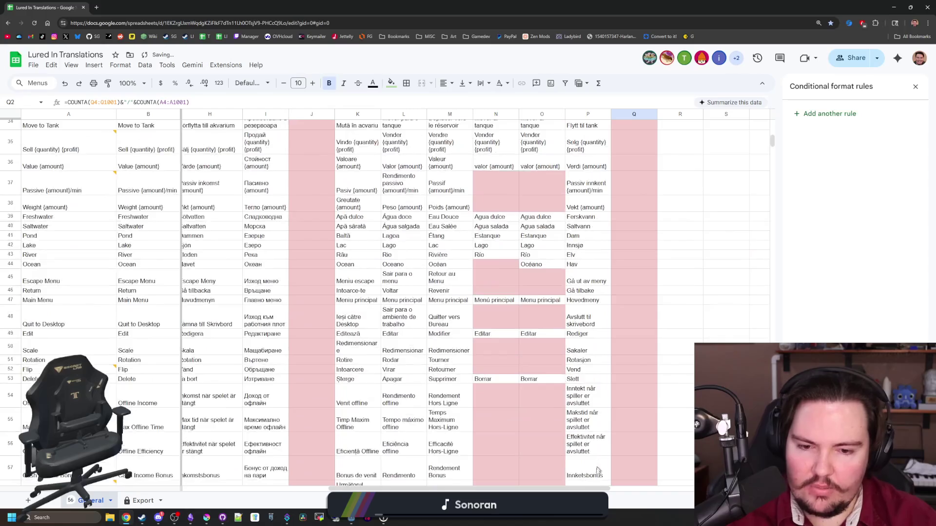
pyautogui.hscroll(-5, 601, 470)
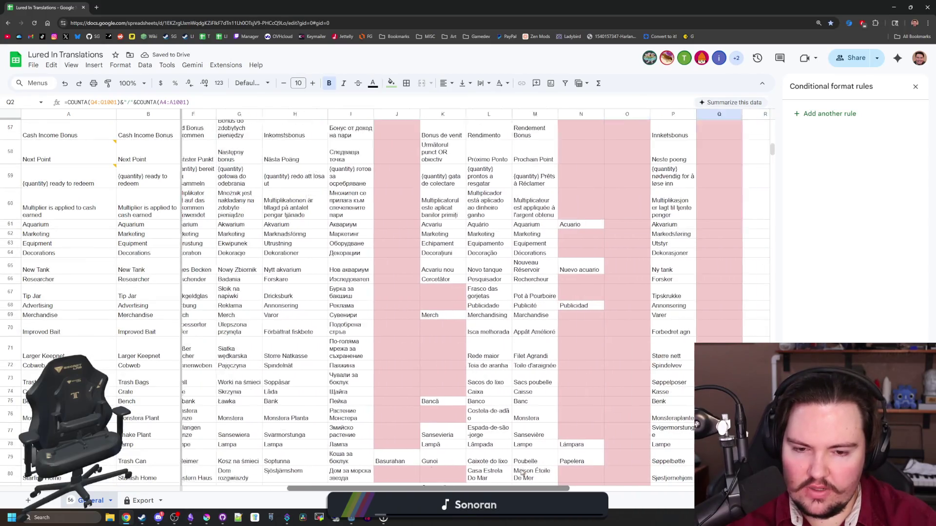
pyautogui.scroll(-15, 349, 405)
pyautogui.scroll(-5, 349, 405)
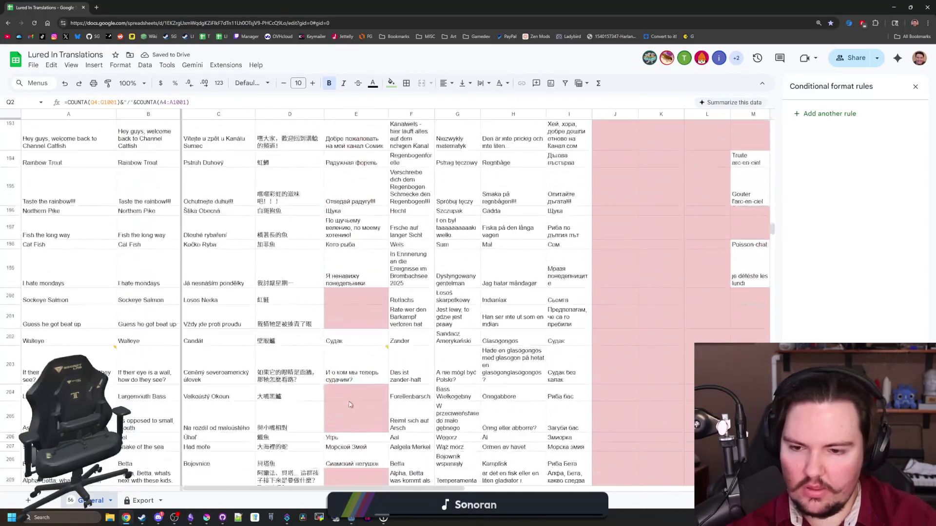
pyautogui.scroll(-5, 349, 405)
pyautogui.scroll(5, 88, 243)
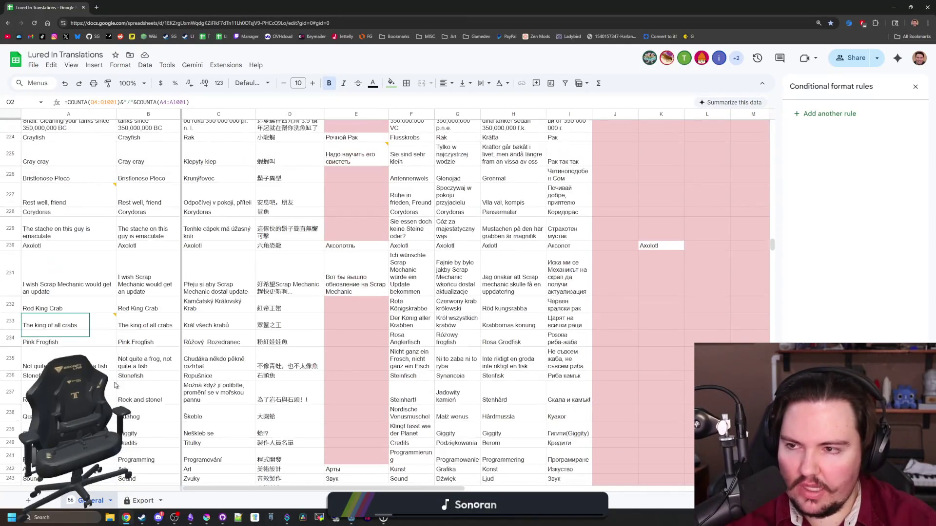
pyautogui.moveTo(108, 324)
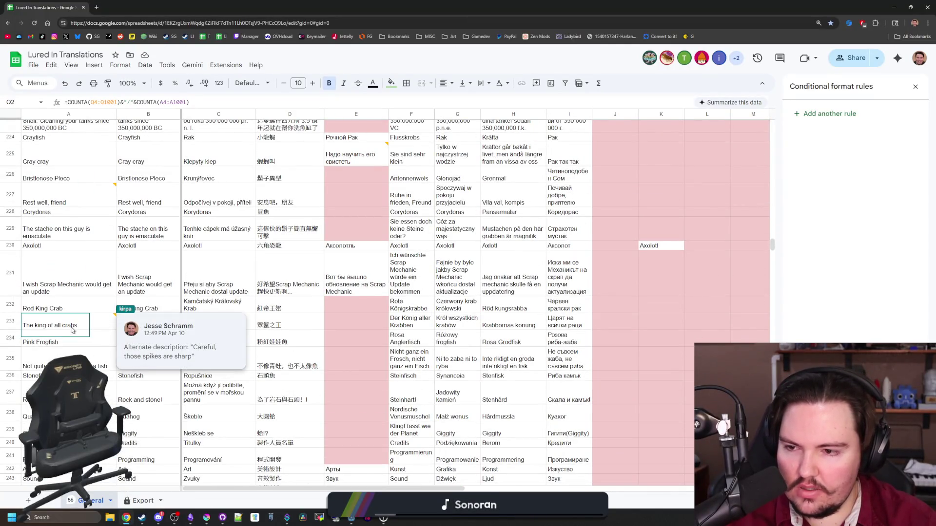
pyautogui.scroll(-10, 73, 330)
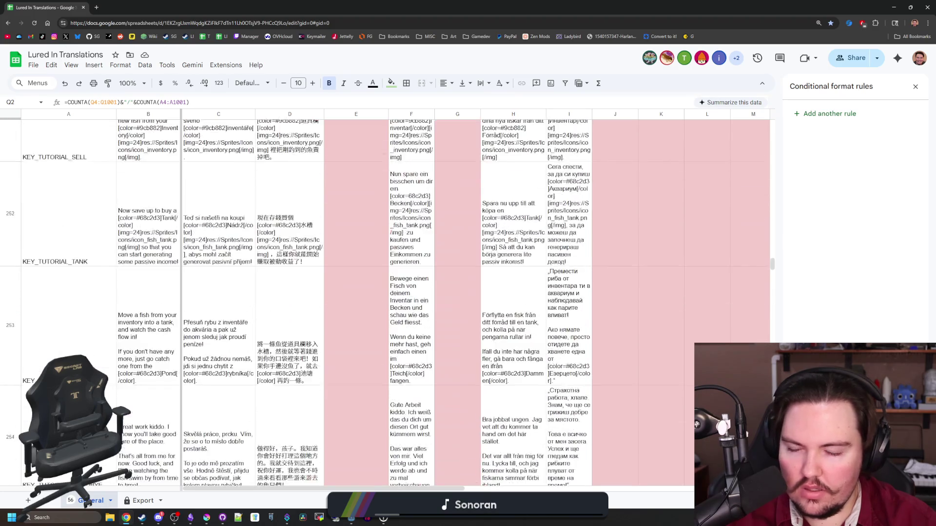
pyautogui.scroll(-15, 112, 389)
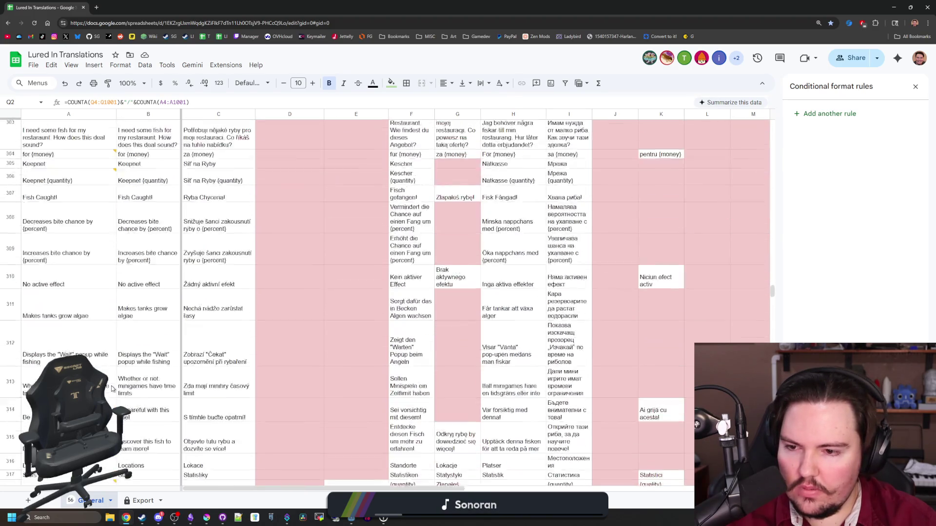
pyautogui.scroll(-3, 112, 389)
pyautogui.scroll(20, 136, 394)
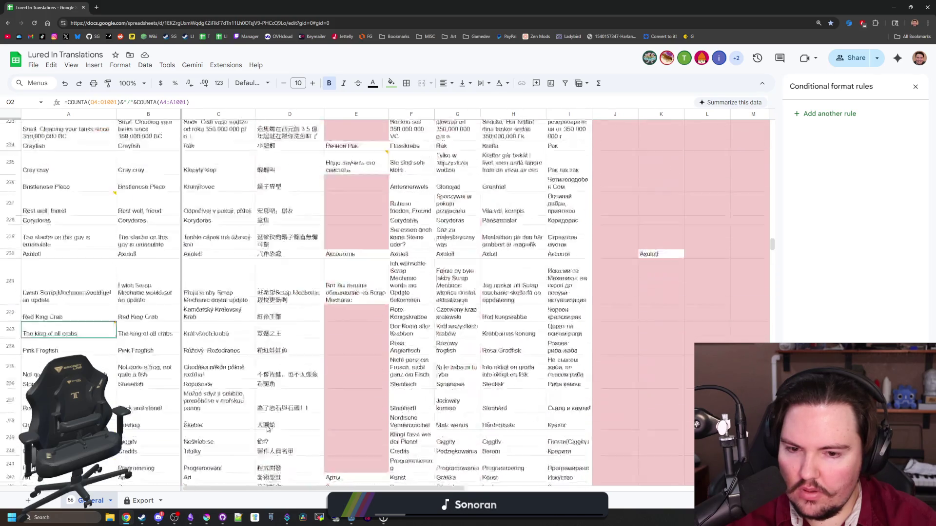
pyautogui.scroll(20, 483, 456)
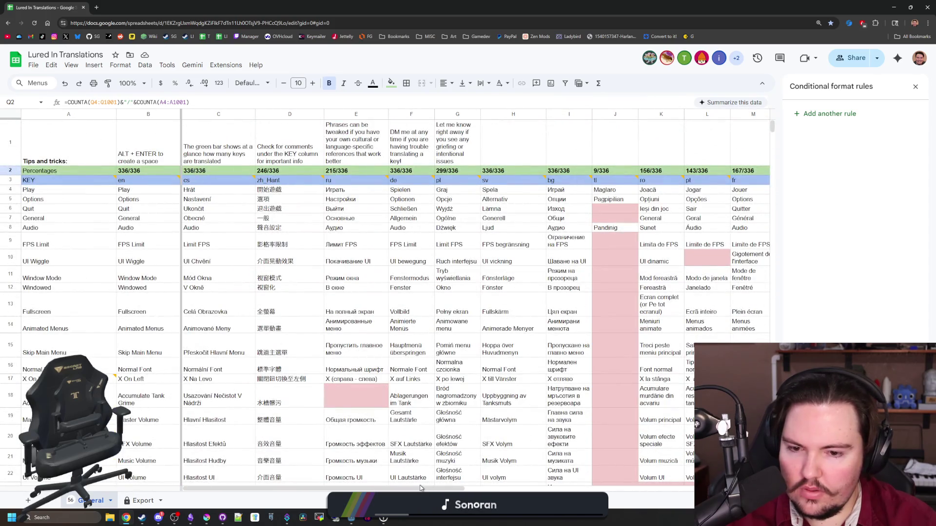
pyautogui.moveTo(419, 489)
pyautogui.mouseDown()
pyautogui.moveTo(623, 476)
pyautogui.moveTo(660, 465)
pyautogui.mouseUp()
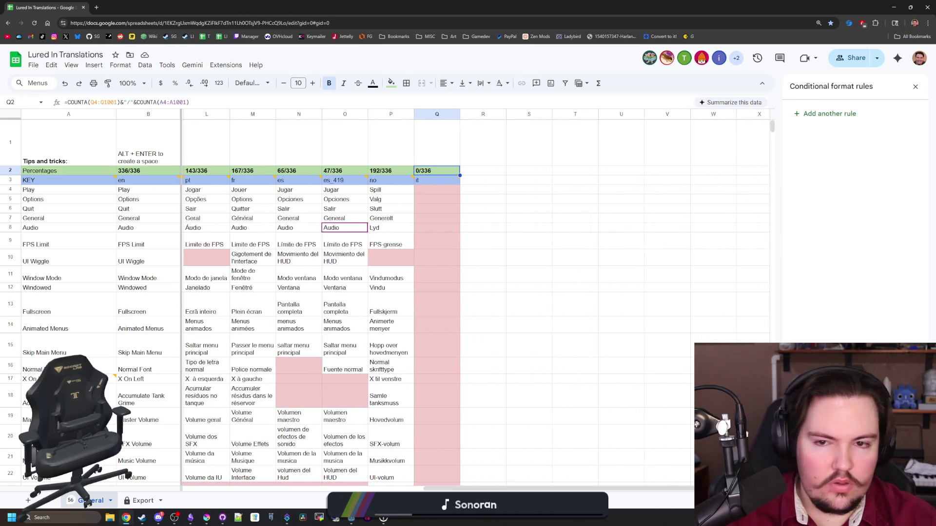
pyautogui.click(894, 7)
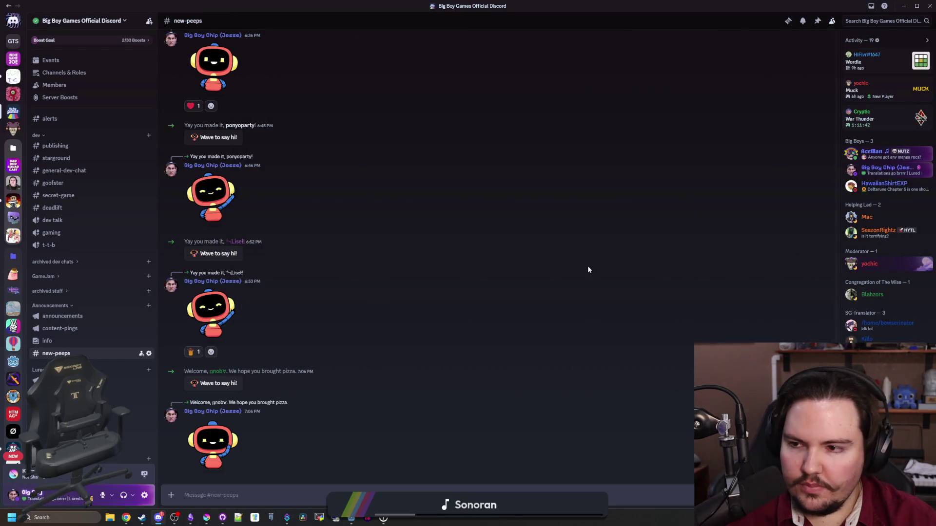
# Start a Discord message search prefilled with in:#new-peeps
pyautogui.scroll(-2, 112, 276)
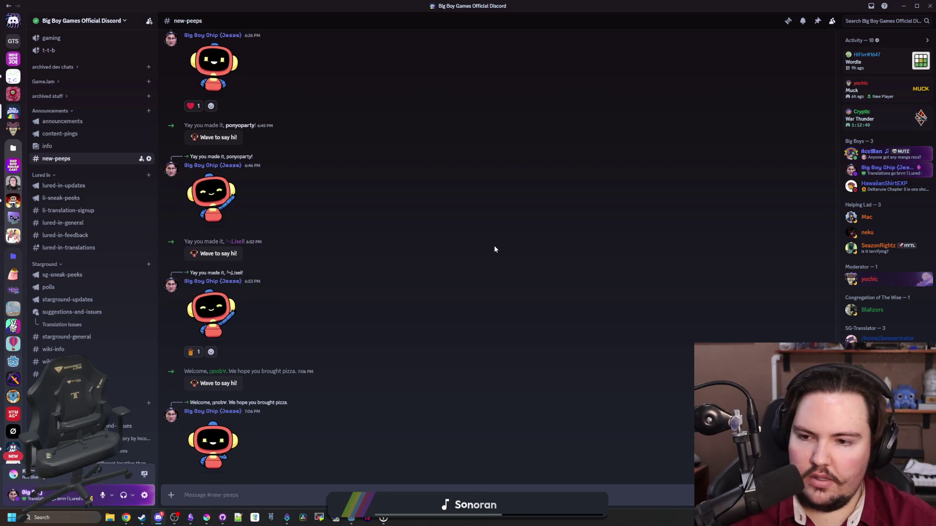
pyautogui.hotkey('ctrl', 'f')
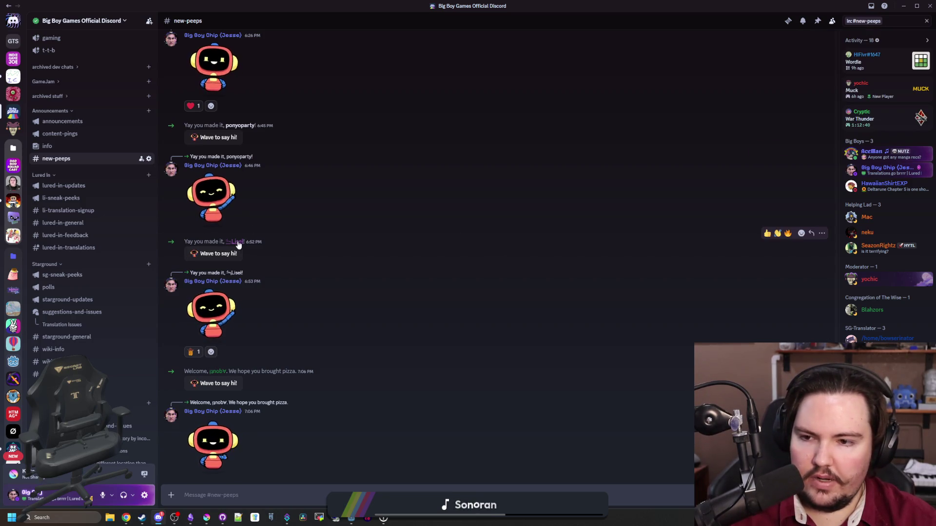
# Add the LI-Translator role to the 6:52 PM new member from their profile card
pyautogui.click(238, 242)
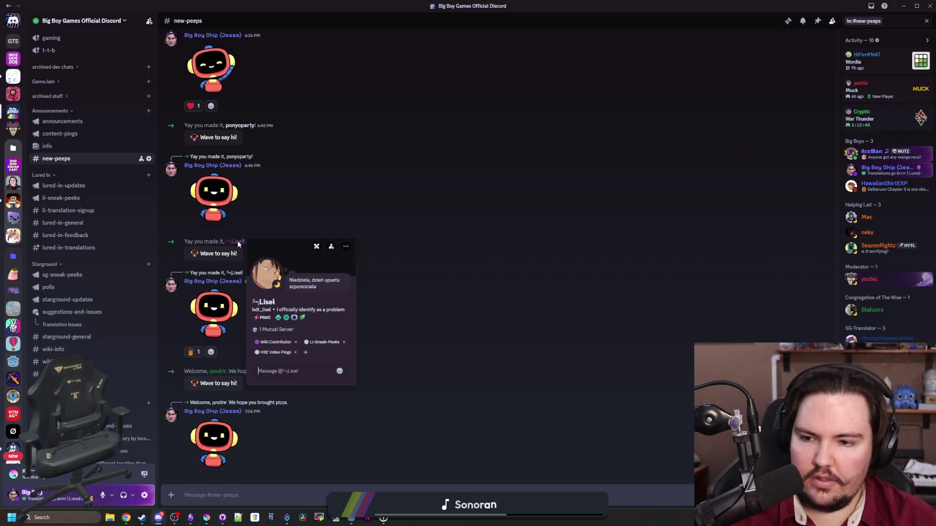
pyautogui.click(306, 353)
pyautogui.scroll(-5, 293, 424)
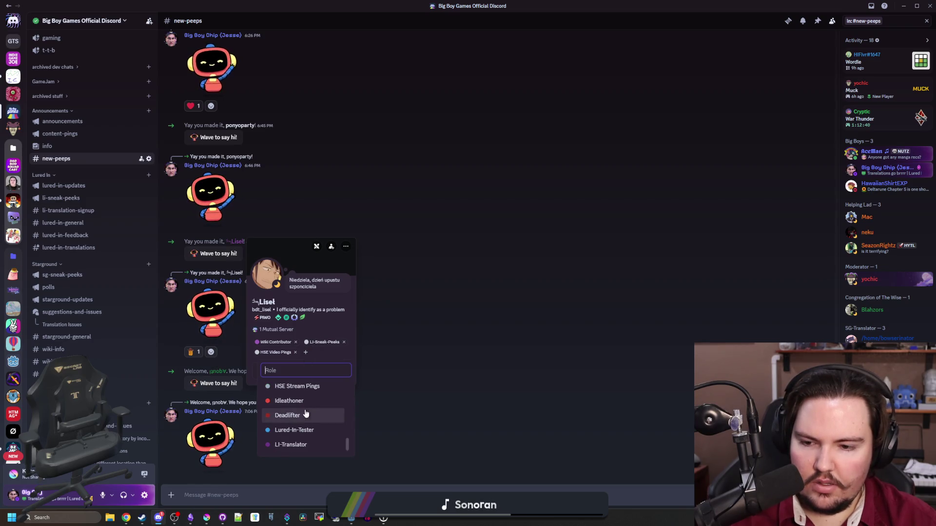
pyautogui.click(291, 445)
pyautogui.click(464, 343)
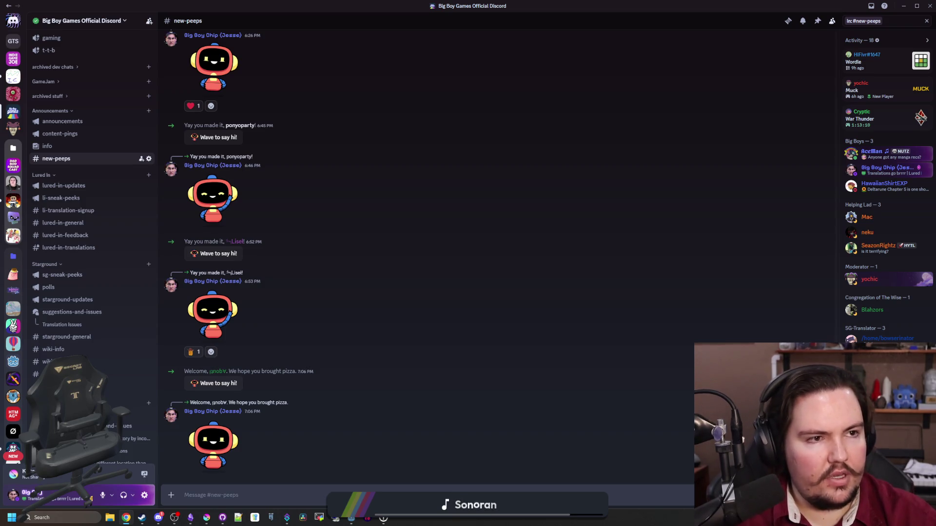
# Search 'godot locales' and find Danish ('da') on the Godot Docs Locale codes page
pyautogui.press('super+2')
pyautogui.write('c')
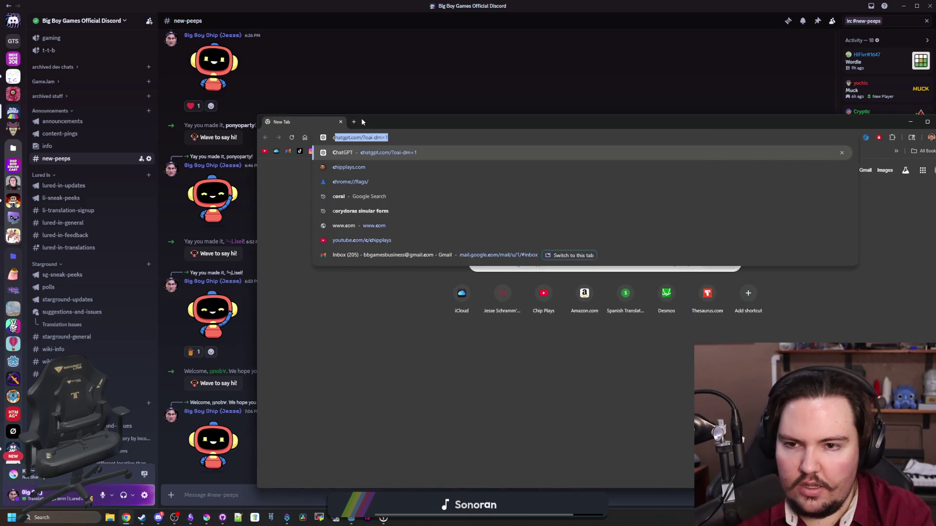
pyautogui.press('BackSpace')
pyautogui.press('BackSpace')
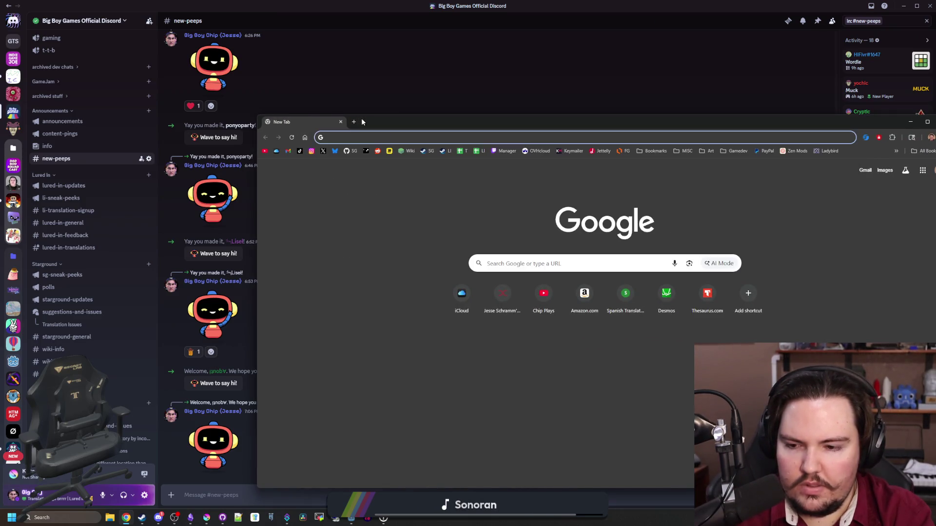
pyautogui.write('godot locales')
pyautogui.press('Return')
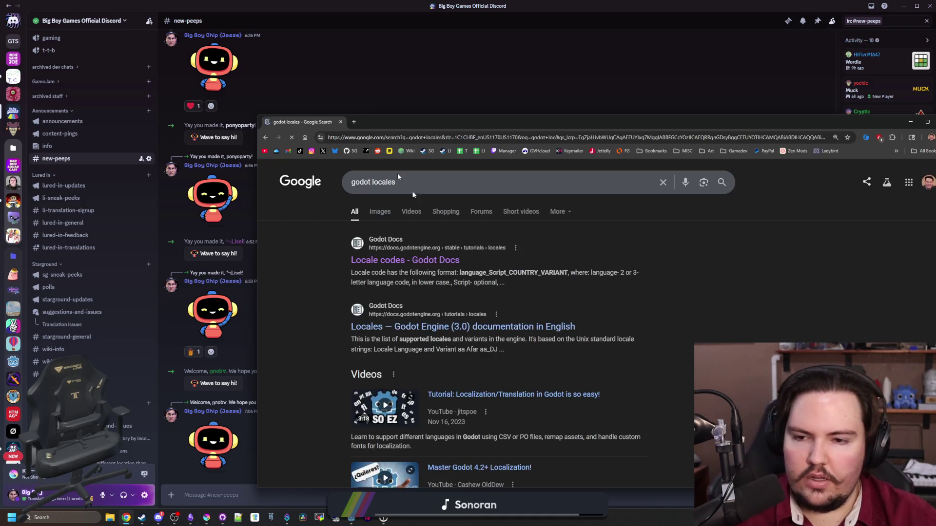
pyautogui.click(405, 260)
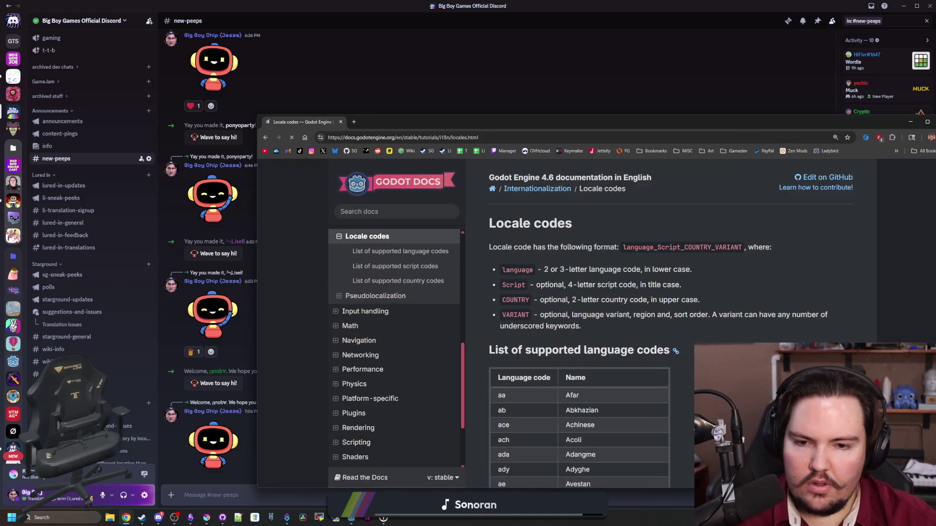
pyautogui.hotkey('ctrl', 'f')
pyautogui.write('danish')
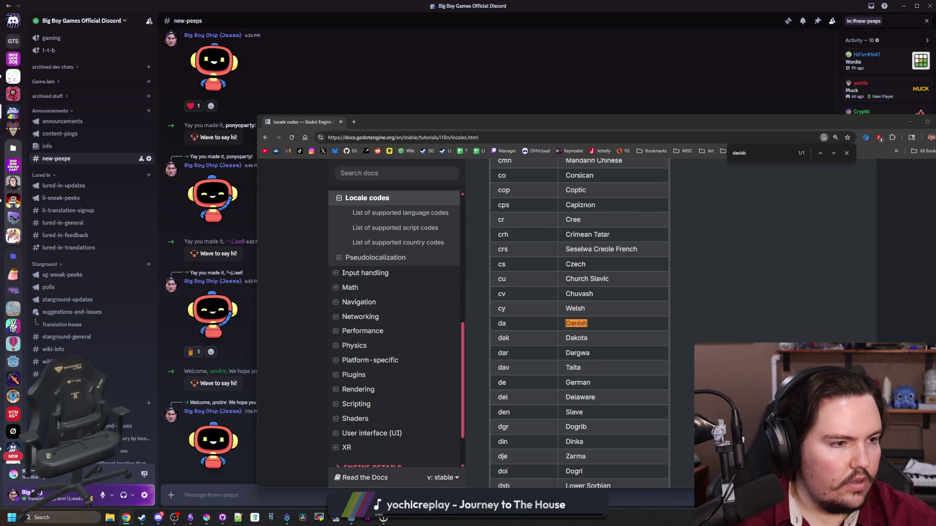
# Return to the translations sheet, dismiss the Share dialog, and start a find
pyautogui.hotkey('alt', 'Tab')
pyautogui.hotkey('alt', 'Tab')
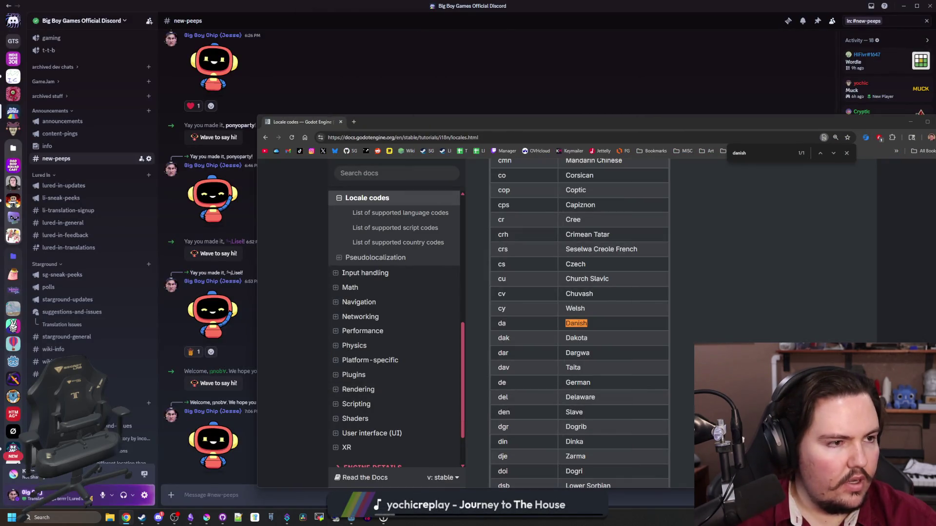
pyautogui.hotkey('alt', 'Tab')
pyautogui.click(620, 199)
pyautogui.hotkey('ctrl', 'f')
# Search the sheet for 'danish', then enter 'da' as the new key in R3 with light-blue fill
pyautogui.write('danis')
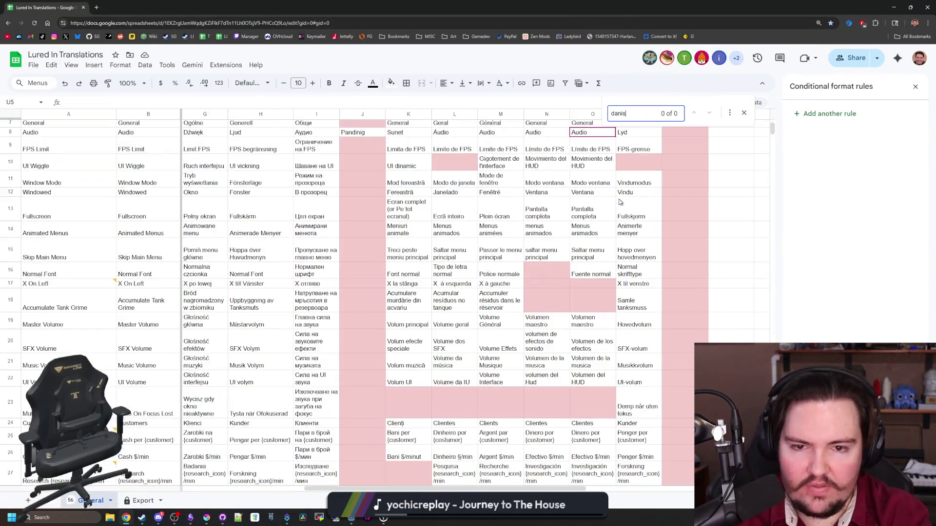
pyautogui.write('h')
pyautogui.scroll(3, 690, 231)
pyautogui.click(720, 181)
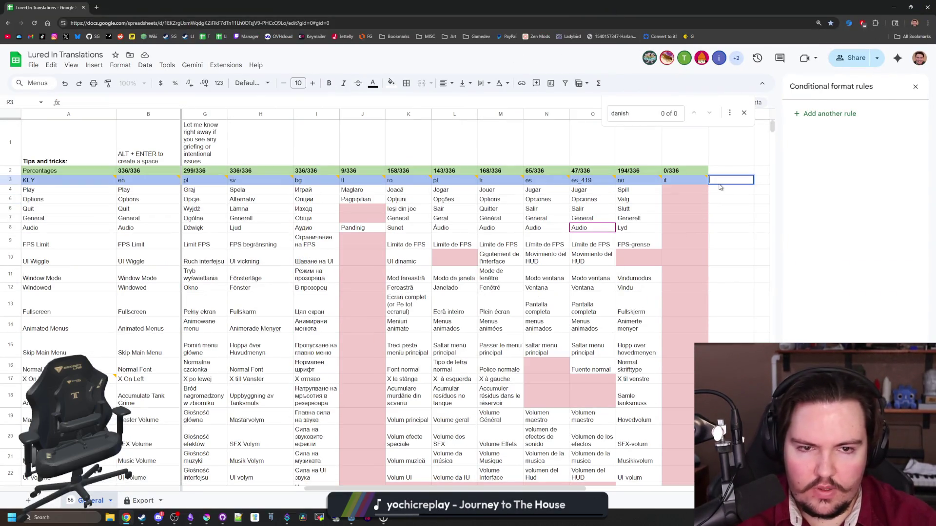
pyautogui.write('da')
pyautogui.click(734, 202)
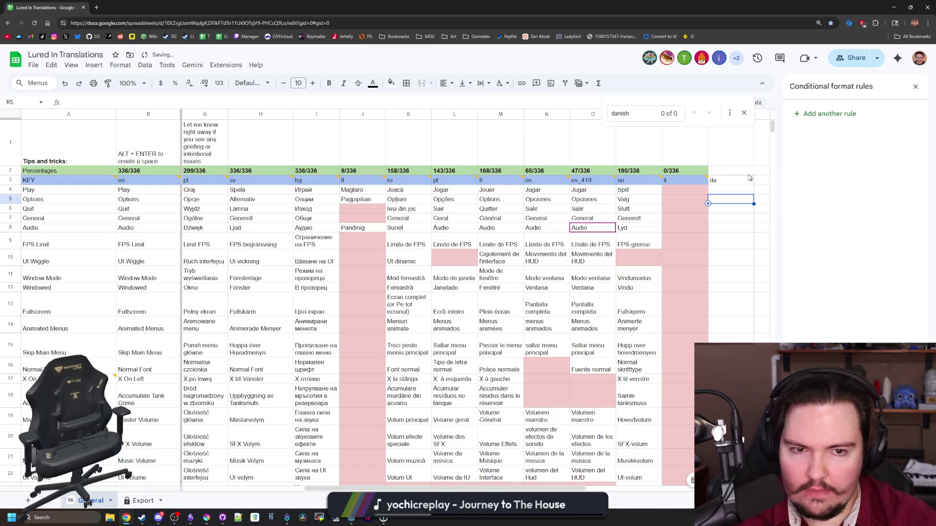
pyautogui.click(749, 180)
pyautogui.click(391, 82)
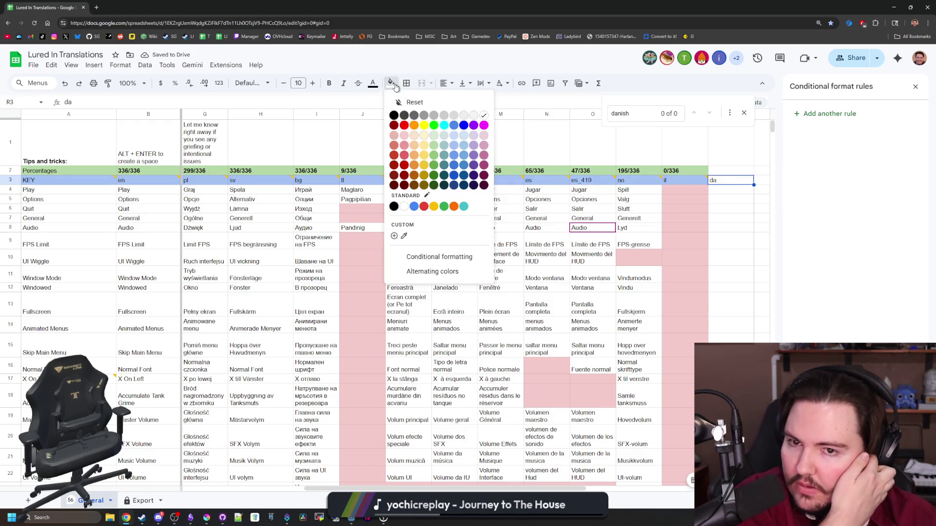
pyautogui.click(464, 163)
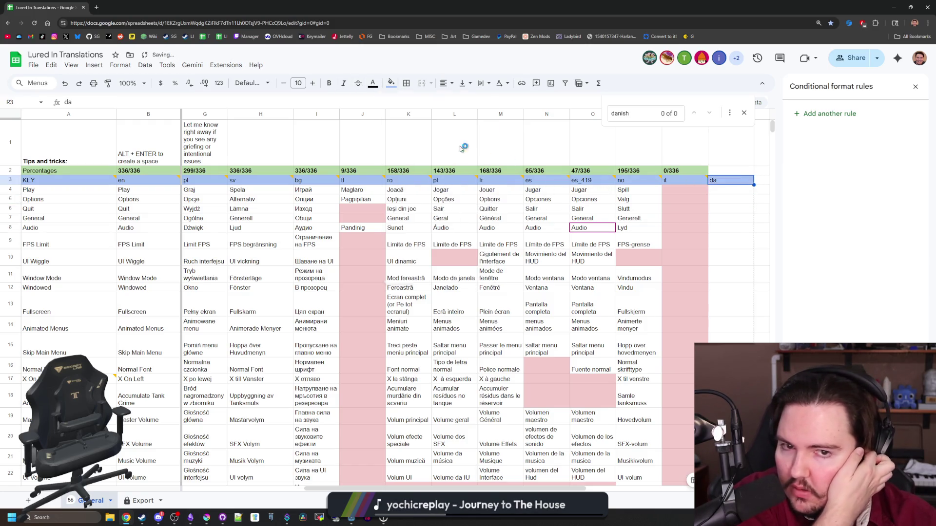
# Copy Q2's progress formula into R2 and change it to count column R
pyautogui.click(695, 174)
pyautogui.press('Return')
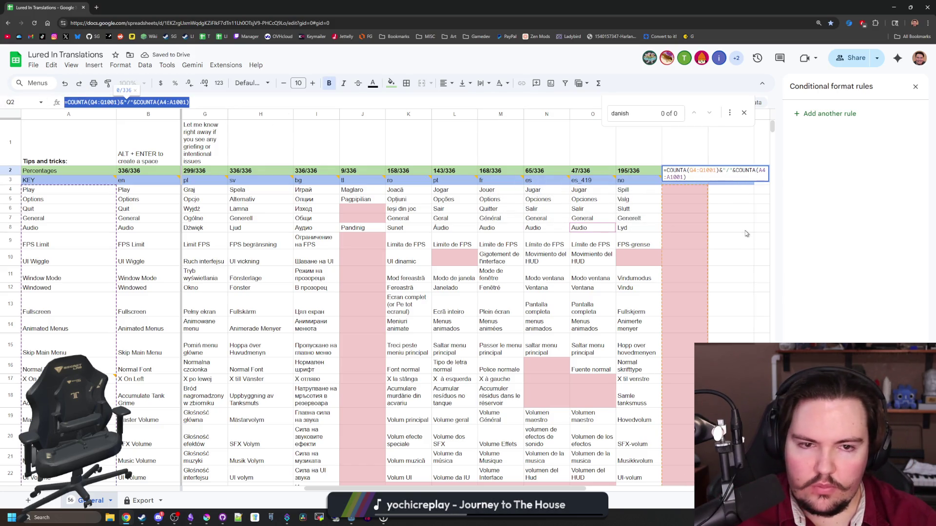
pyautogui.hotkey('ctrl', 'c')
pyautogui.press('Escape')
pyautogui.click(729, 171)
pyautogui.hotkey('ctrl', 'v')
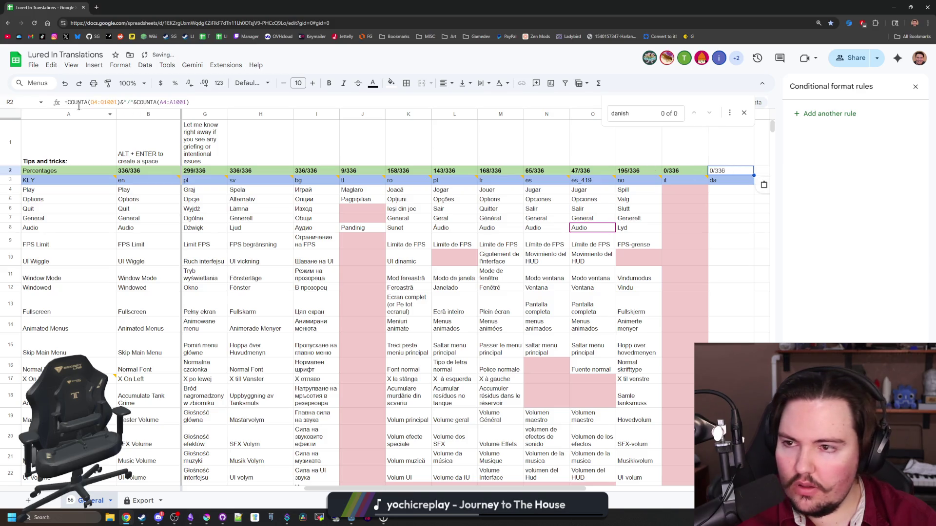
pyautogui.press('Return')
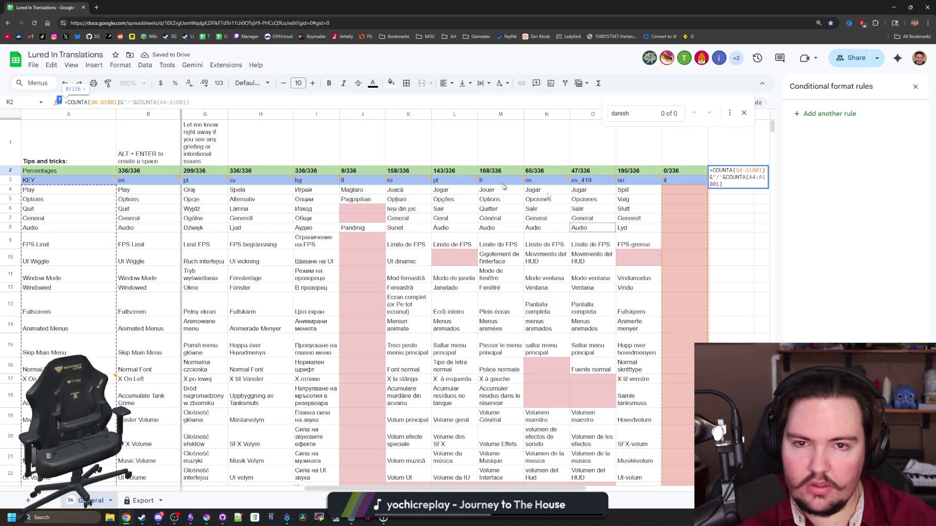
pyautogui.click(744, 113)
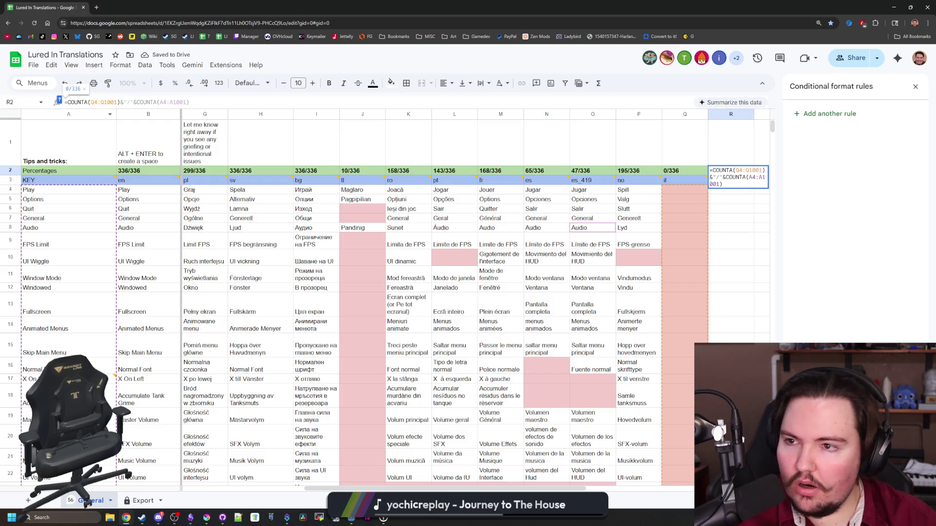
pyautogui.write('R')
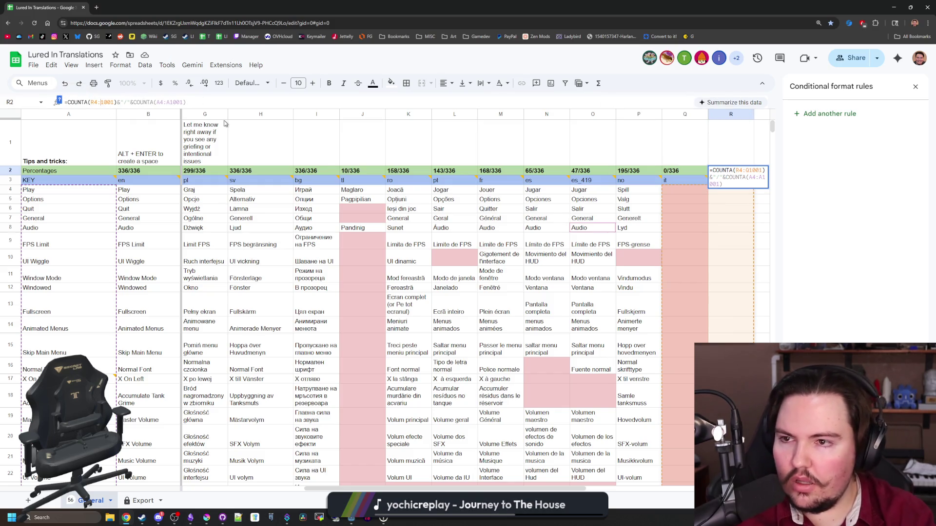
pyautogui.press('Return')
# Extend the 'Cell is empty' conditional formatting range from column Q to column R
pyautogui.click(697, 243)
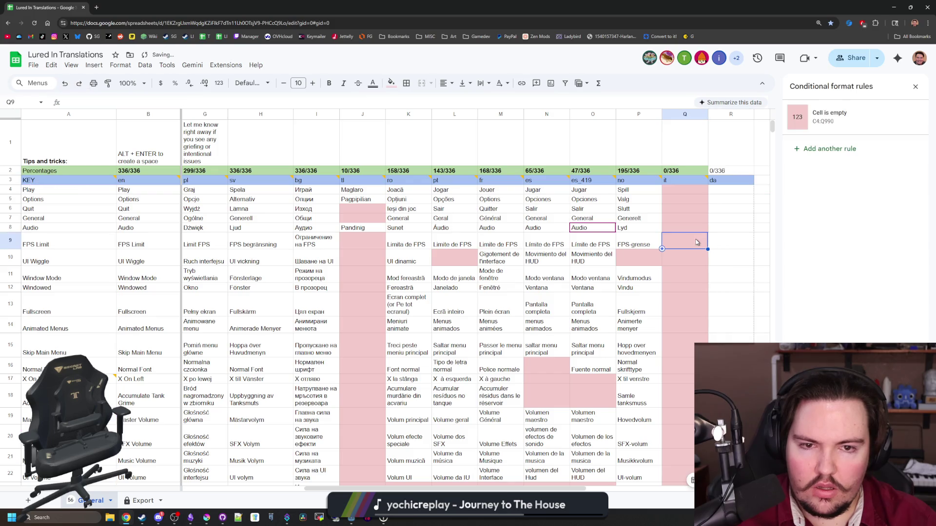
pyautogui.click(795, 130)
pyautogui.click(808, 150)
pyautogui.press('BackSpace')
pyautogui.write('R990')
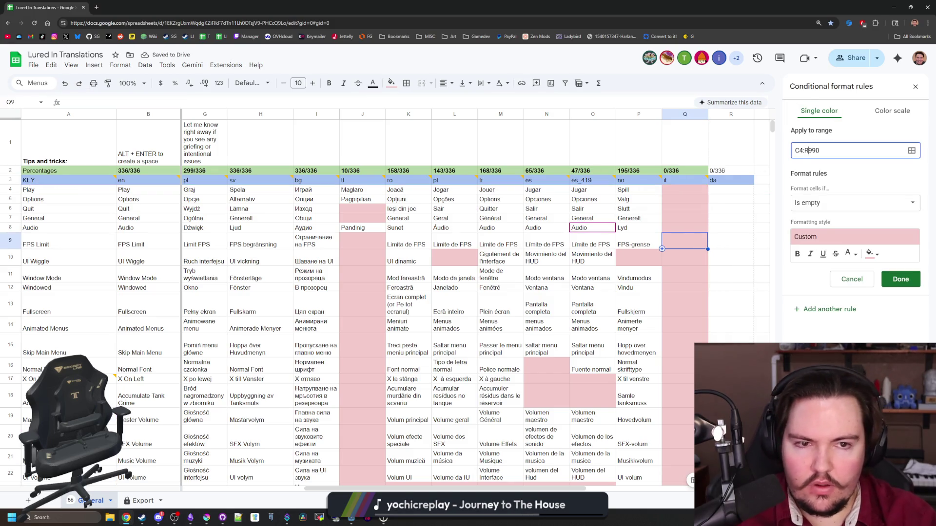
pyautogui.click(900, 278)
# Make R2's 0/336 count bold with a light-green fill
pyautogui.click(726, 172)
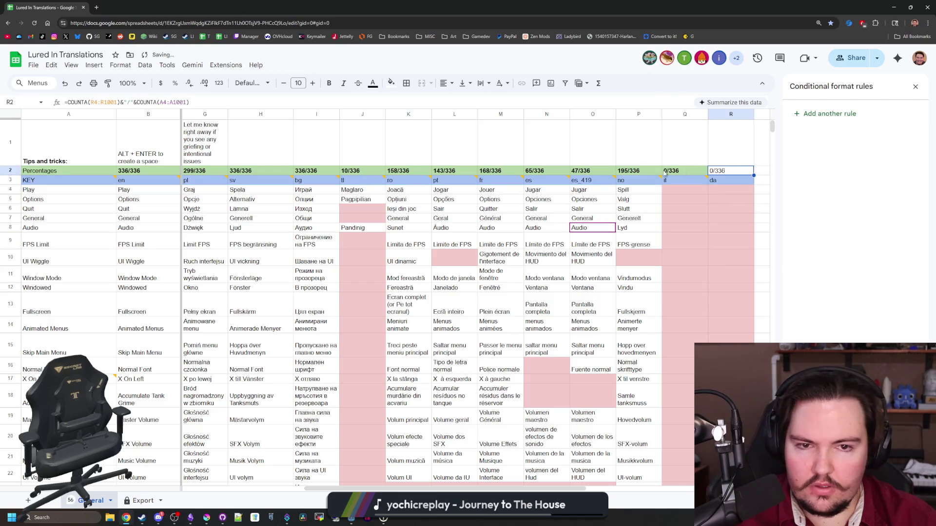
pyautogui.click(330, 85)
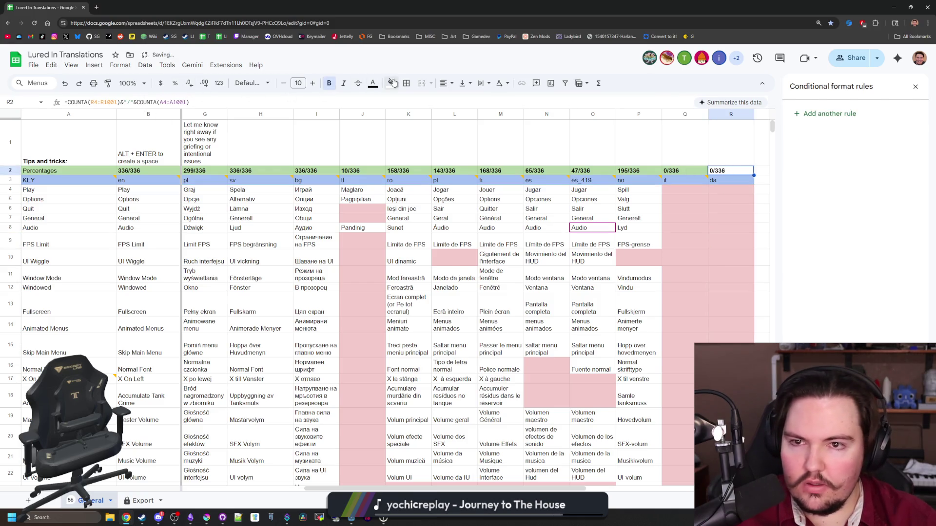
pyautogui.click(391, 83)
pyautogui.click(434, 146)
# Scroll down the sheet and switch over to Discord
pyautogui.click(692, 223)
pyautogui.scroll(-10, 693, 227)
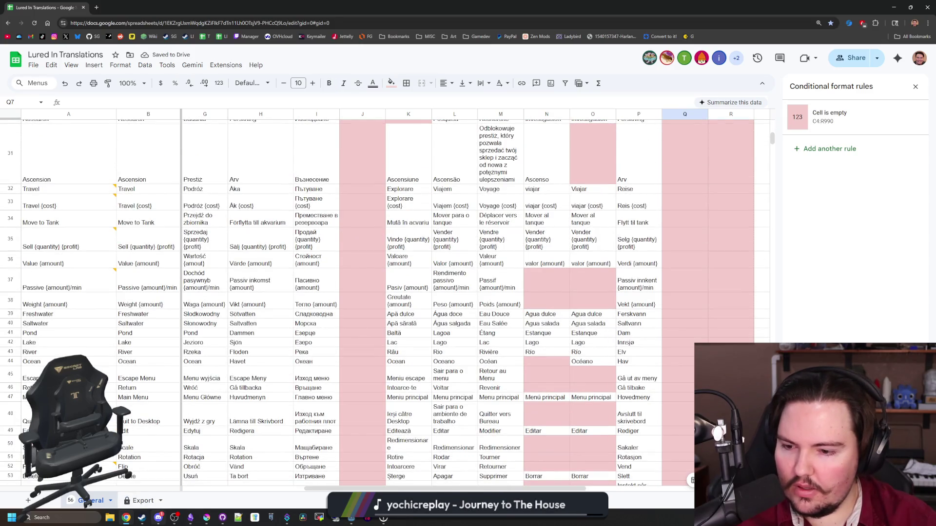
pyautogui.moveTo(159, 518)
pyautogui.click(159, 499)
pyautogui.scroll(-1, 105, 341)
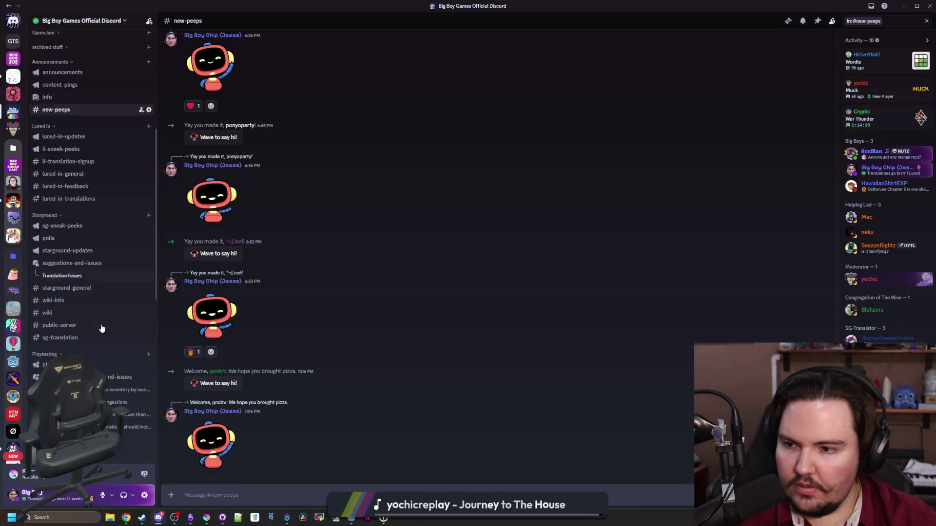
# Reply 'You should have access now!' to the new translator in #lured-in-general
pyautogui.scroll(4, 100, 326)
pyautogui.scroll(-5, 100, 326)
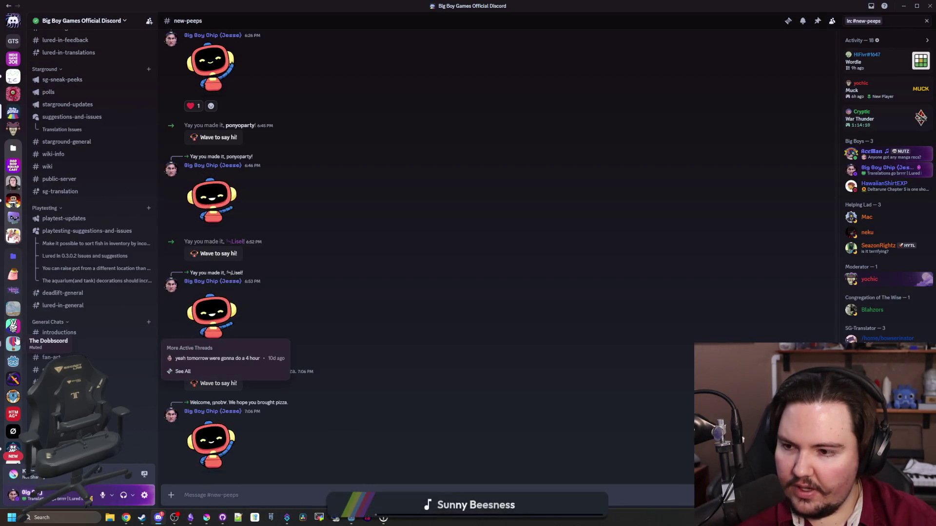
pyautogui.scroll(-3, 13, 336)
pyautogui.scroll(4, 88, 288)
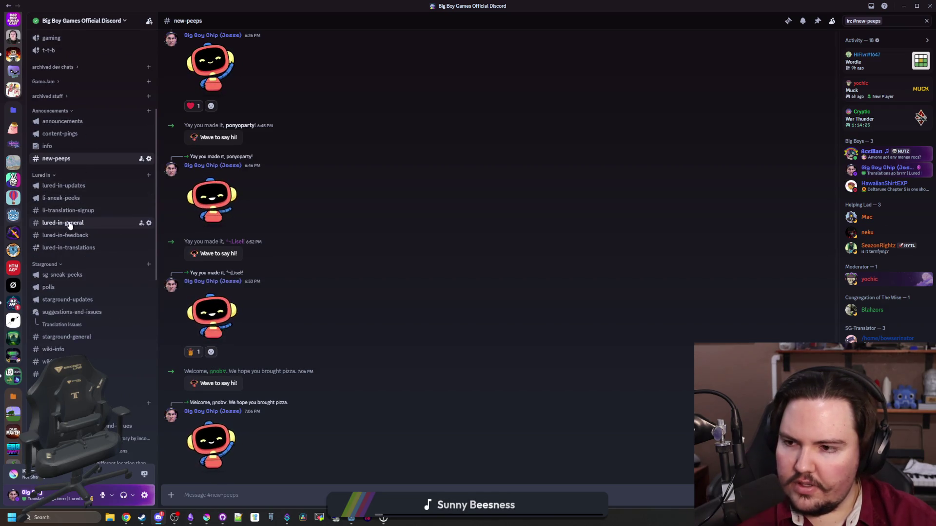
pyautogui.click(72, 221)
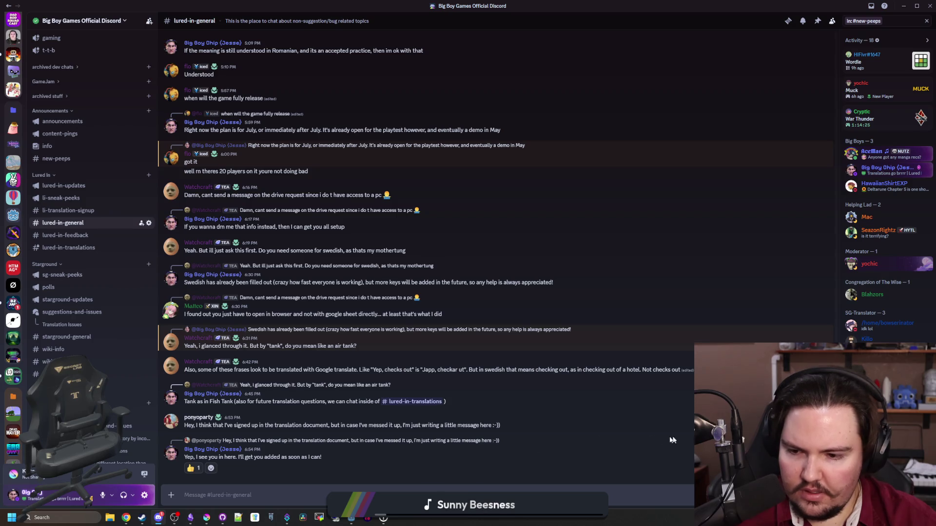
pyautogui.write('rYou should ha')
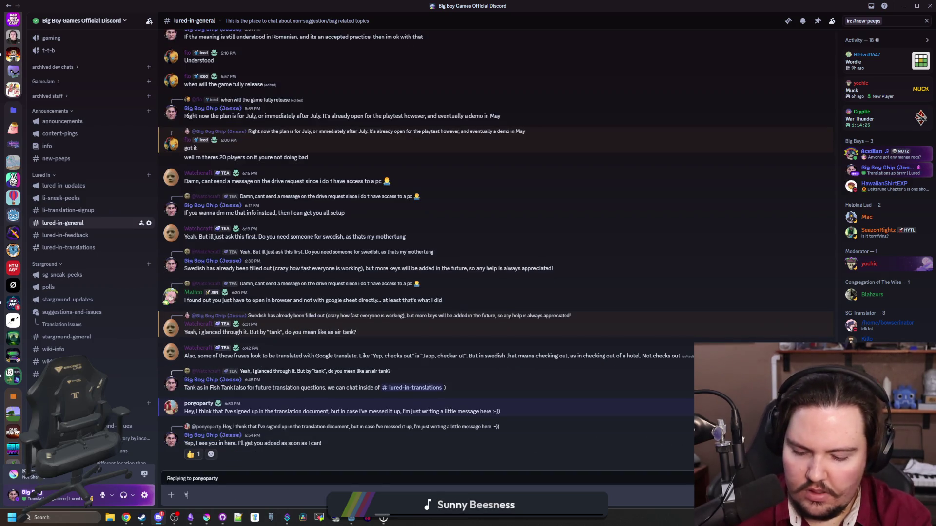
pyautogui.write('ve access now!')
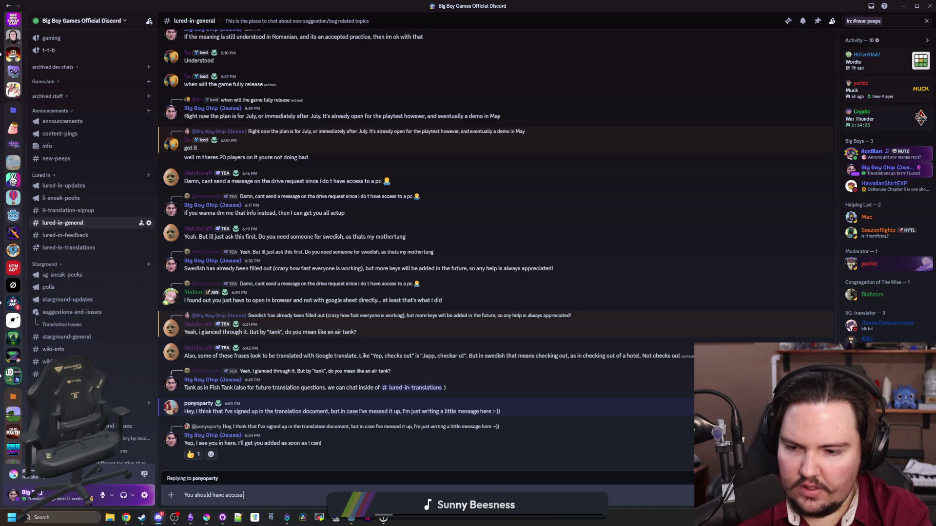
pyautogui.press('Return')
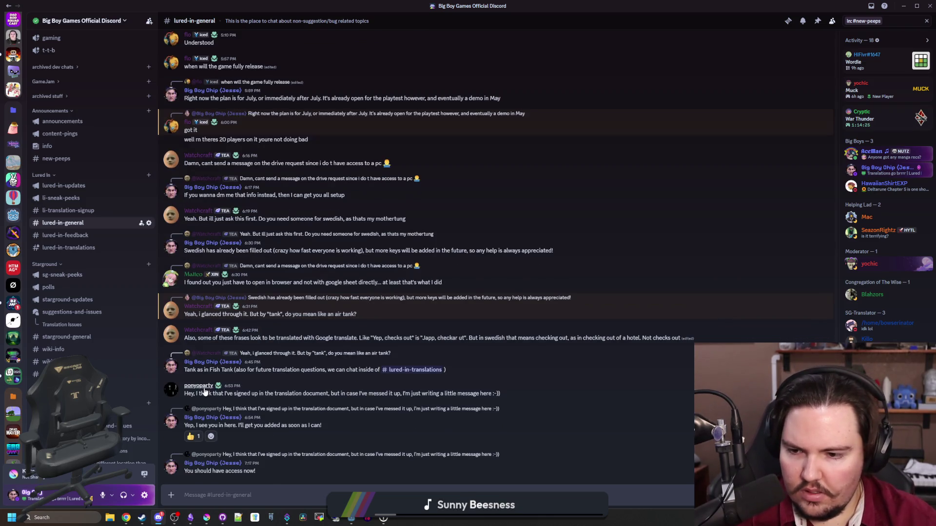
# Give the new translator the LI-Translator role from their member menu, then minimize Discord
pyautogui.rightClick(201, 386)
pyautogui.moveTo(237, 425)
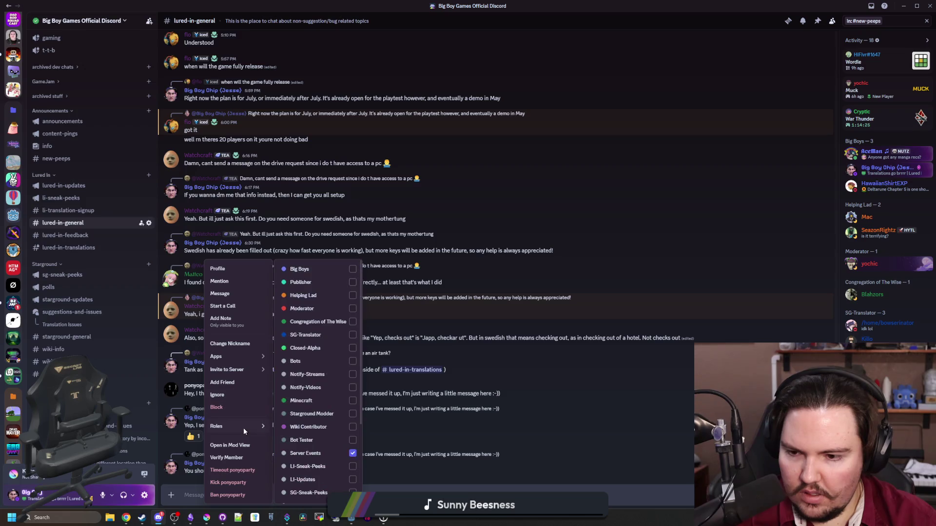
pyautogui.scroll(-3, 320, 495)
pyautogui.click(320, 495)
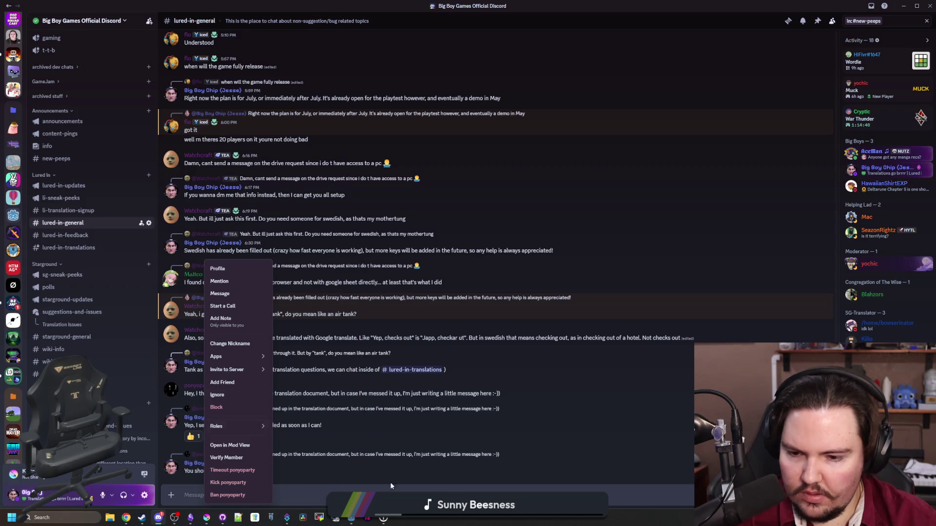
pyautogui.click(540, 410)
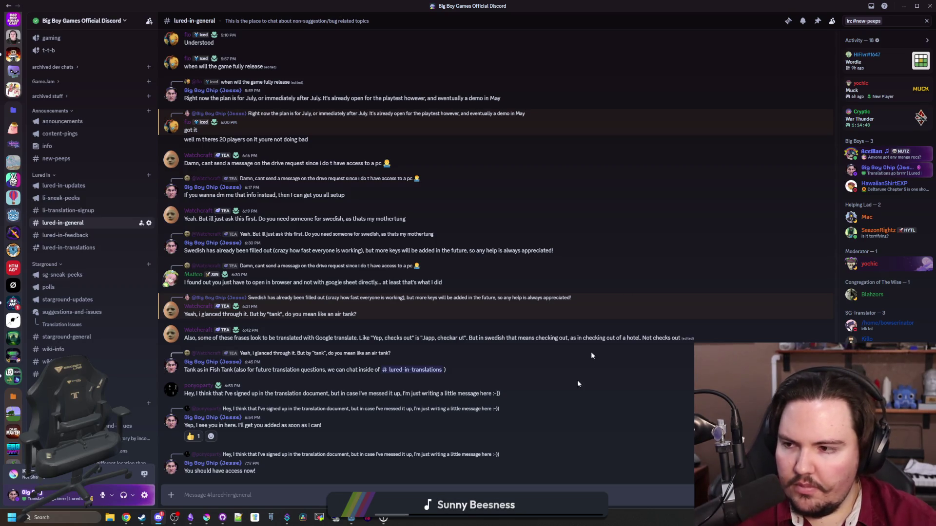
pyautogui.press('super+Down')
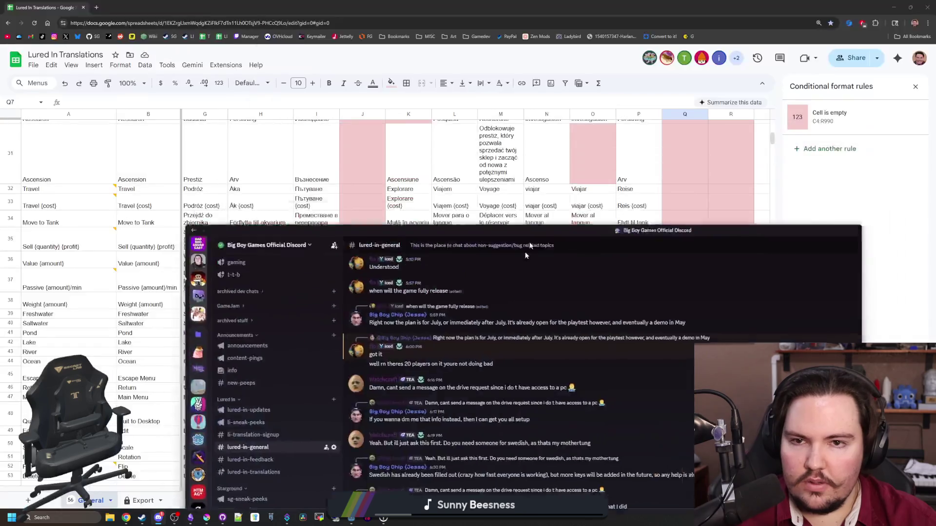
# Minimize Sheets, close the Godot docs and Instagram windows and tabs, and bring Krita forward
pyautogui.press('super+Down')
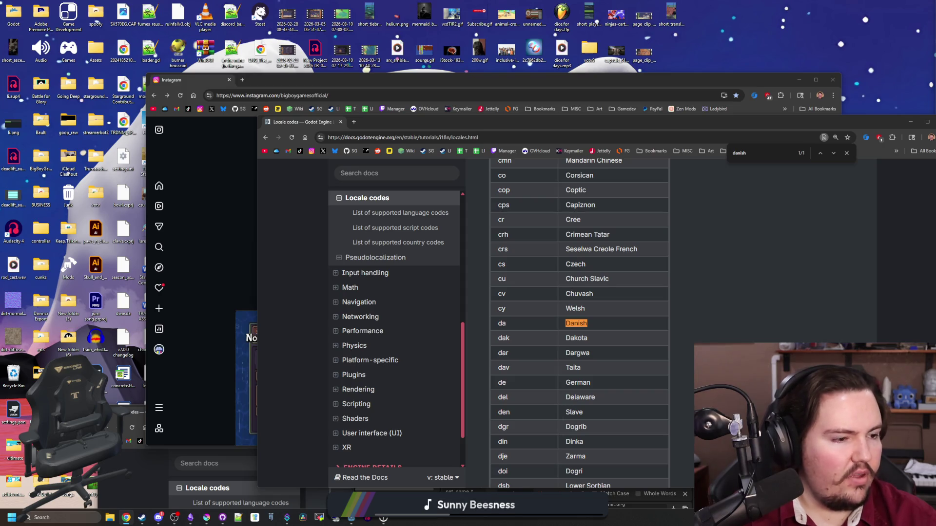
pyautogui.click(339, 123)
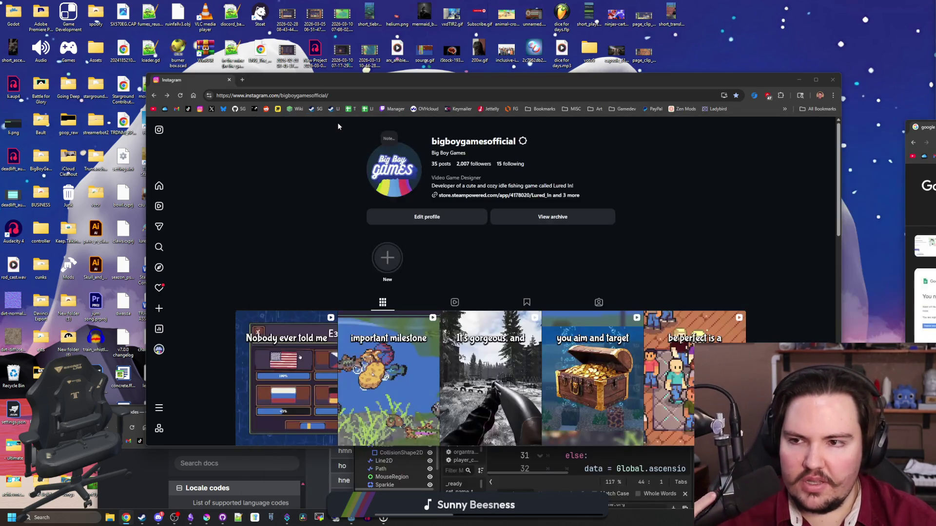
pyautogui.click(229, 80)
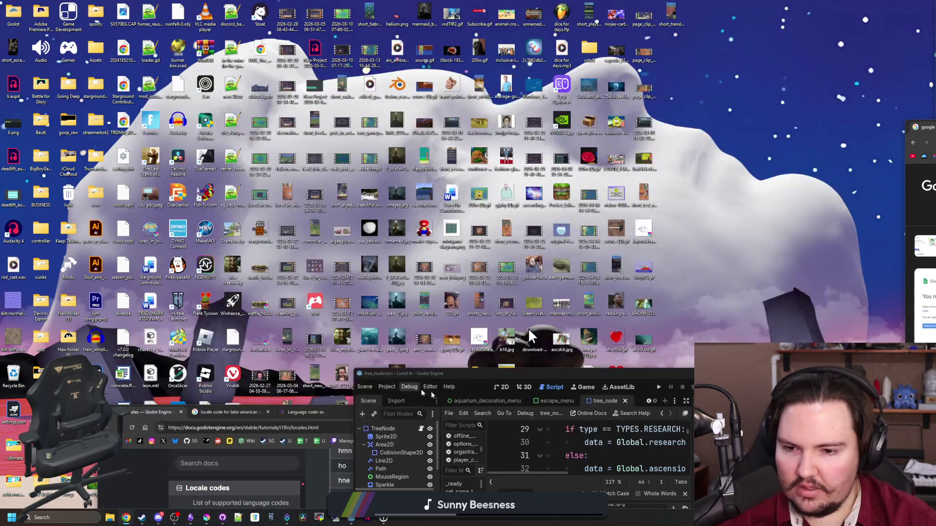
pyautogui.click(166, 412)
pyautogui.click(180, 412)
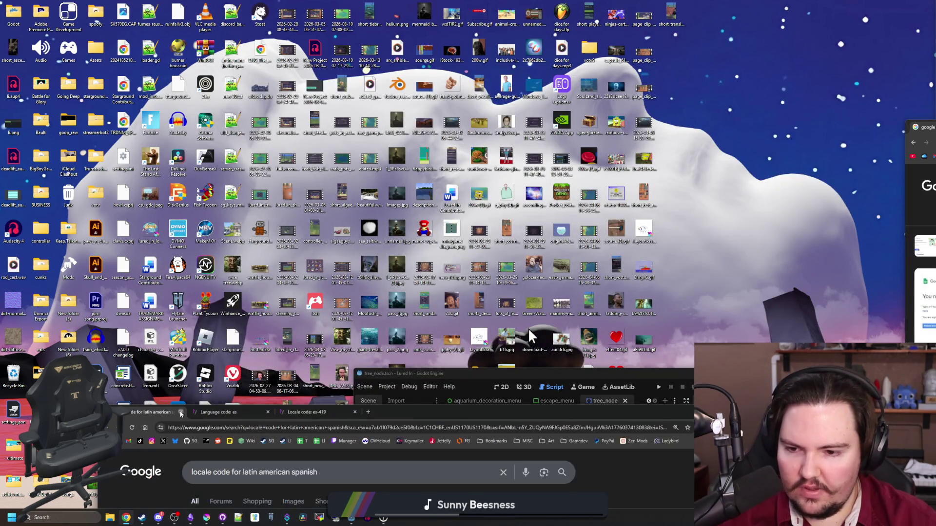
pyautogui.click(180, 413)
pyautogui.click(181, 413)
pyautogui.click(181, 412)
pyautogui.click(207, 517)
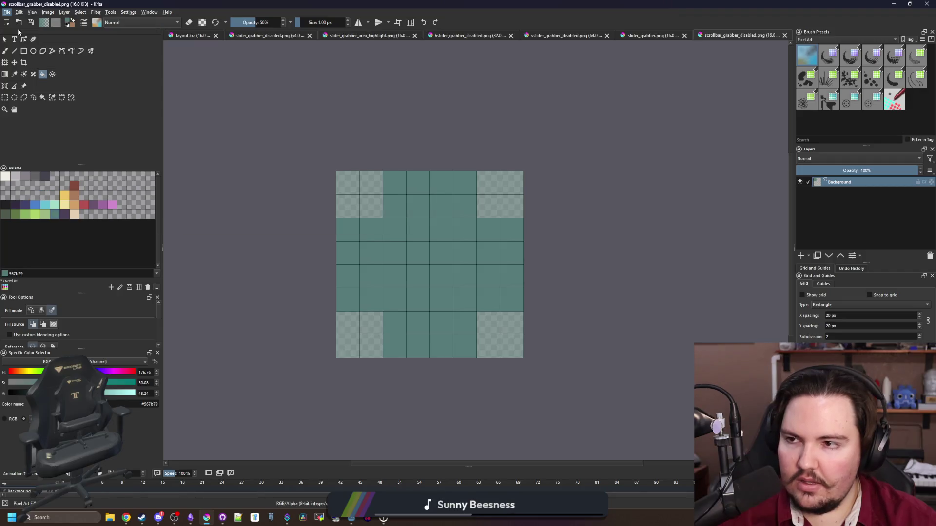
# Open flag_polish.png from the sprites' Flags folder
pyautogui.hotkey('ctrl', 'o')
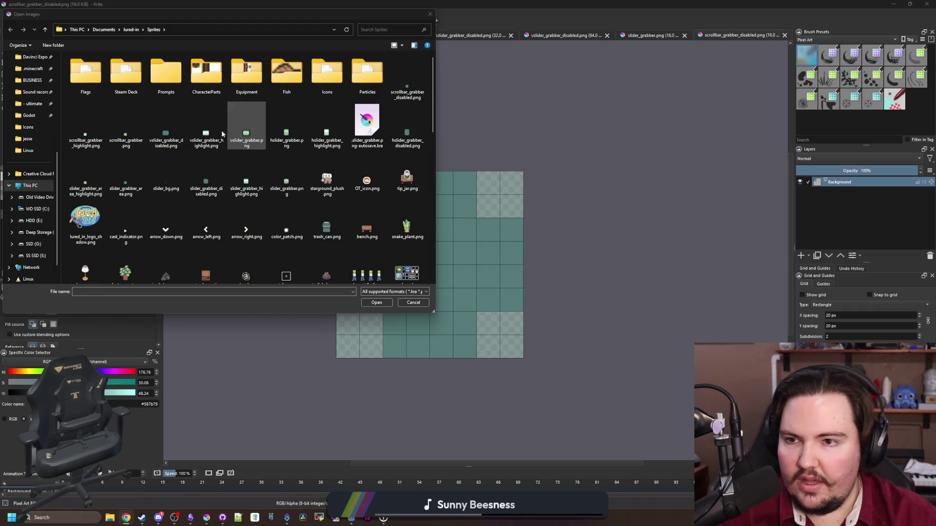
pyautogui.click(96, 77)
pyautogui.doubleClick(95, 77)
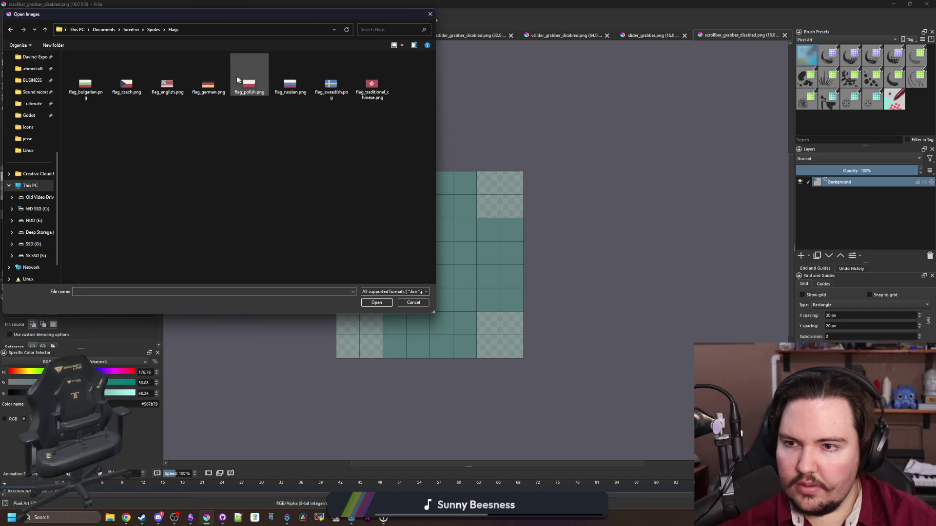
pyautogui.click(290, 86)
pyautogui.doubleClick(258, 95)
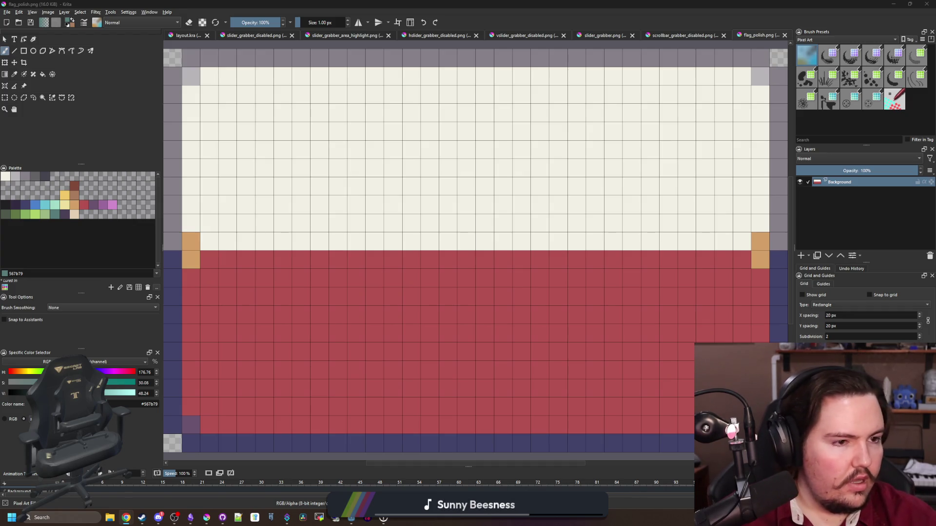
# Open flag_czech.png through File > Open
pyautogui.click(7, 11)
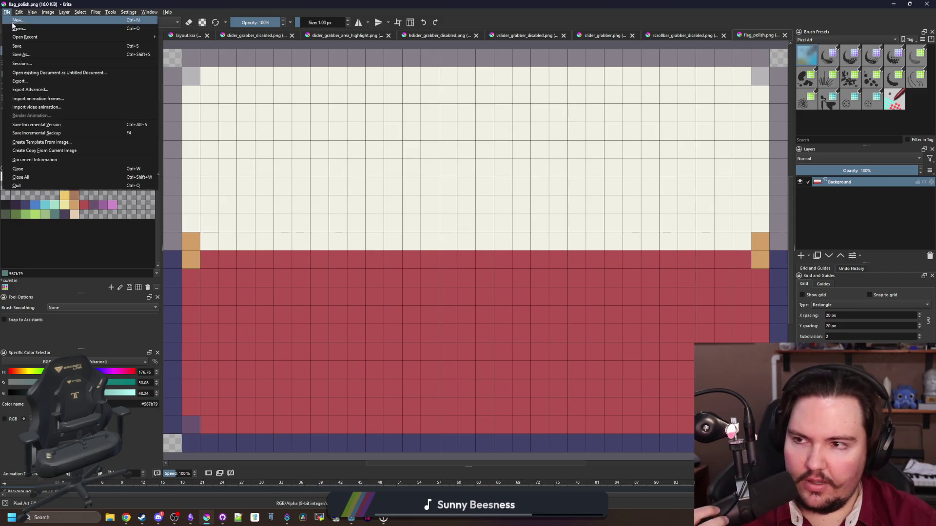
pyautogui.click(29, 97)
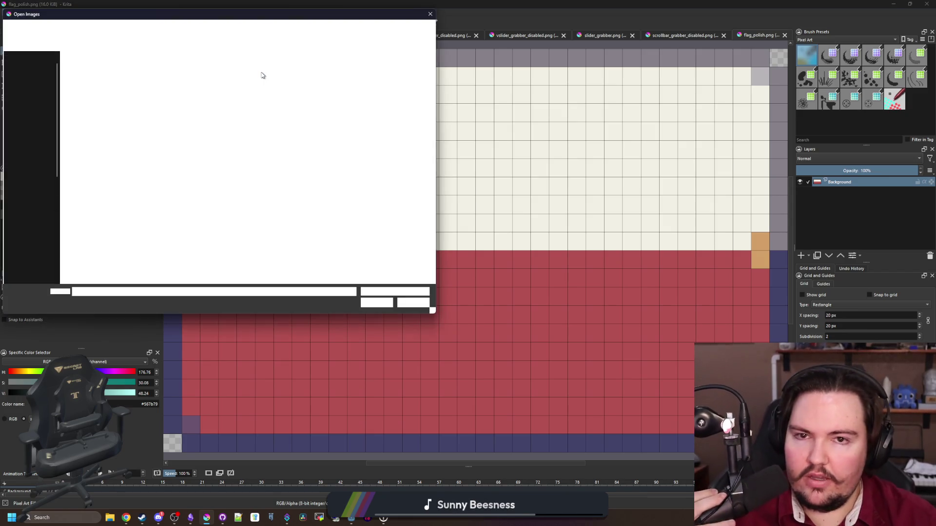
pyautogui.click(127, 73)
pyautogui.press('Escape')
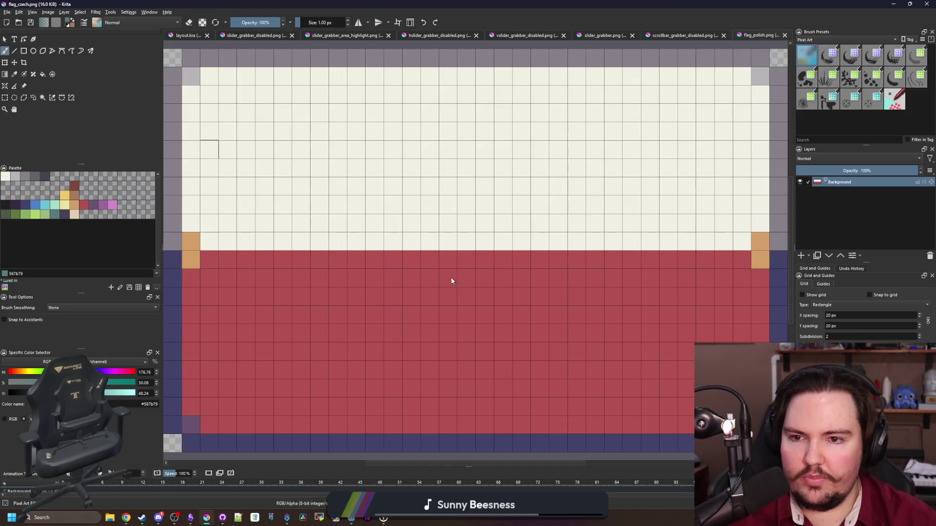
# With the Fill tool, fill the upper stripe pink, undoing a pink fill of the triangle
pyautogui.scroll(-4, 437, 249)
pyautogui.scroll(2, 527, 290)
pyautogui.press('f')
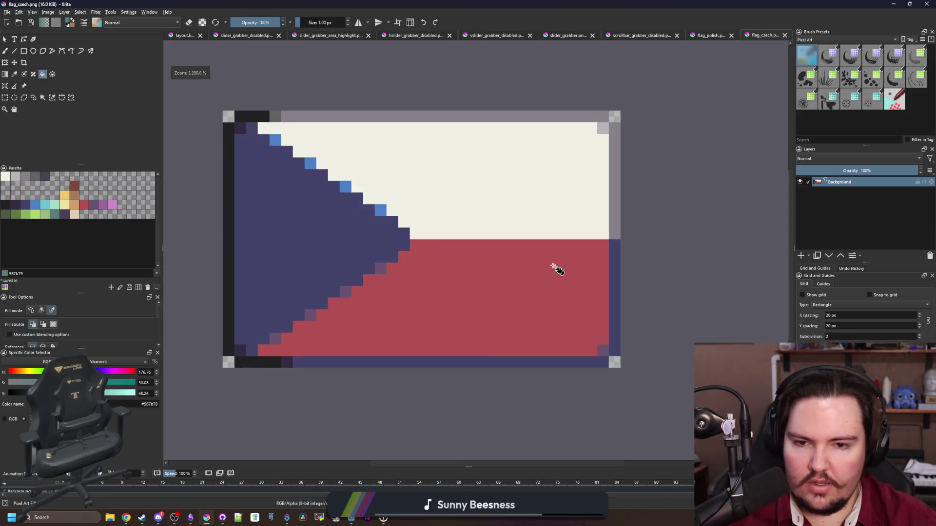
pyautogui.click(112, 205)
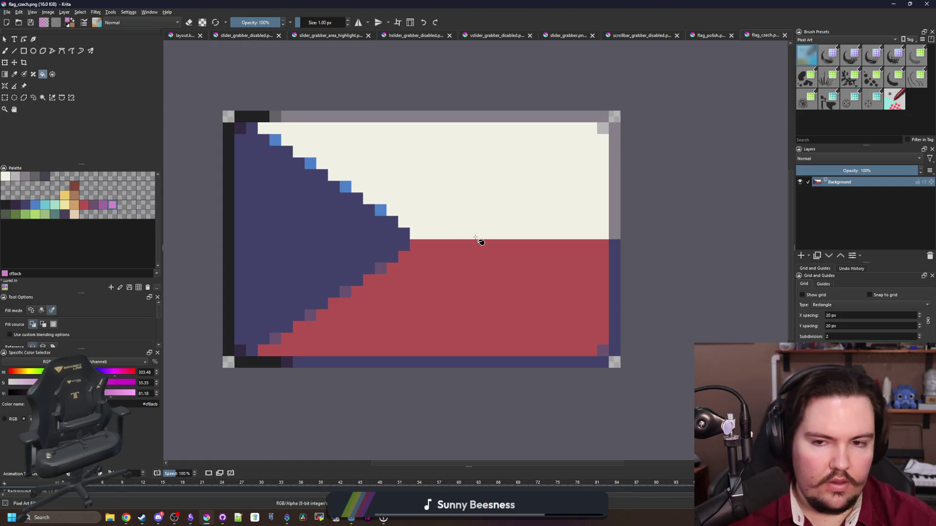
pyautogui.scroll(1, 475, 246)
pyautogui.click(458, 195)
pyautogui.scroll(-1, 312, 219)
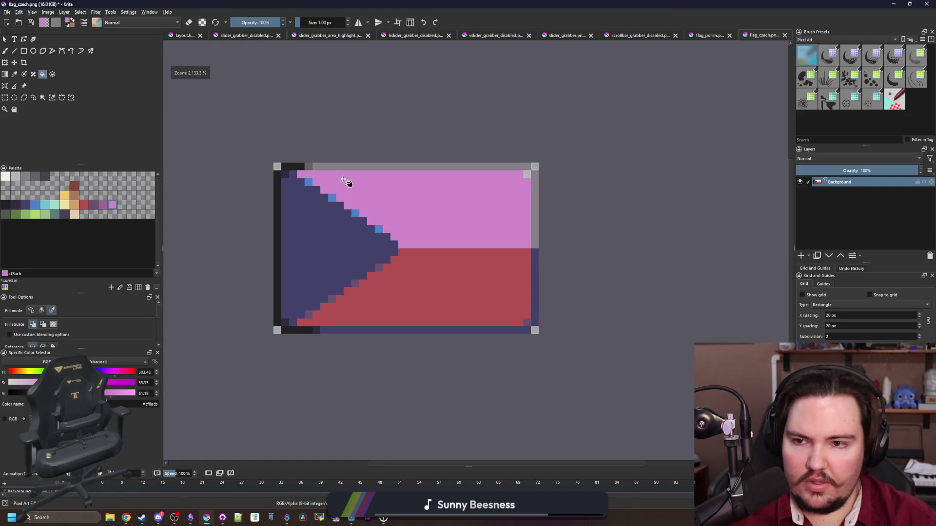
pyautogui.scroll(1, 388, 223)
pyautogui.click(312, 278)
pyautogui.hotkey('ctrl', 'z')
# Fill the triangle and its dark border light green after one undone attempt
pyautogui.click(46, 214)
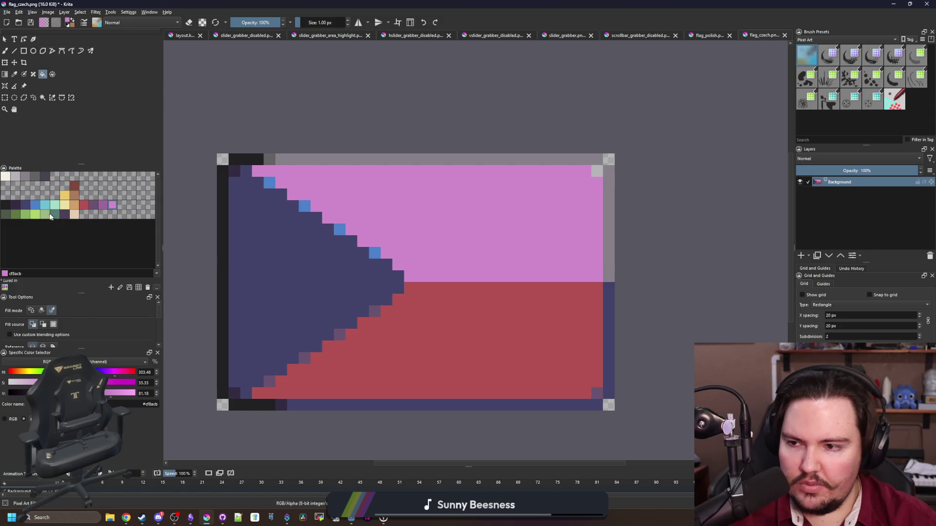
pyautogui.click(263, 273)
pyautogui.hotkey('ctrl', 'z')
pyautogui.click(274, 273)
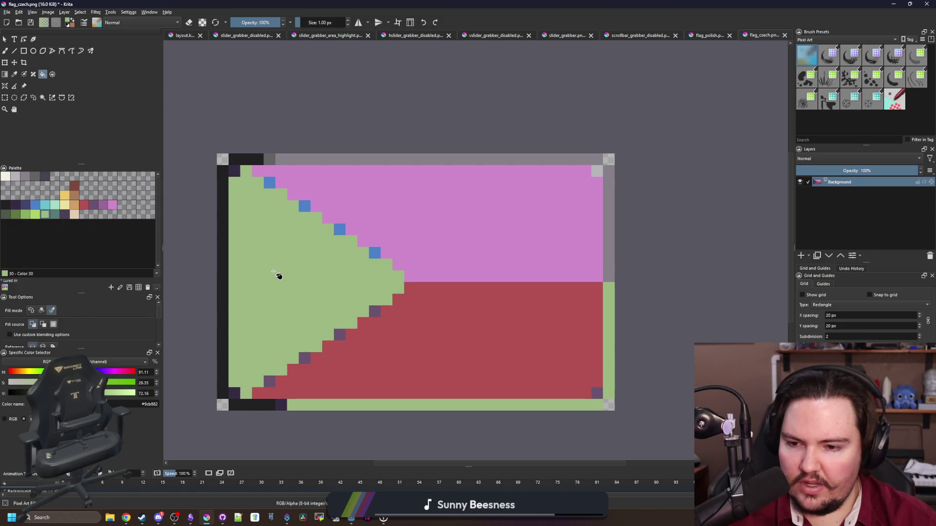
# Recolour the triangle and border off-white and fill the upper band dark blue
pyautogui.click(6, 177)
pyautogui.click(460, 224)
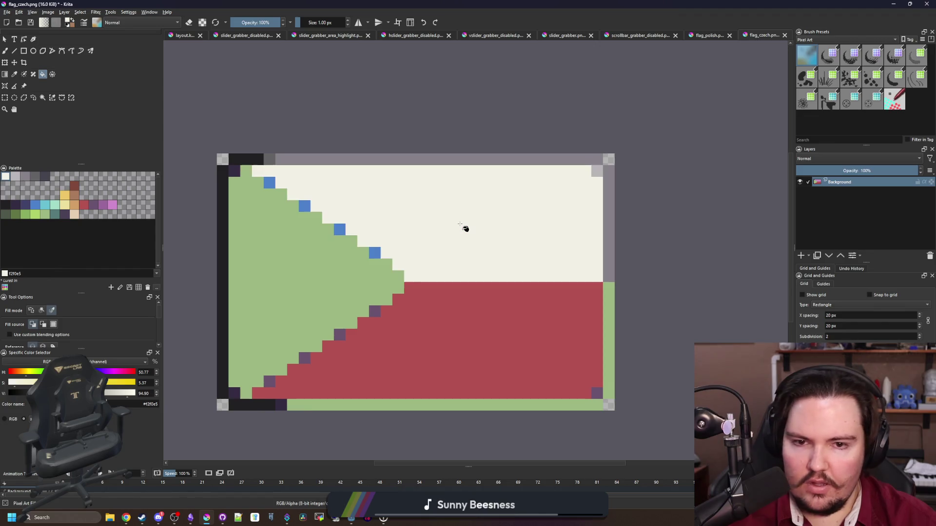
pyautogui.hotkey('ctrl', 'z')
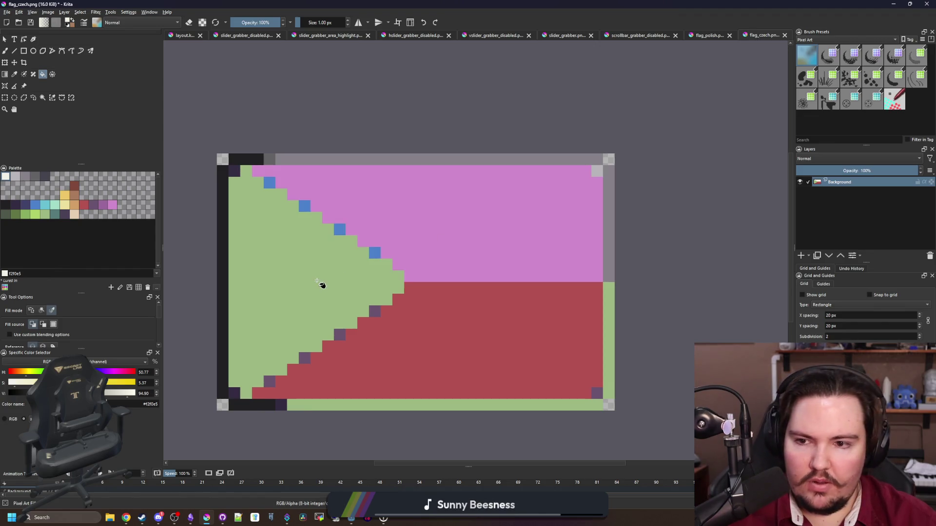
pyautogui.click(316, 281)
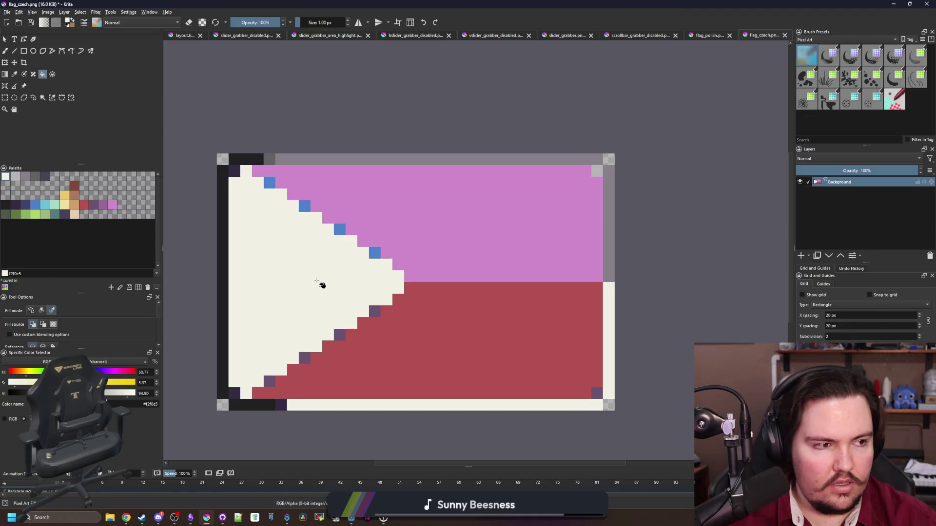
pyautogui.click(24, 205)
pyautogui.click(422, 210)
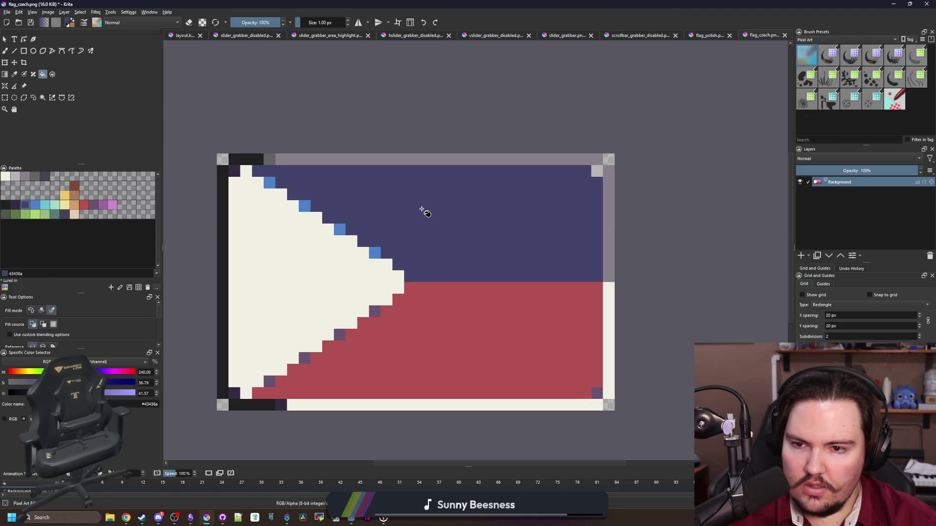
# Repaint the four lower diagonal edge pixels light grey with the Freehand Brush
pyautogui.press('b')
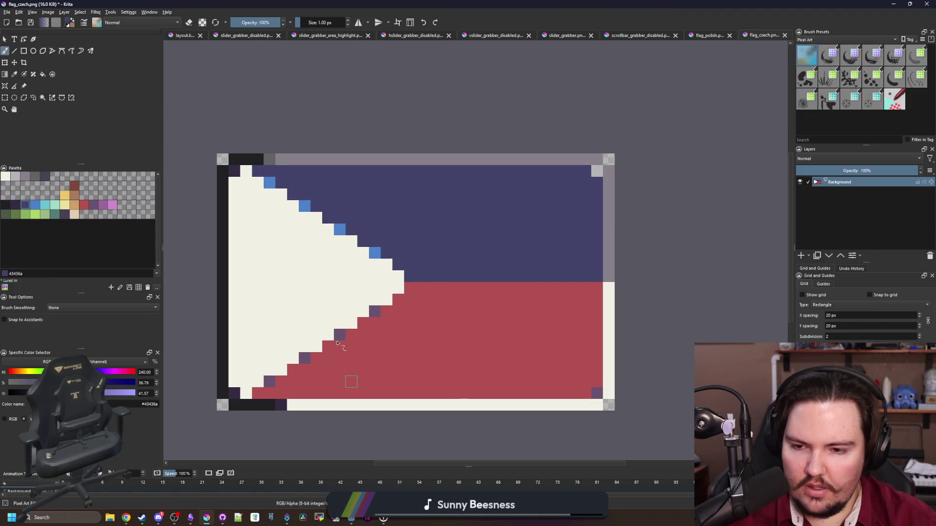
pyautogui.scroll(2, 339, 344)
pyautogui.click(15, 176)
pyautogui.scroll(-1, 281, 347)
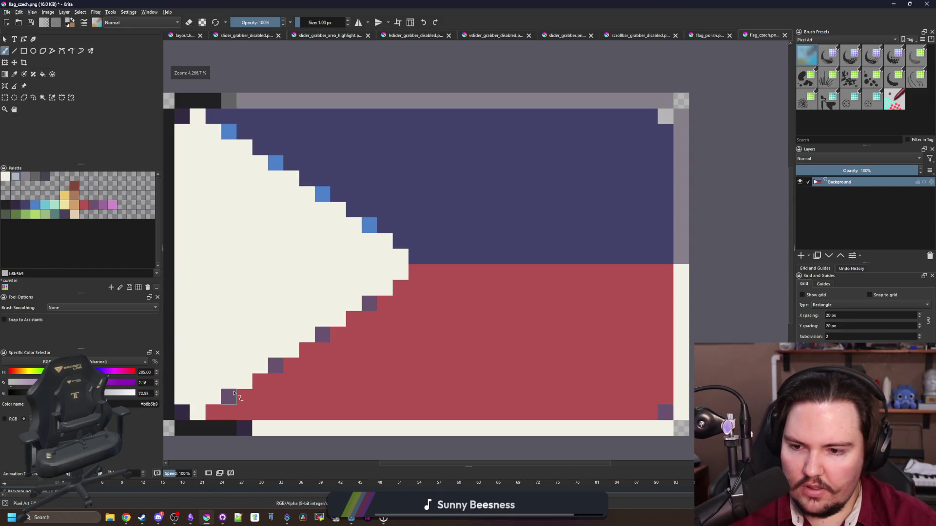
pyautogui.click(229, 398)
pyautogui.click(273, 369)
pyautogui.click(322, 334)
pyautogui.click(369, 303)
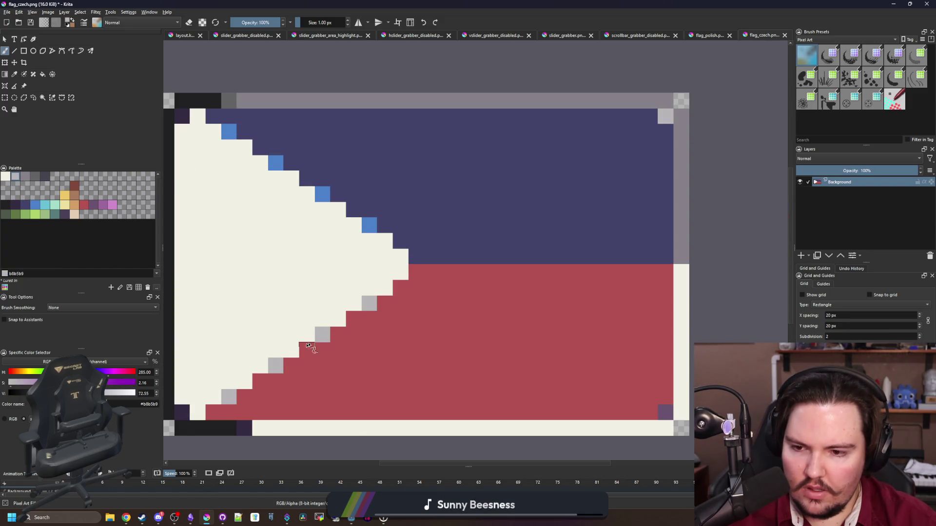
# Paint the bottom border row with sampled blue, and the right edge and top border dark
pyautogui.scroll(-1, 300, 347)
pyautogui.scroll(1, 264, 411)
pyautogui.press('p')
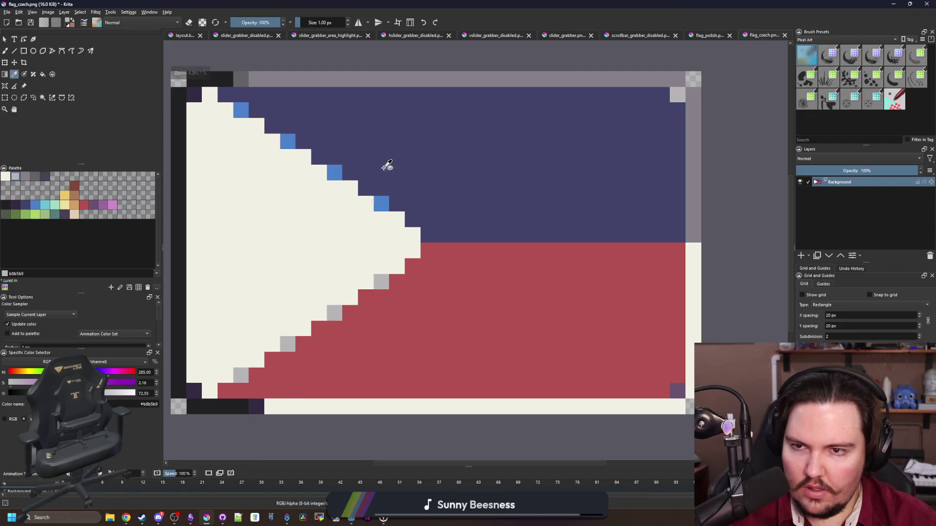
pyautogui.click(386, 163)
pyautogui.press('b')
pyautogui.moveTo(272, 406)
pyautogui.mouseDown()
pyautogui.moveTo(674, 408)
pyautogui.moveTo(691, 371)
pyautogui.moveTo(693, 246)
pyautogui.mouseUp()
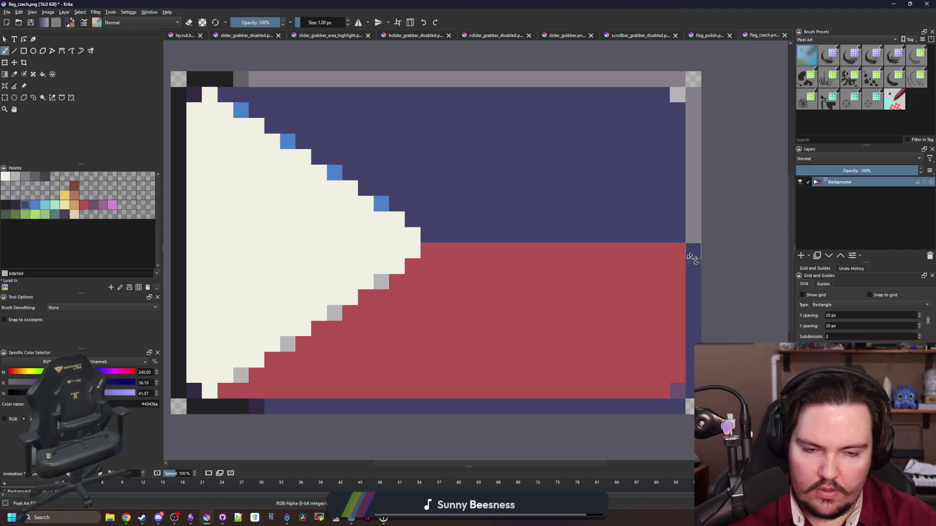
pyautogui.keyDown('ctrl'); pyautogui.click(243, 409); pyautogui.keyUp('ctrl')
pyautogui.moveTo(708, 235)
pyautogui.mouseDown()
pyautogui.moveTo(693, 96)
pyautogui.moveTo(490, 63)
pyautogui.moveTo(240, 78)
pyautogui.moveTo(588, 80)
pyautogui.mouseUp()
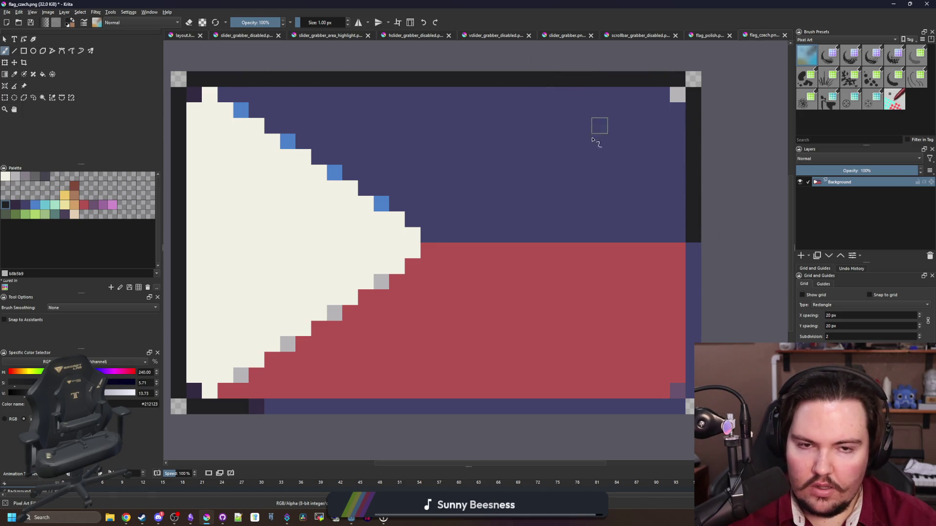
# Paint the bottom-left and top-left corner pixels light grey
pyautogui.press('p')
pyautogui.click(679, 407)
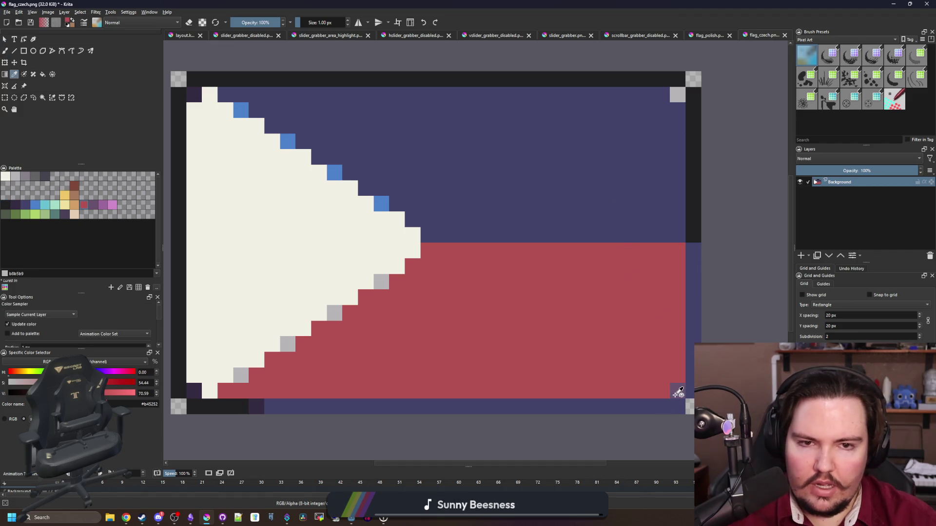
pyautogui.click(15, 207)
pyautogui.press('b')
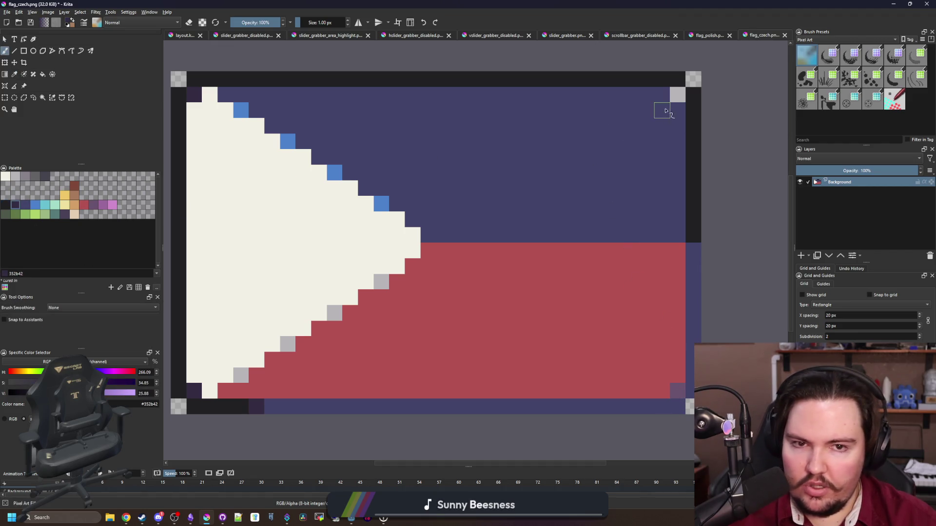
pyautogui.keyDown('ctrl'); pyautogui.click(375, 348); pyautogui.keyUp('ctrl')
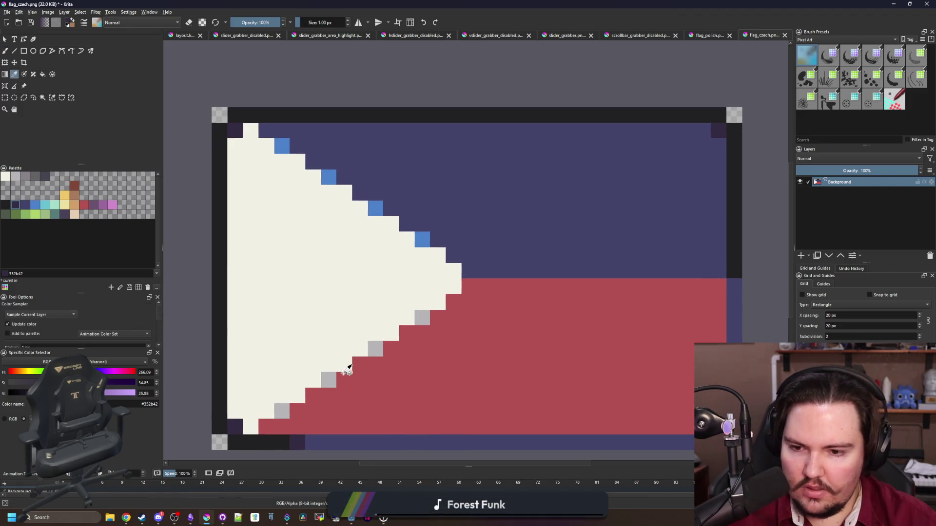
pyautogui.click(235, 427)
pyautogui.click(233, 134)
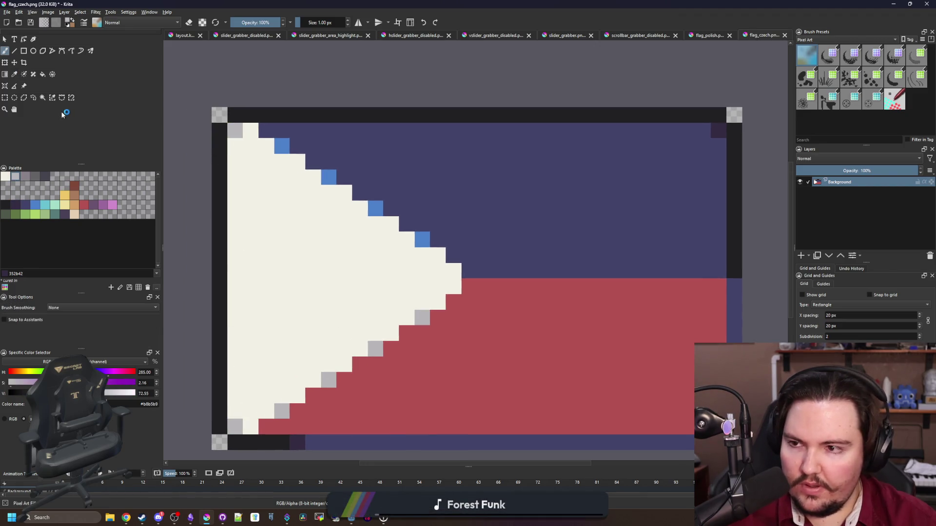
# Paint the lower left border and bottom row medium grey, undoing a misplaced stroke
pyautogui.click(25, 176)
pyautogui.moveTo(233, 115)
pyautogui.mouseDown()
pyautogui.moveTo(263, 116)
pyautogui.moveTo(219, 147)
pyautogui.moveTo(216, 369)
pyautogui.moveTo(214, 130)
pyautogui.moveTo(219, 234)
pyautogui.mouseUp()
pyautogui.hotkey('ctrl', 'z')
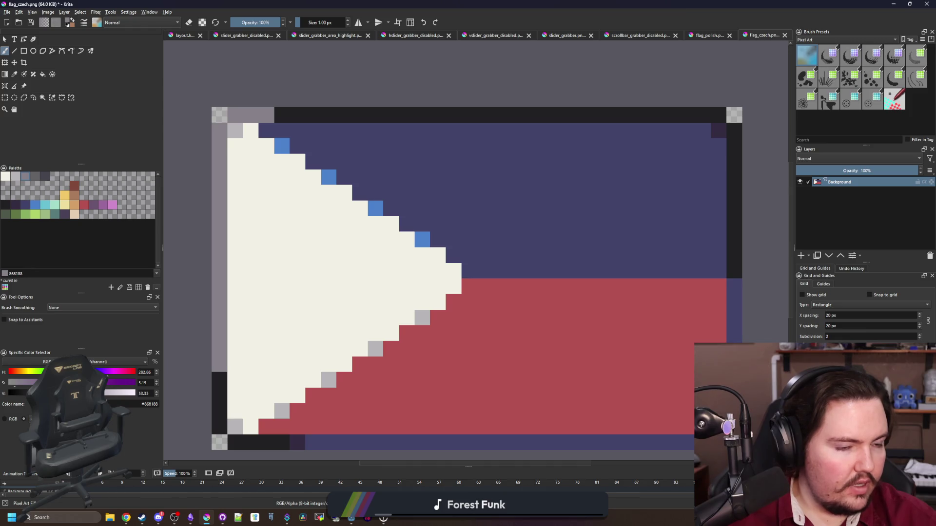
pyautogui.moveTo(220, 378)
pyautogui.mouseDown()
pyautogui.moveTo(219, 437)
pyautogui.moveTo(287, 445)
pyautogui.mouseUp()
pyautogui.scroll(-8, 360, 390)
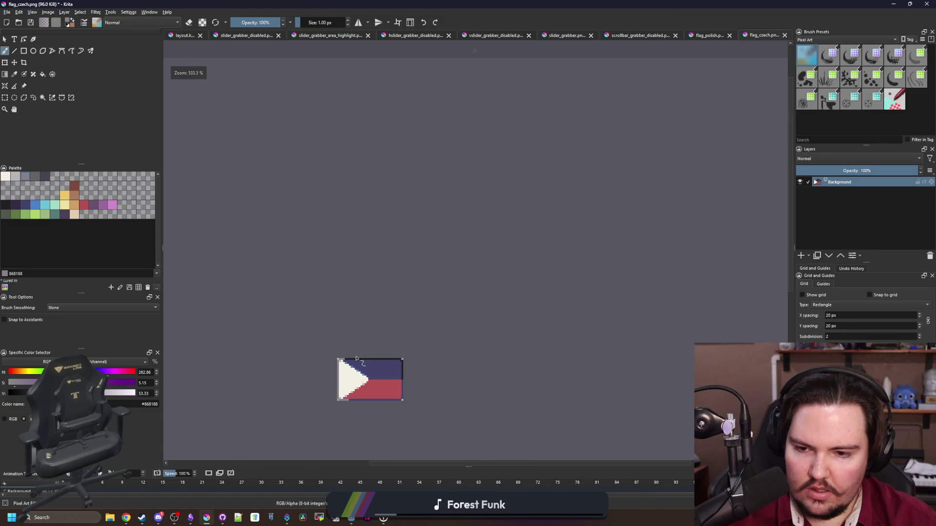
# Add small yellow stars at the triangle's tip, bottom corner and top corner
pyautogui.scroll(7, 351, 371)
pyautogui.scroll(3, 390, 321)
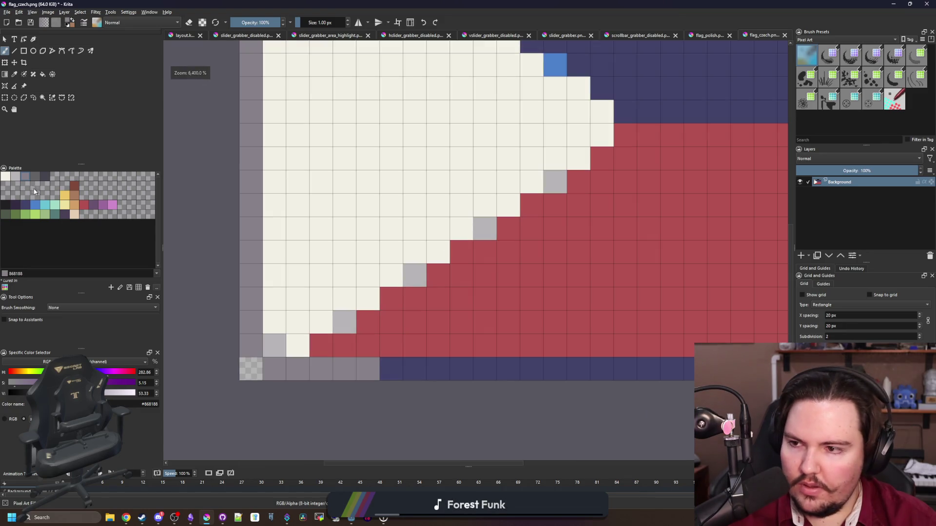
pyautogui.click(15, 176)
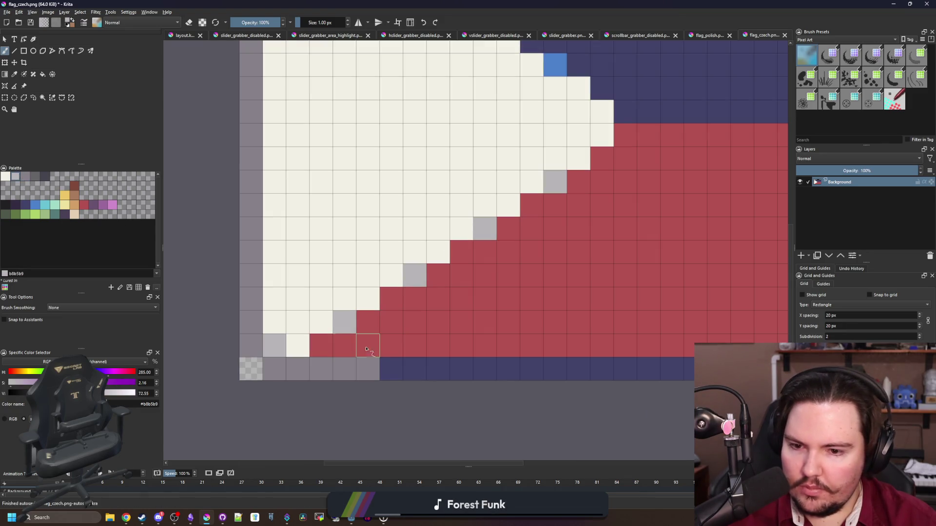
pyautogui.click(34, 176)
pyautogui.scroll(-3, 349, 390)
pyautogui.scroll(3, 348, 226)
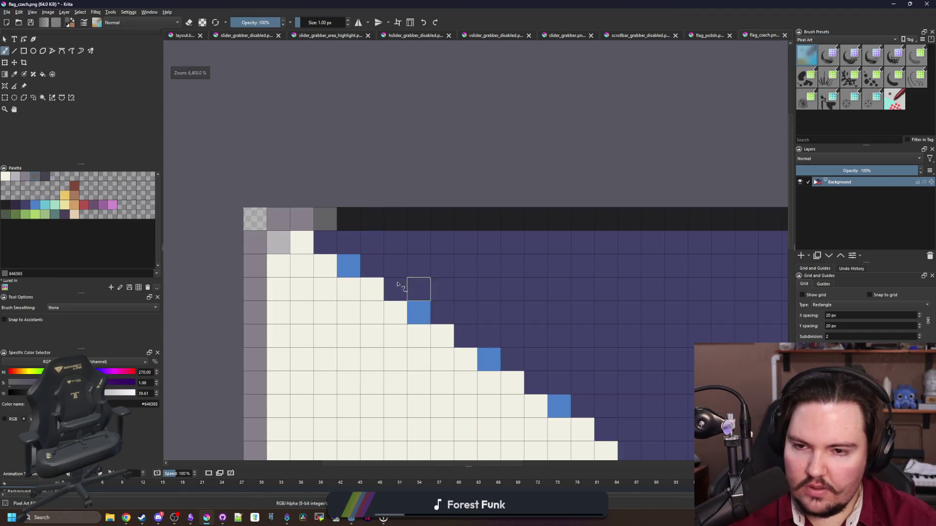
pyautogui.scroll(-3, 398, 285)
pyautogui.scroll(2, 335, 259)
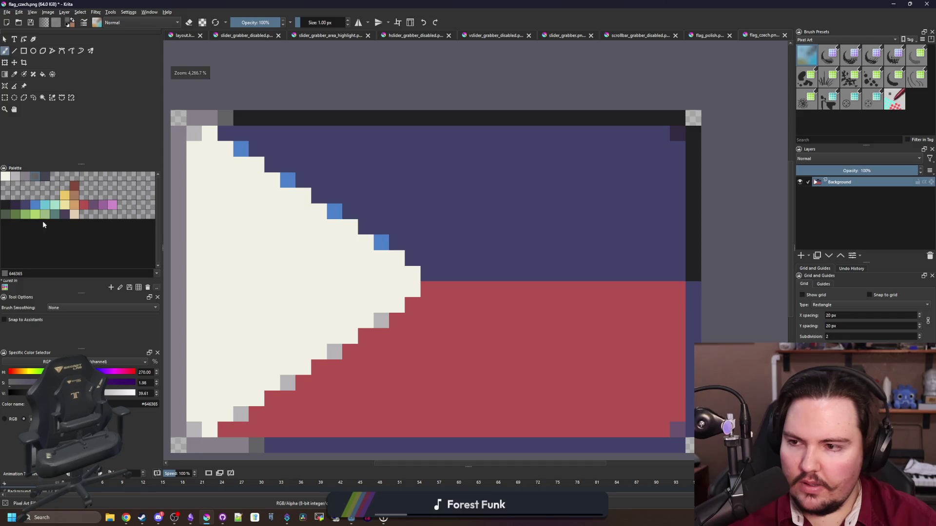
pyautogui.click(65, 195)
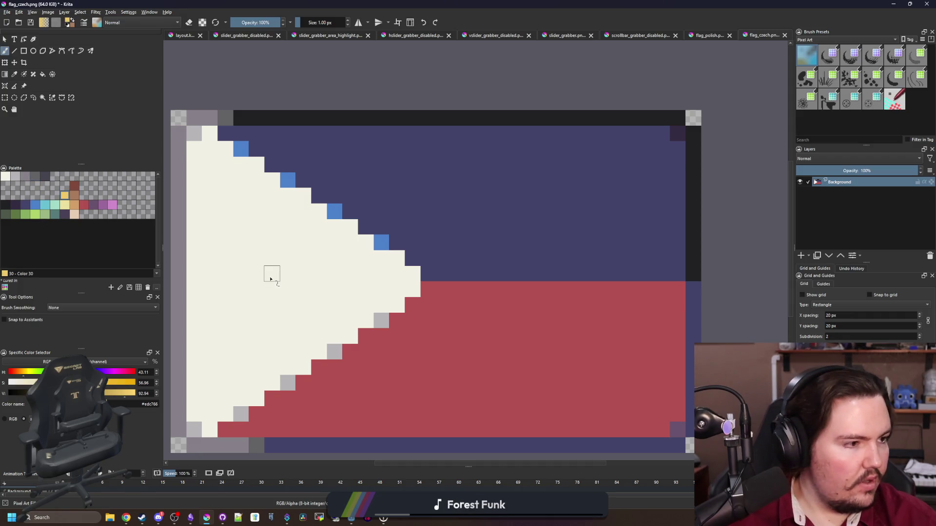
pyautogui.moveTo(380, 273); pyautogui.dragTo(383, 290)
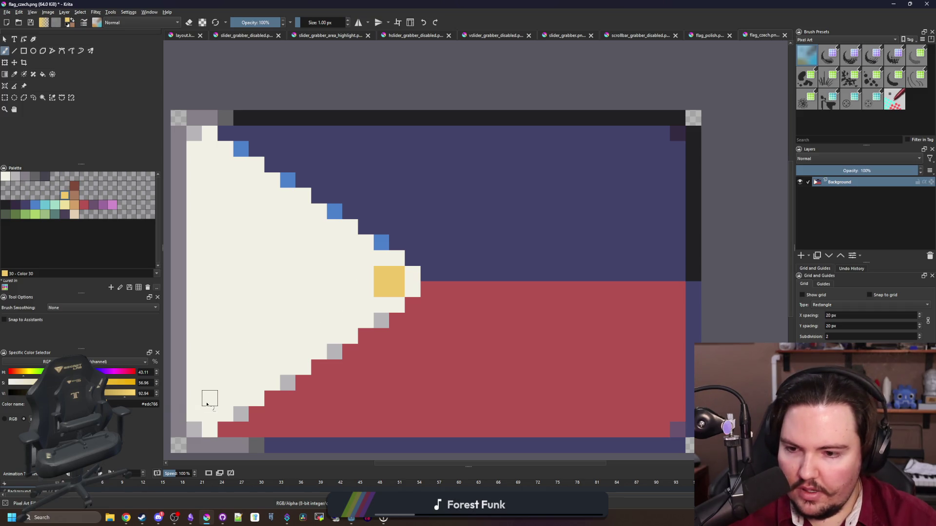
pyautogui.moveTo(207, 404); pyautogui.dragTo(228, 397)
pyautogui.moveTo(207, 168); pyautogui.dragTo(224, 181)
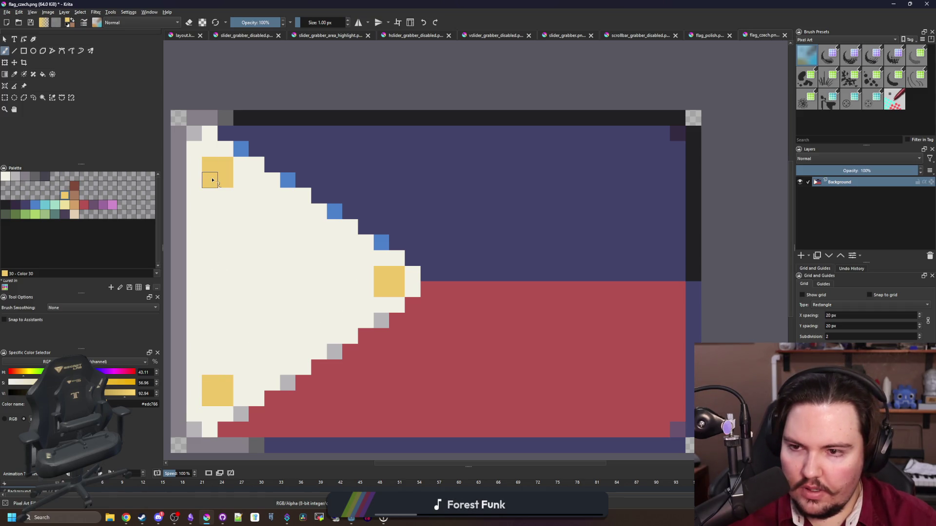
# Paint a yellow sun in the triangle's centre with rays above, left, below, right and diagonally
pyautogui.moveTo(249, 296)
pyautogui.mouseDown()
pyautogui.moveTo(329, 287)
pyautogui.moveTo(317, 259)
pyautogui.moveTo(305, 286)
pyautogui.moveTo(345, 301)
pyautogui.moveTo(350, 281)
pyautogui.mouseUp()
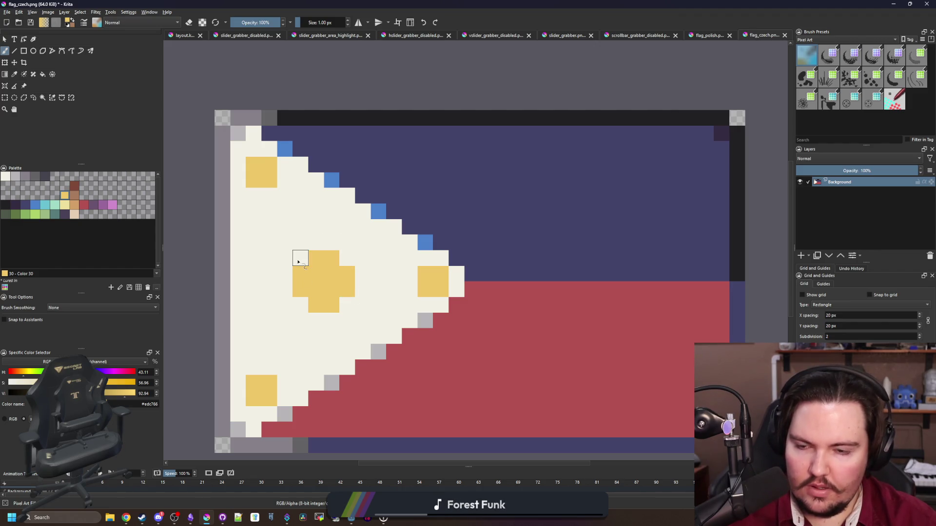
pyautogui.moveTo(332, 229); pyautogui.dragTo(331, 210)
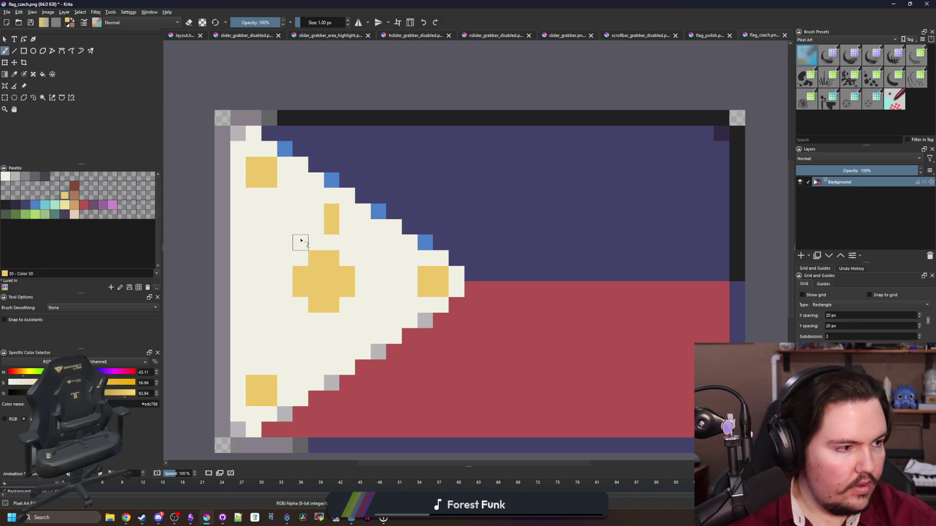
pyautogui.moveTo(273, 274); pyautogui.dragTo(254, 274)
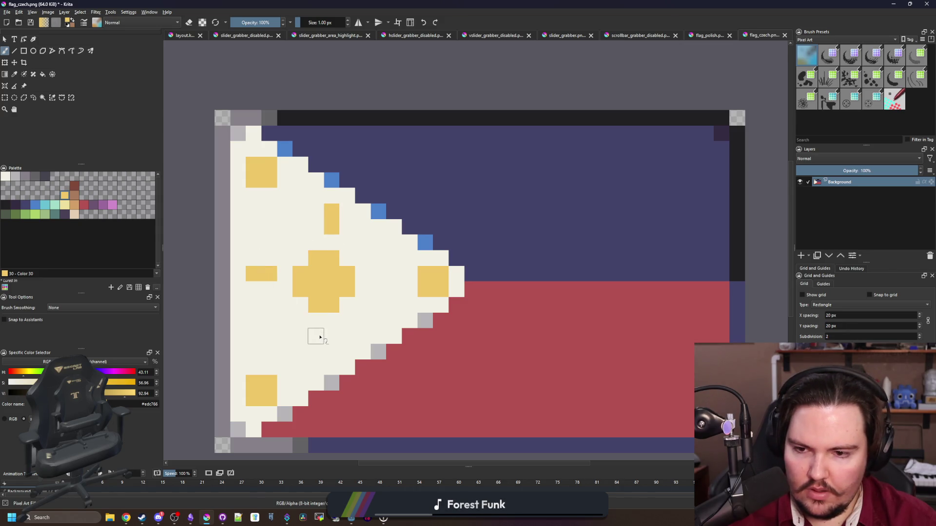
pyautogui.moveTo(317, 335); pyautogui.dragTo(316, 352)
pyautogui.click(384, 277)
pyautogui.moveTo(384, 276); pyautogui.dragTo(394, 275)
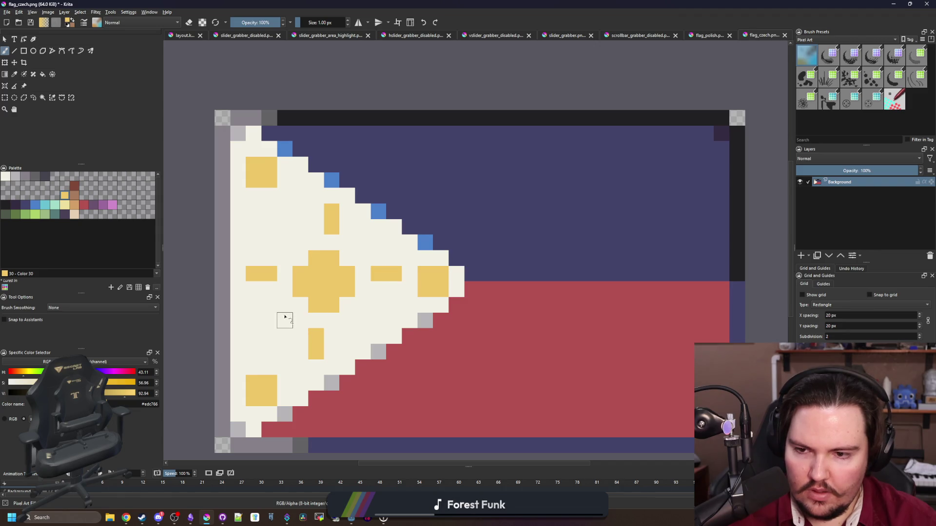
pyautogui.click(284, 320)
pyautogui.click(269, 336)
pyautogui.click(362, 320)
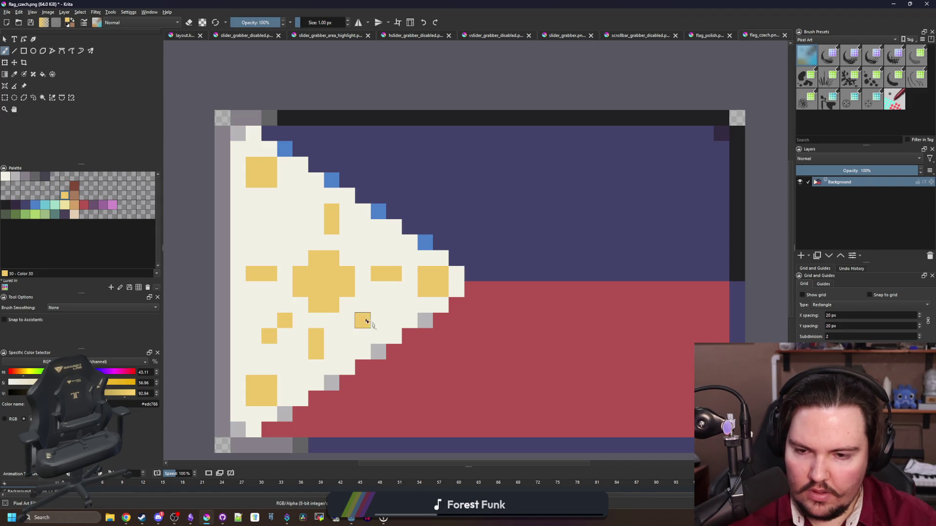
pyautogui.click(378, 336)
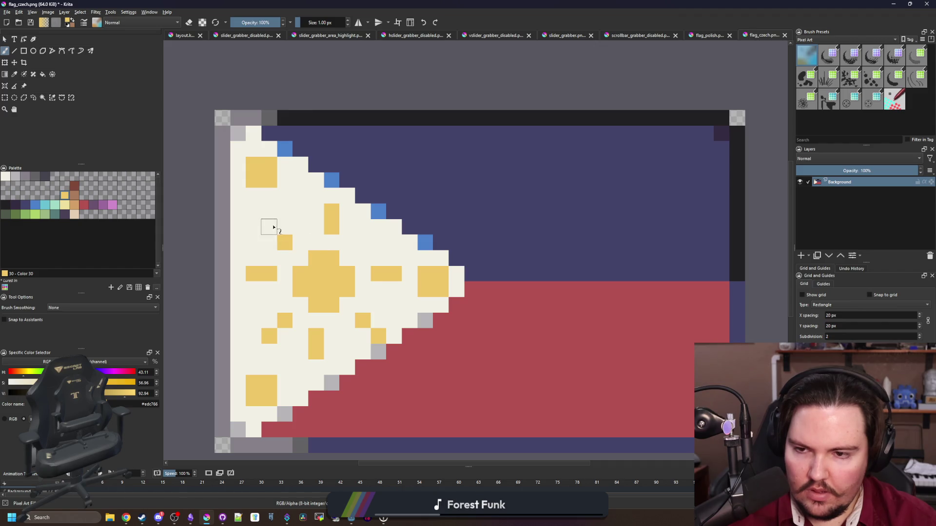
pyautogui.scroll(-3, 336, 276)
pyautogui.scroll(-5, 312, 235)
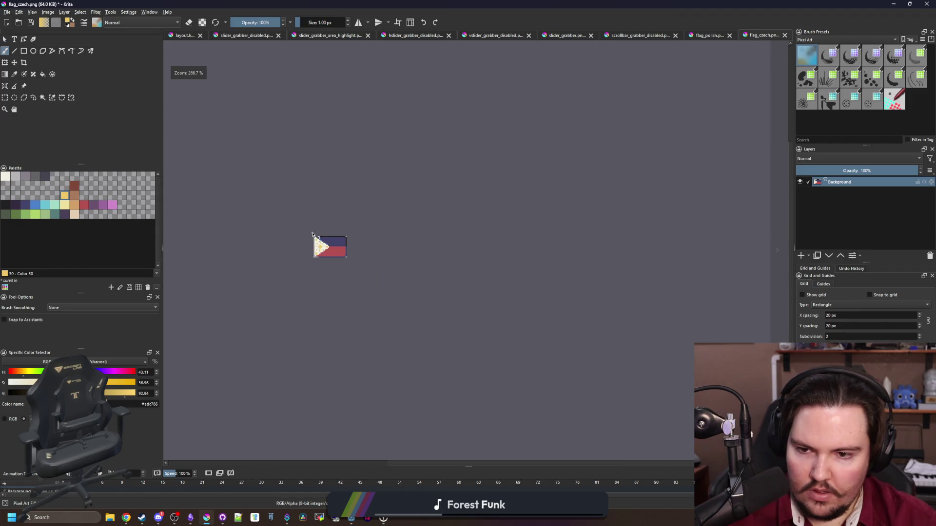
# Try filling the navy top band with lighter blue 4b80ca, undoing and changing the fill mode
pyautogui.scroll(5, 317, 224)
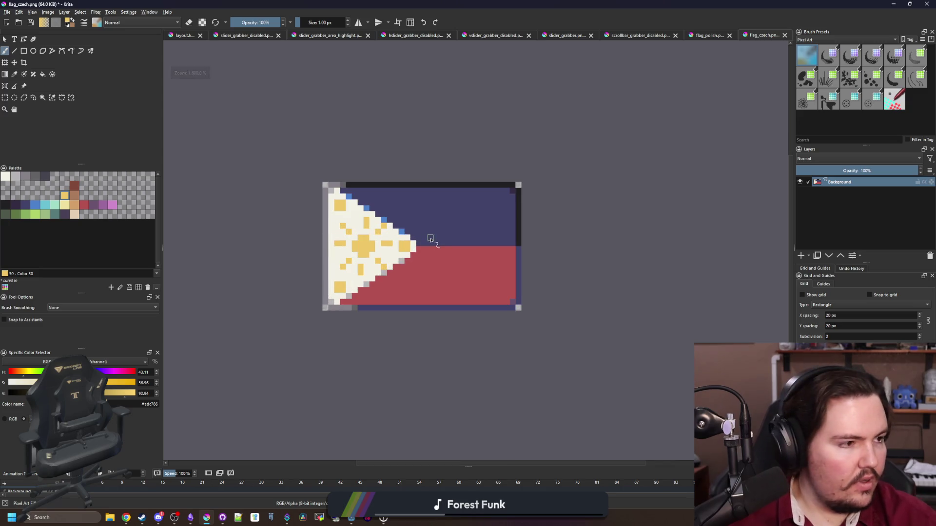
pyautogui.scroll(1, 445, 234)
pyautogui.click(36, 205)
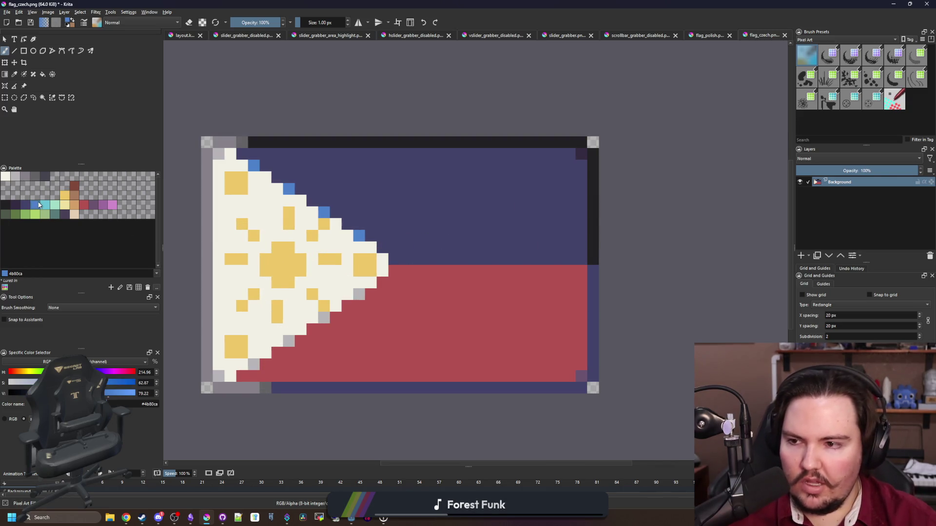
pyautogui.press('f')
pyautogui.click(424, 203)
pyautogui.scroll(-6, 419, 257)
pyautogui.hotkey('ctrl', 'z')
pyautogui.scroll(6, 427, 238)
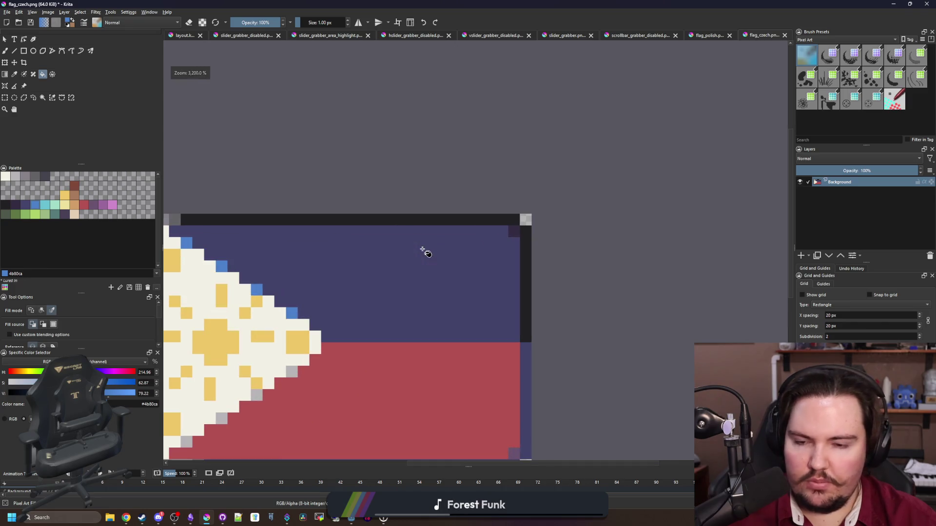
pyautogui.click(41, 311)
pyautogui.click(416, 274)
pyautogui.scroll(-2, 416, 274)
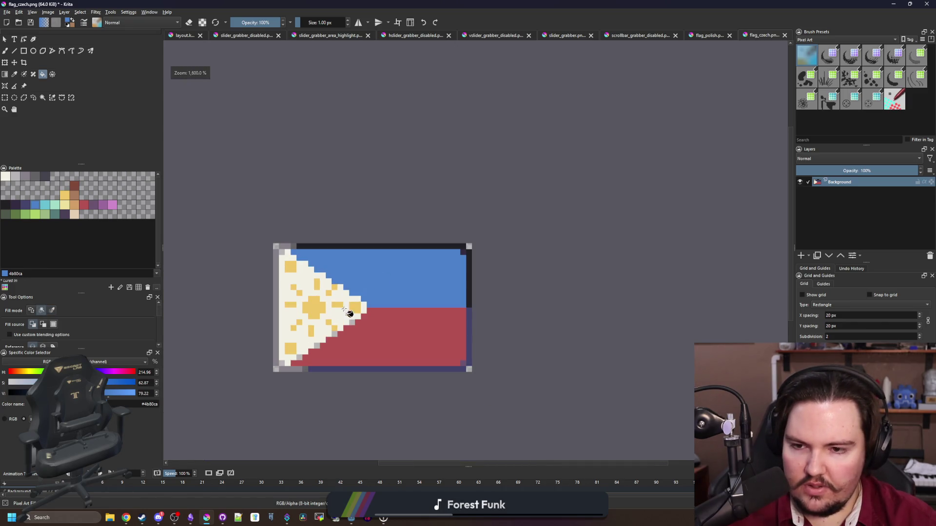
pyautogui.scroll(4, 312, 289)
# Pick cyan 68c2d3 for the brush, check the browser, and open the File menu
pyautogui.press('b')
pyautogui.click(45, 205)
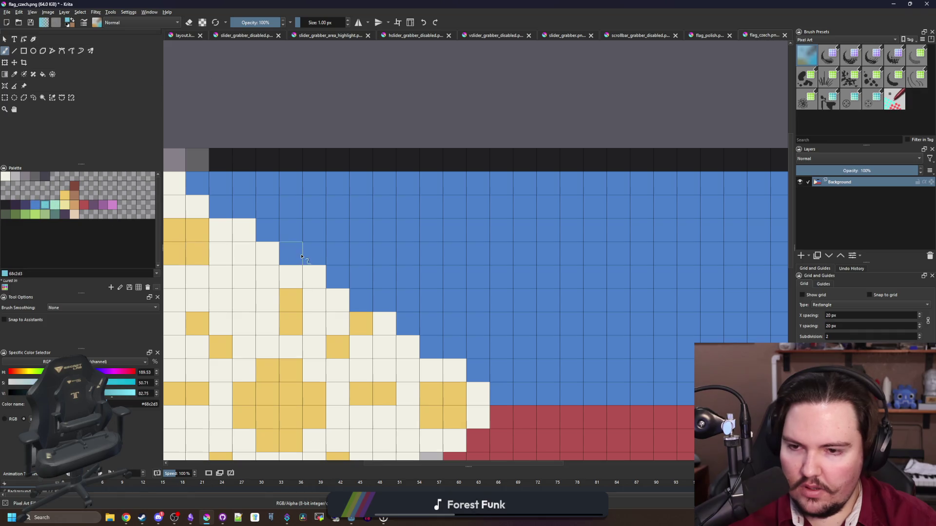
pyautogui.scroll(-6, 332, 209)
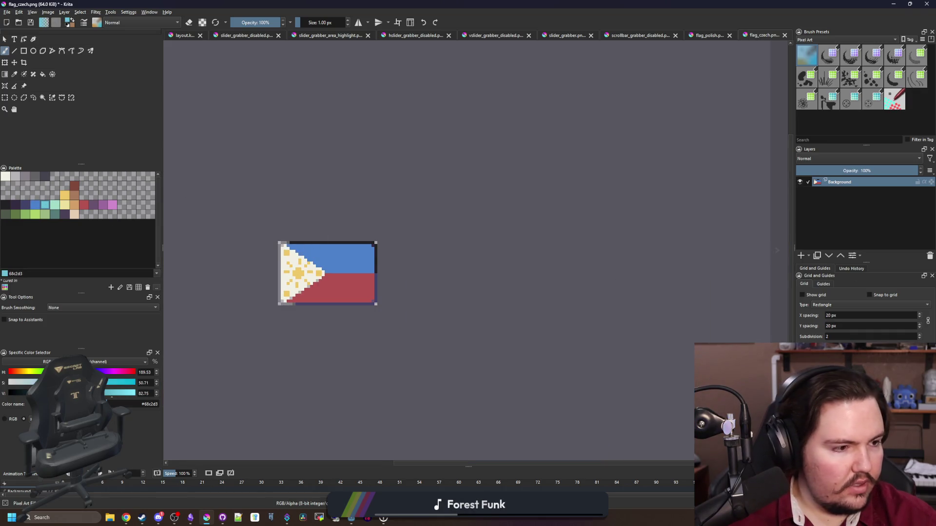
pyautogui.hotkey('alt', 'Tab')
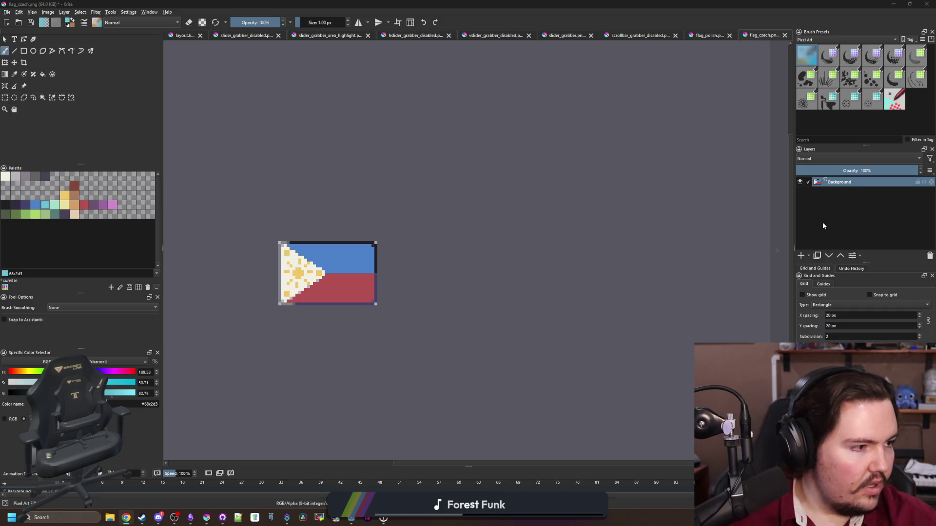
pyautogui.hotkey('alt', 'Tab')
pyautogui.scroll(4, 306, 274)
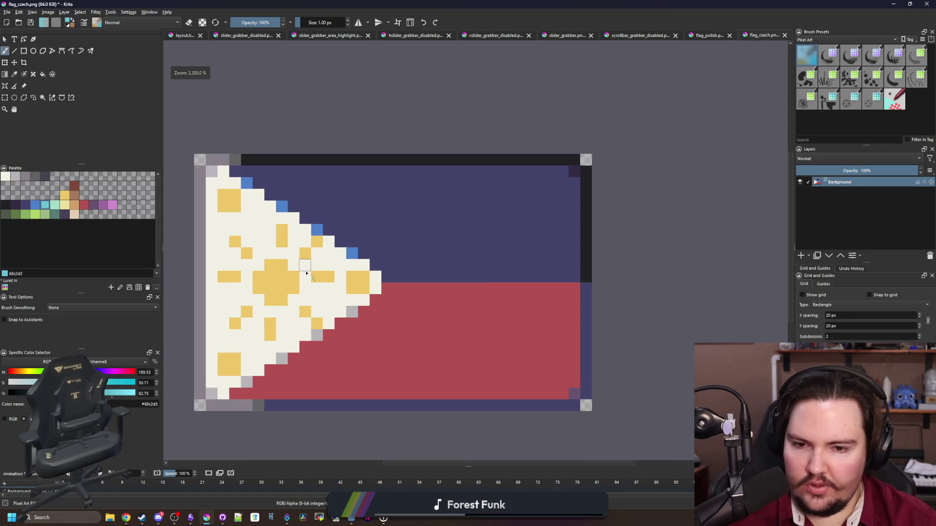
pyautogui.hotkey('alt', 'f')
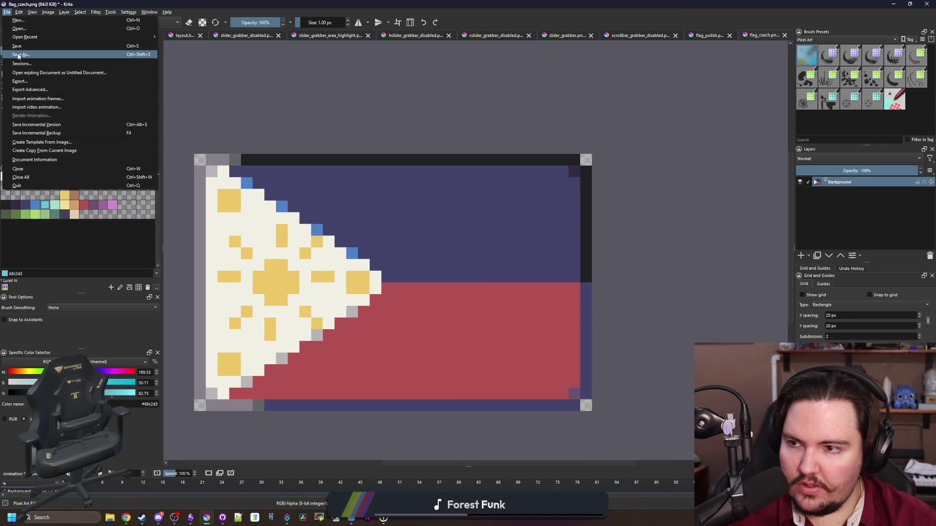
# Save the image as flag_tagalog.png and accept the PNG export options
pyautogui.press('Escape')
pyautogui.hotkey('ctrl', 's')
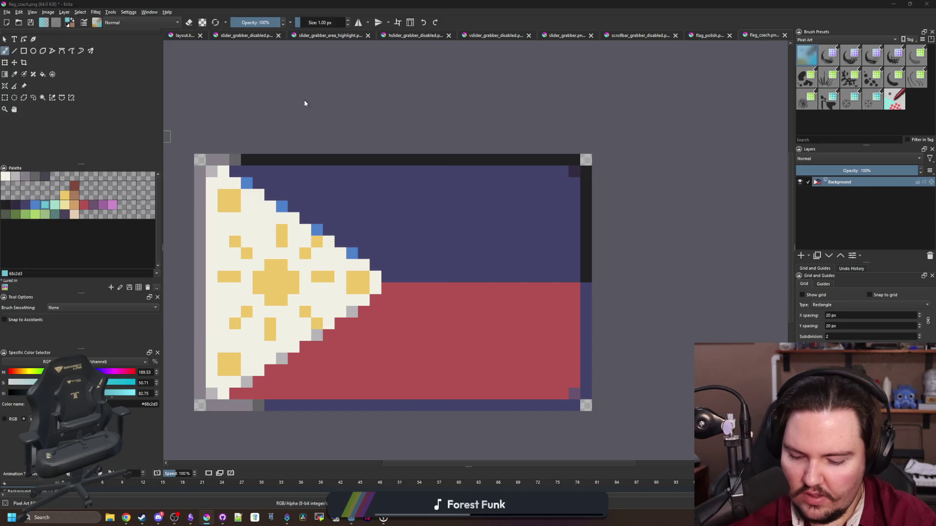
pyautogui.write('flag_tagalog')
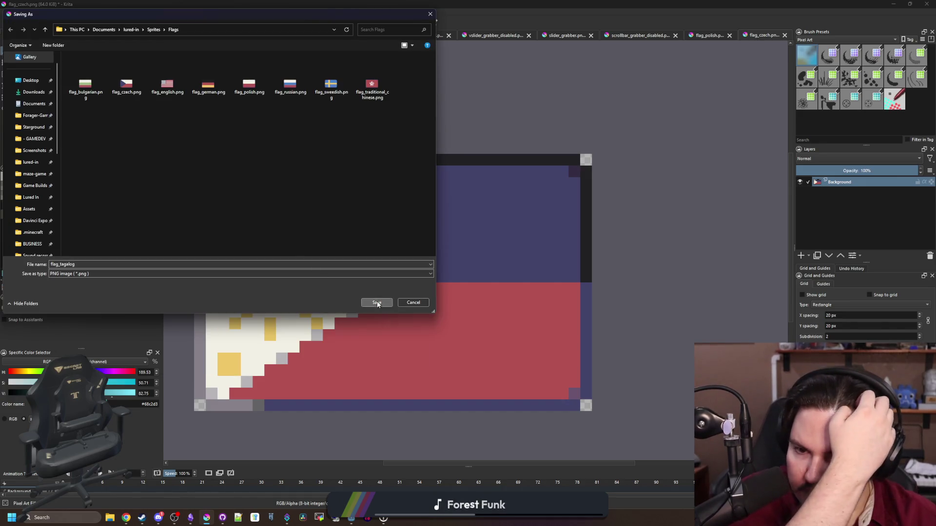
pyautogui.click(377, 303)
pyautogui.click(510, 328)
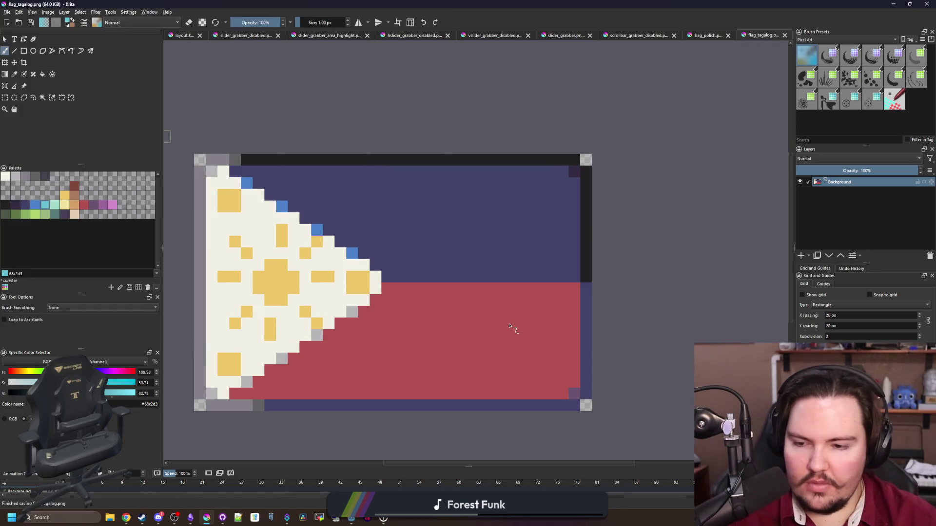
pyautogui.click(126, 517)
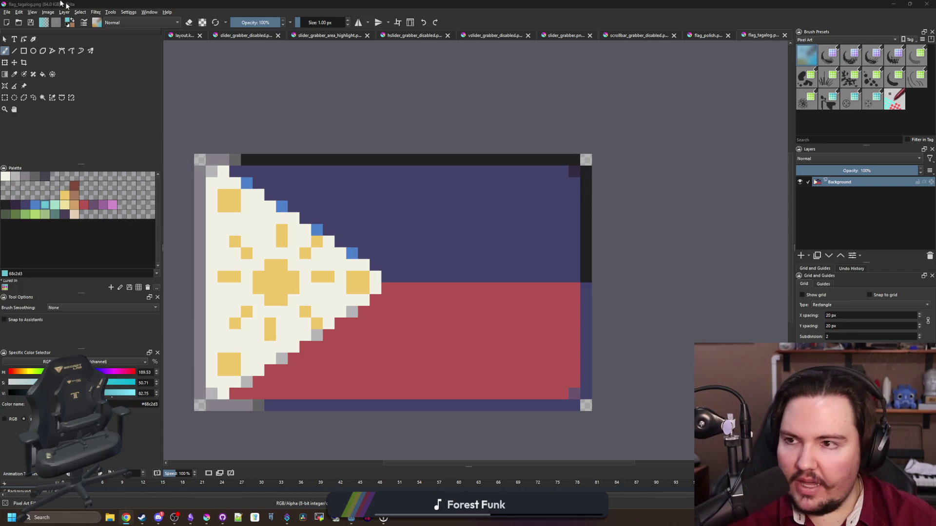
# Open flag_german.png from the Flags folder
pyautogui.click(8, 12)
pyautogui.press('Escape')
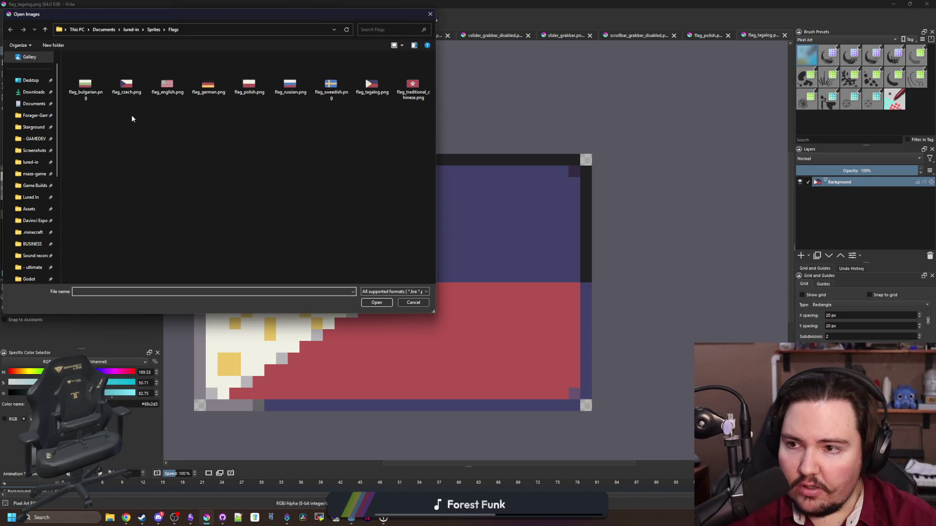
pyautogui.doubleClick(205, 91)
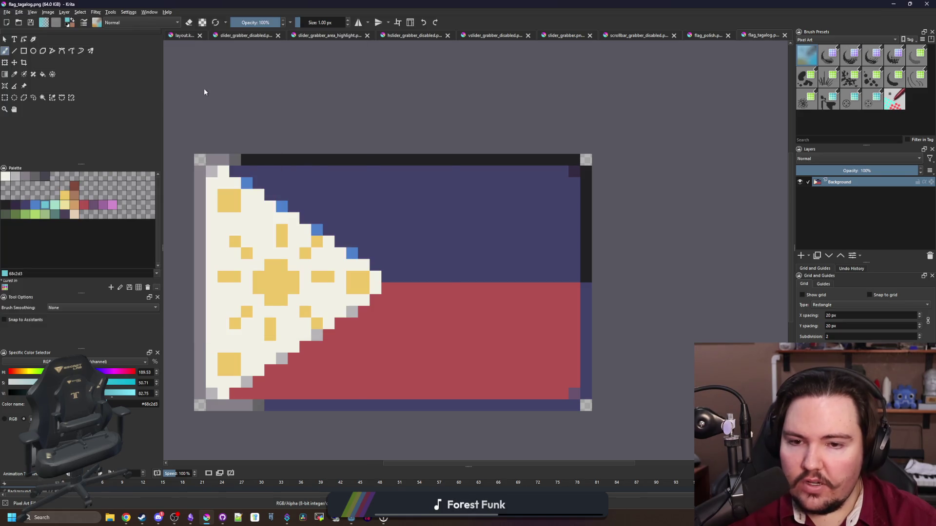
pyautogui.keyDown('ctrl'); pyautogui.scroll(-1, 355, 293); pyautogui.keyUp('ctrl')
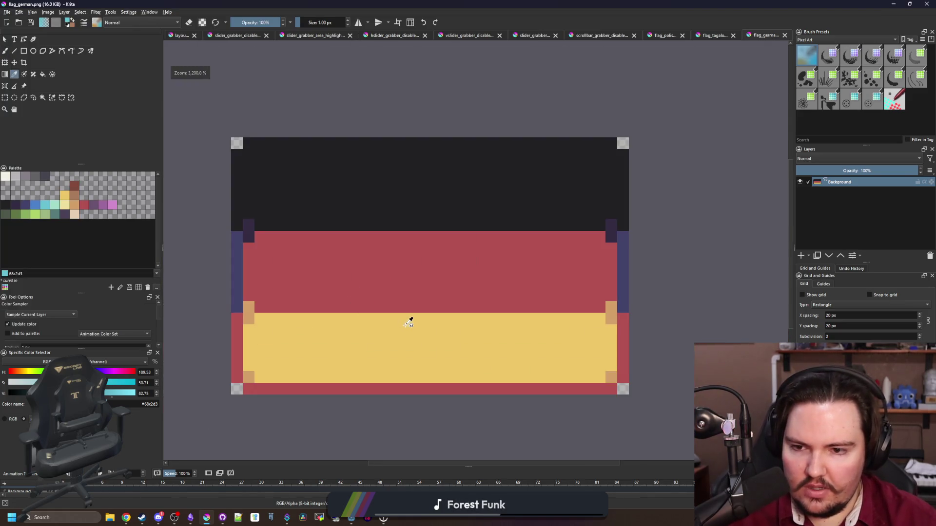
# Cover the flag's left and right parts with filled beige e5ceb4 rectangles
pyautogui.click(72, 216)
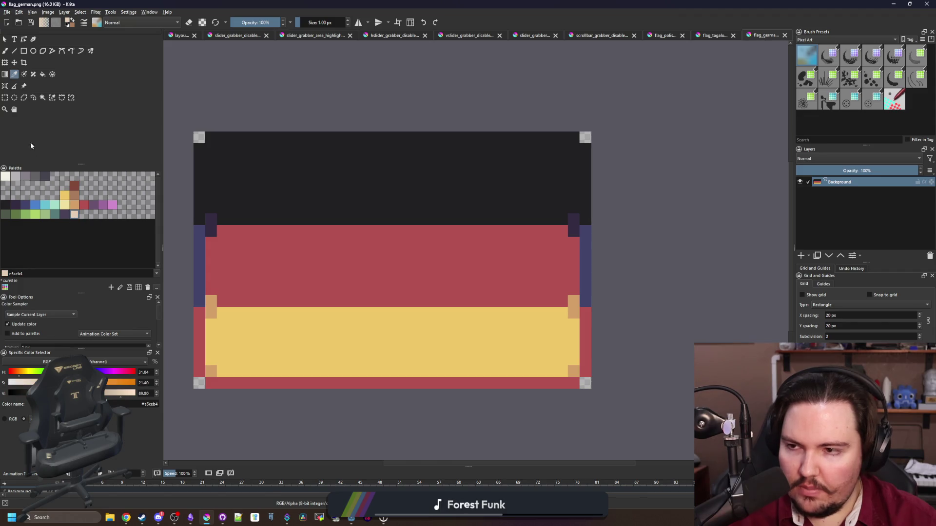
pyautogui.click(24, 51)
pyautogui.moveTo(206, 146)
pyautogui.mouseDown()
pyautogui.moveTo(278, 376)
pyautogui.moveTo(310, 375)
pyautogui.mouseUp()
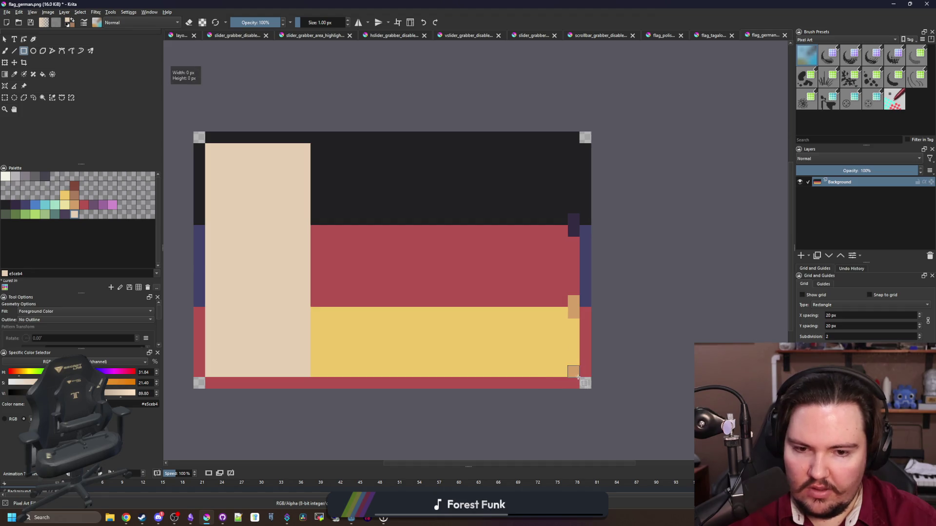
pyautogui.moveTo(579, 378)
pyautogui.mouseDown()
pyautogui.moveTo(510, 146)
pyautogui.moveTo(496, 144)
pyautogui.moveTo(492, 307)
pyautogui.mouseUp()
pyautogui.press('b')
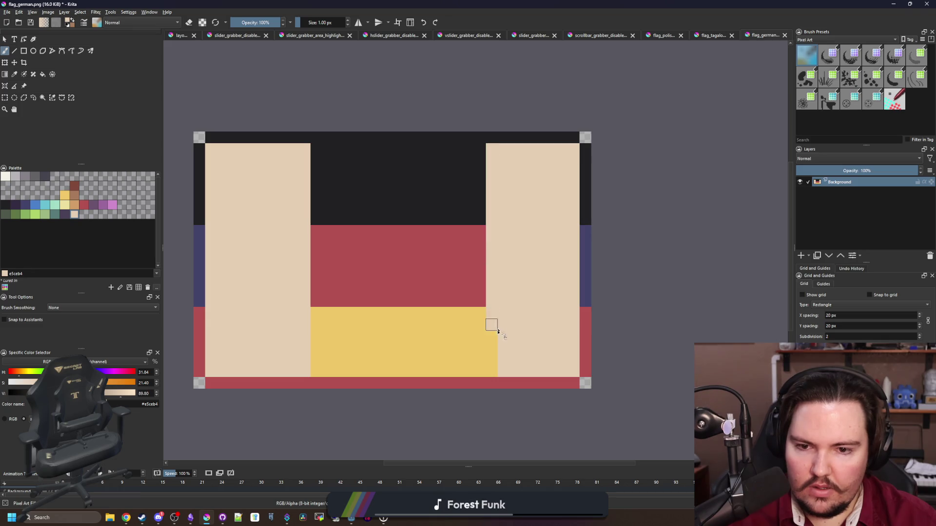
# Try rectangular selections along the top and bottom pixel rows, then clear them
pyautogui.scroll(1, 225, 371)
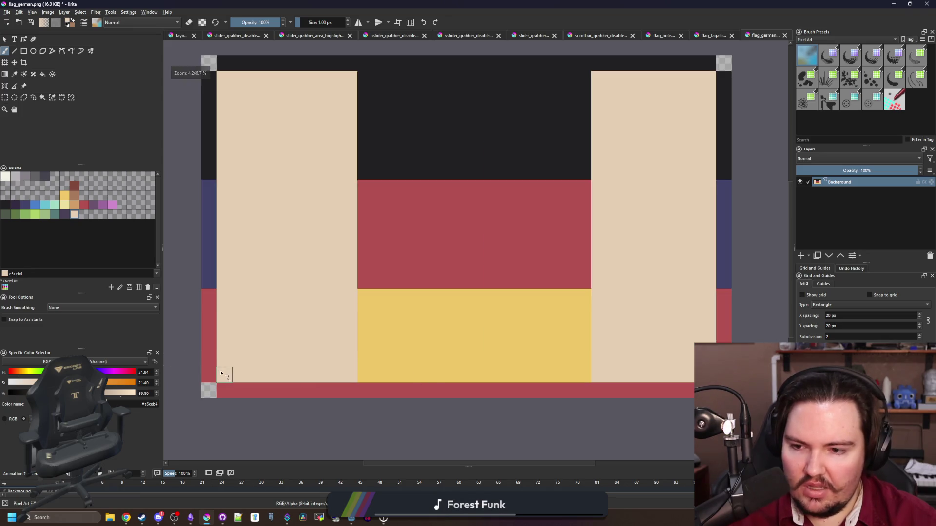
pyautogui.click(5, 98)
pyautogui.moveTo(218, 72); pyautogui.dragTo(718, 79)
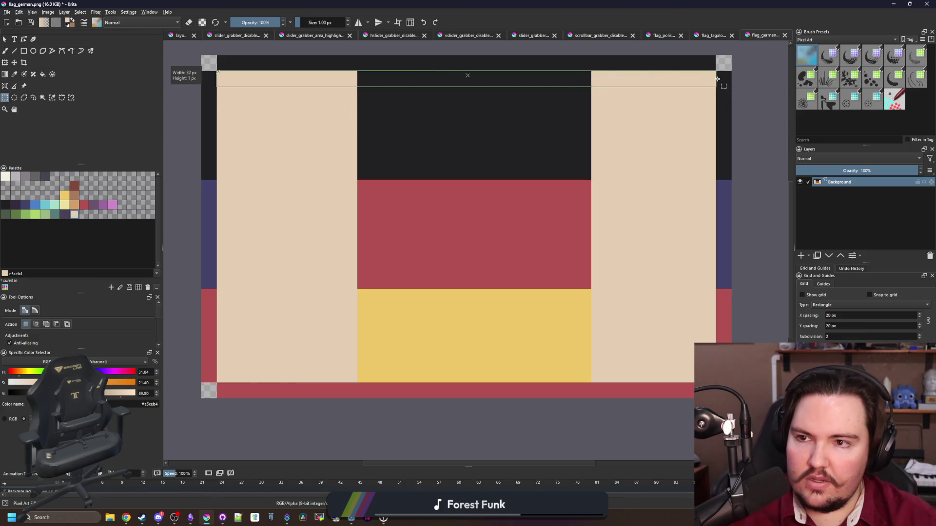
pyautogui.click(273, 90)
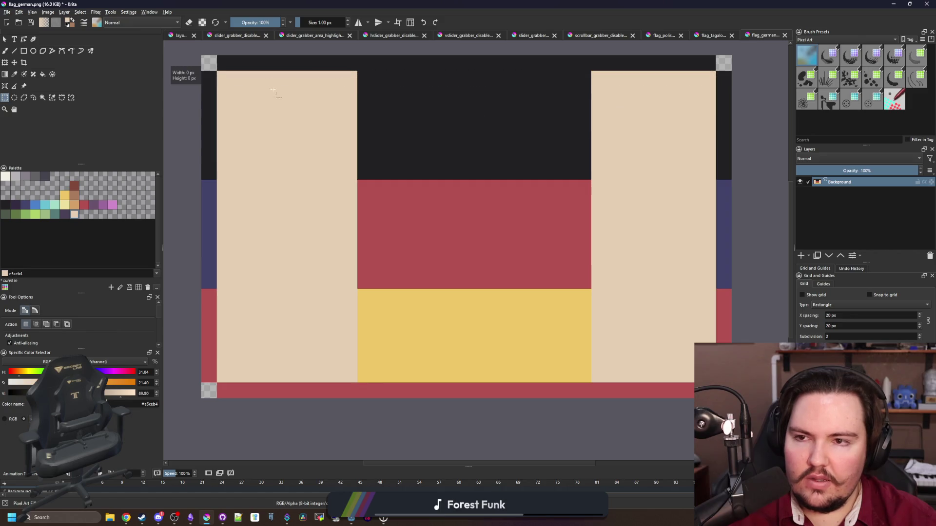
pyautogui.moveTo(218, 377)
pyautogui.mouseDown()
pyautogui.moveTo(381, 362)
pyautogui.moveTo(385, 370)
pyautogui.mouseUp()
pyautogui.press('b')
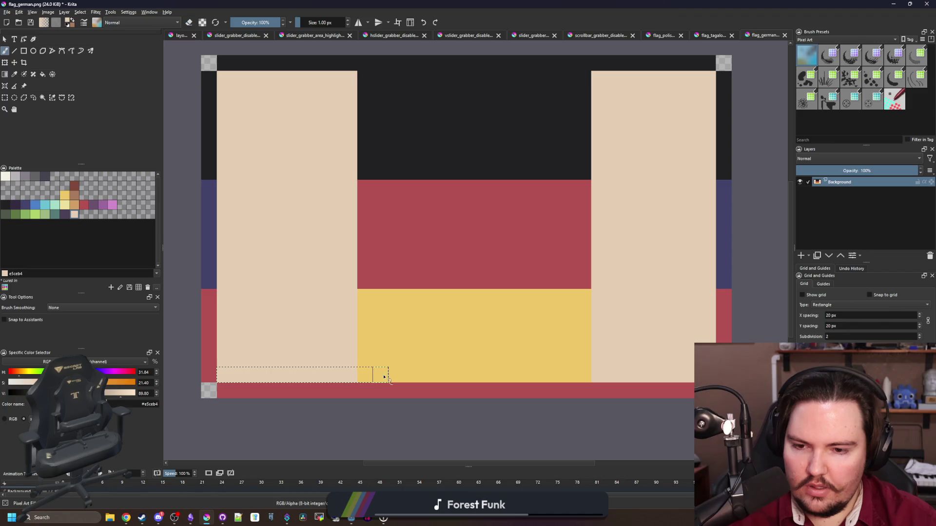
pyautogui.press('e')
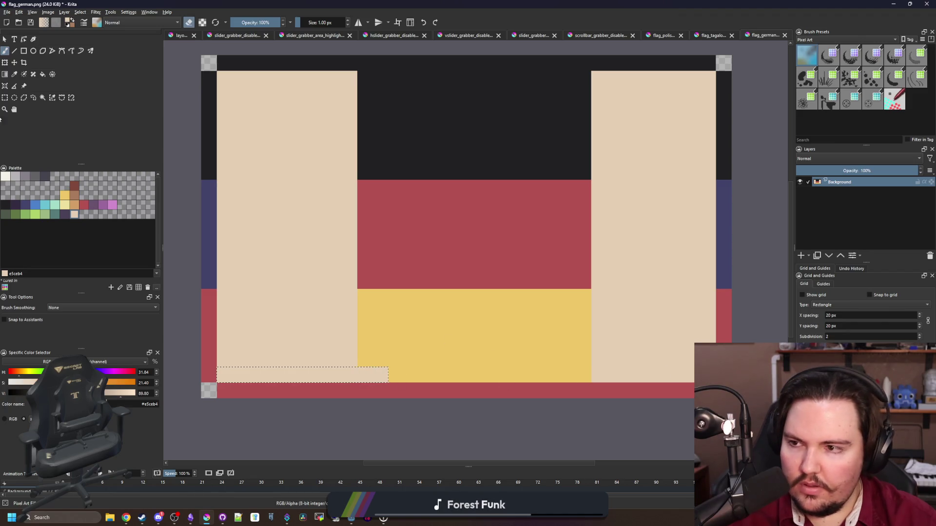
pyautogui.press('e')
pyautogui.hotkey('ctrl', 'shift', 'a')
# Widen the left beige column by one pixel and paint a beige strip beside the right column
pyautogui.keyDown('ctrl'); pyautogui.click(393, 314); pyautogui.keyUp('ctrl')
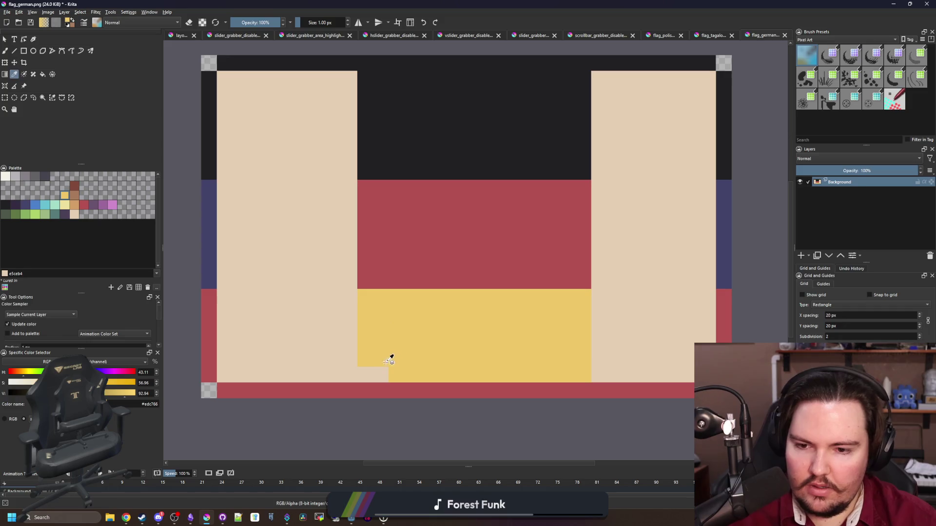
pyautogui.click(388, 372)
pyautogui.keyDown('ctrl'); pyautogui.click(330, 345); pyautogui.keyUp('ctrl')
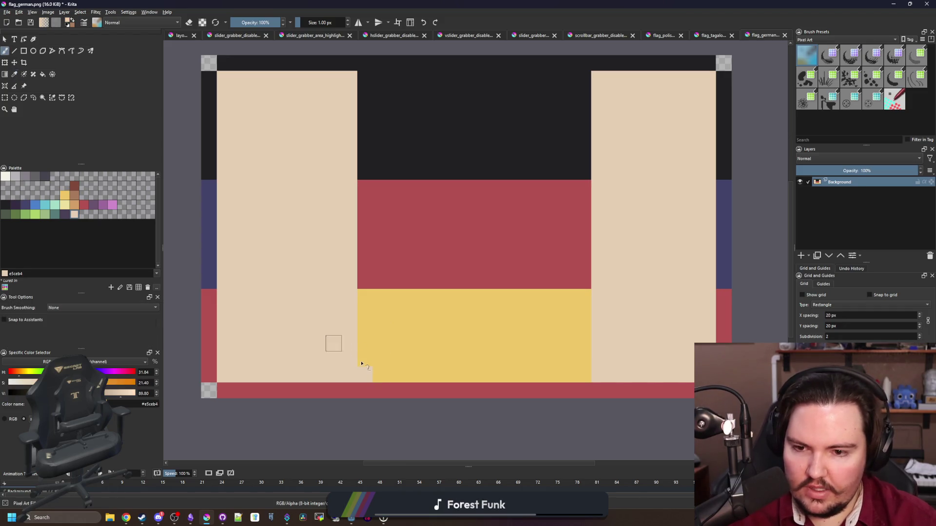
pyautogui.moveTo(363, 364); pyautogui.dragTo(365, 78)
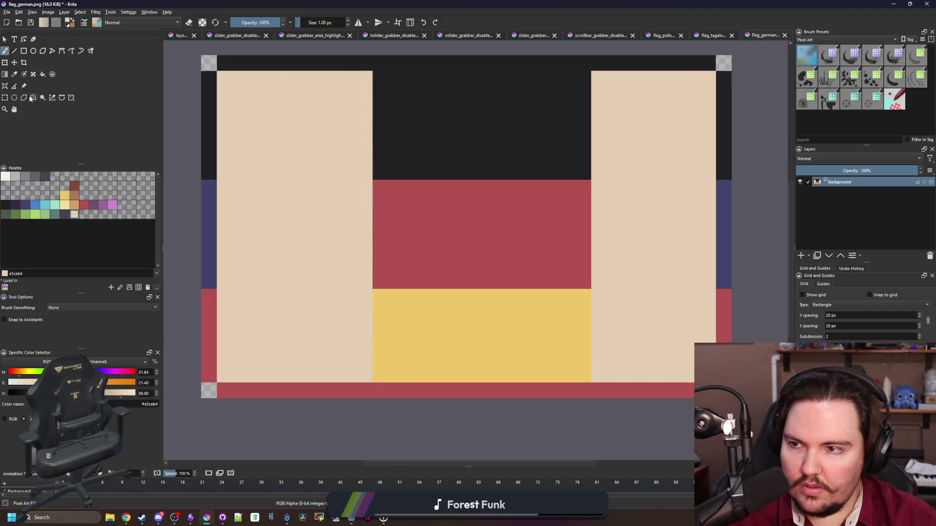
pyautogui.click(4, 99)
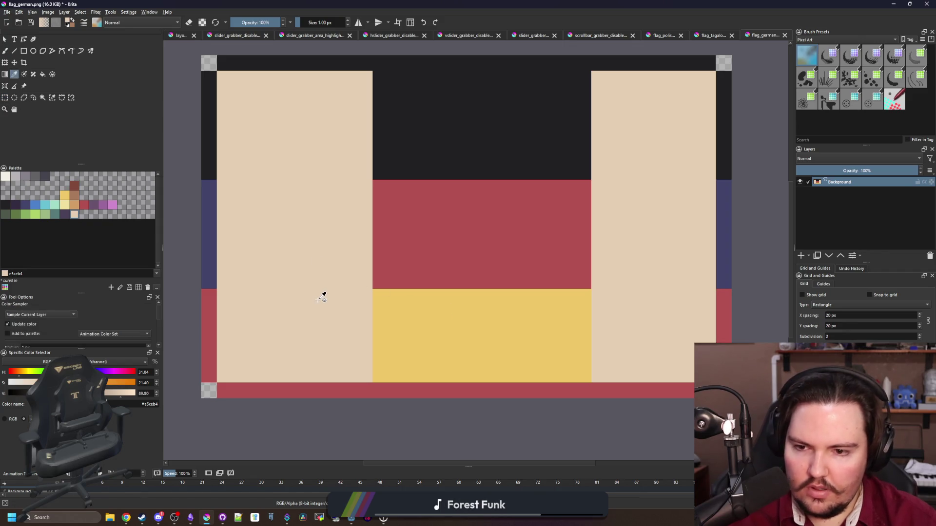
pyautogui.press('b')
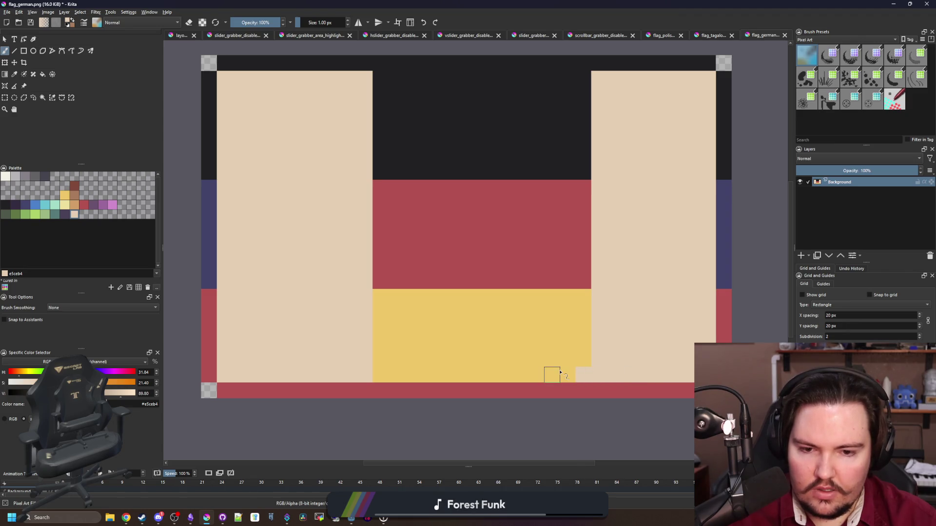
pyautogui.moveTo(568, 372); pyautogui.dragTo(568, 78)
# Paint beige over the leftover coloured pixels in the narrow right column
pyautogui.click(6, 98)
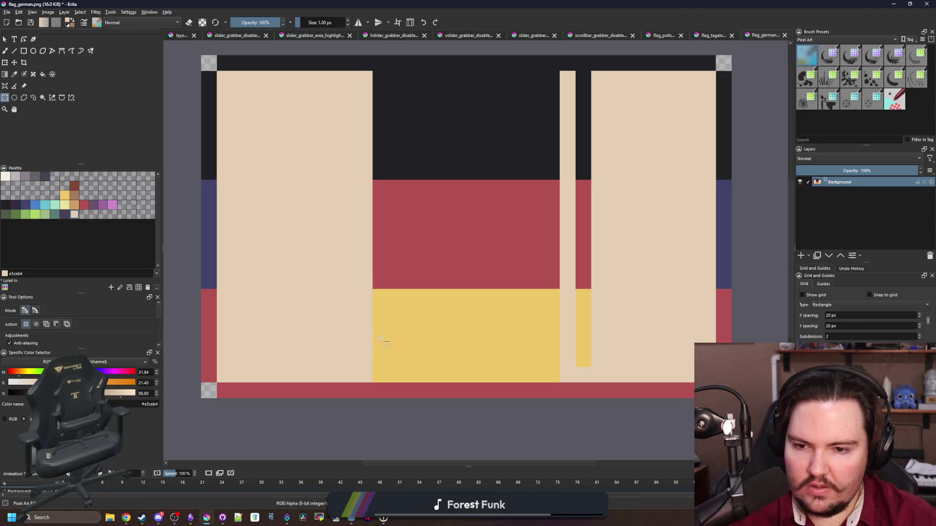
pyautogui.moveTo(380, 338); pyautogui.dragTo(561, 349)
pyautogui.click(528, 346)
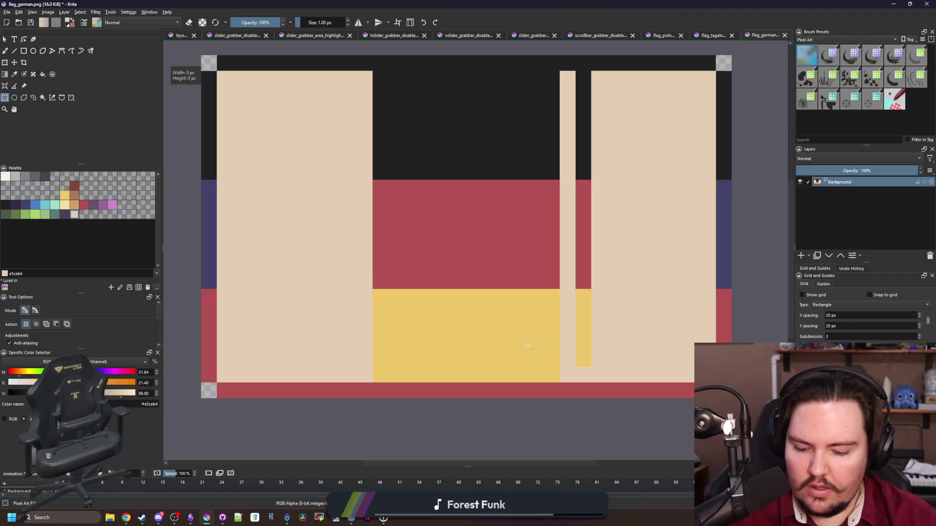
pyautogui.press('p')
pyautogui.scroll(-1, 372, 368)
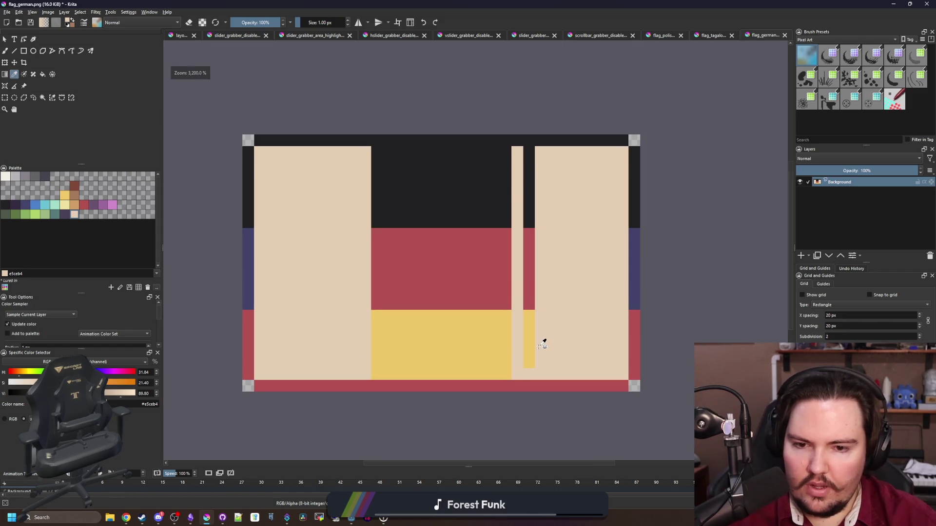
pyautogui.scroll(1, 551, 334)
pyautogui.press('b')
pyautogui.moveTo(525, 337); pyautogui.dragTo(525, 370)
pyautogui.moveTo(526, 225); pyautogui.dragTo(526, 328)
pyautogui.moveTo(525, 174)
pyautogui.mouseDown()
pyautogui.moveTo(525, 100)
pyautogui.moveTo(525, 219)
pyautogui.mouseUp()
pyautogui.scroll(-1, 503, 295)
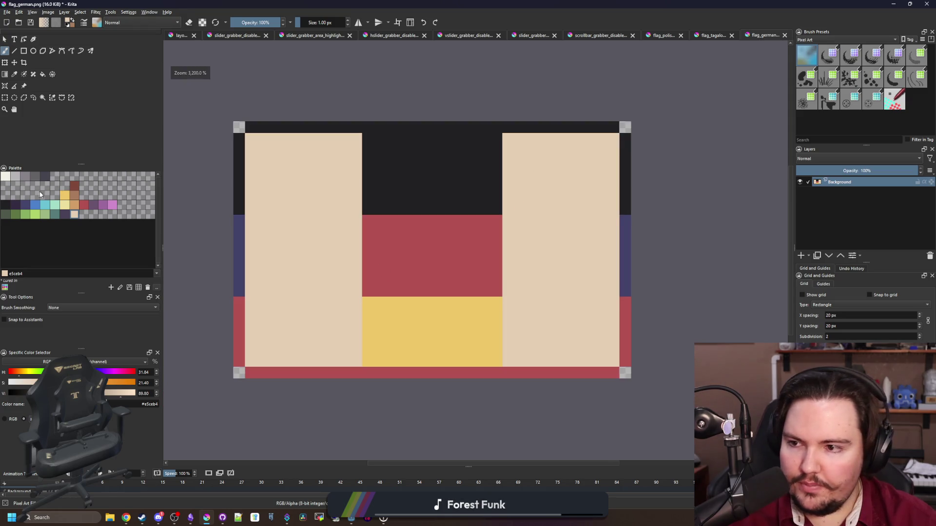
# Fill the right, middle and left blocks with red, yellow and dark blue rectangles
pyautogui.click(7, 177)
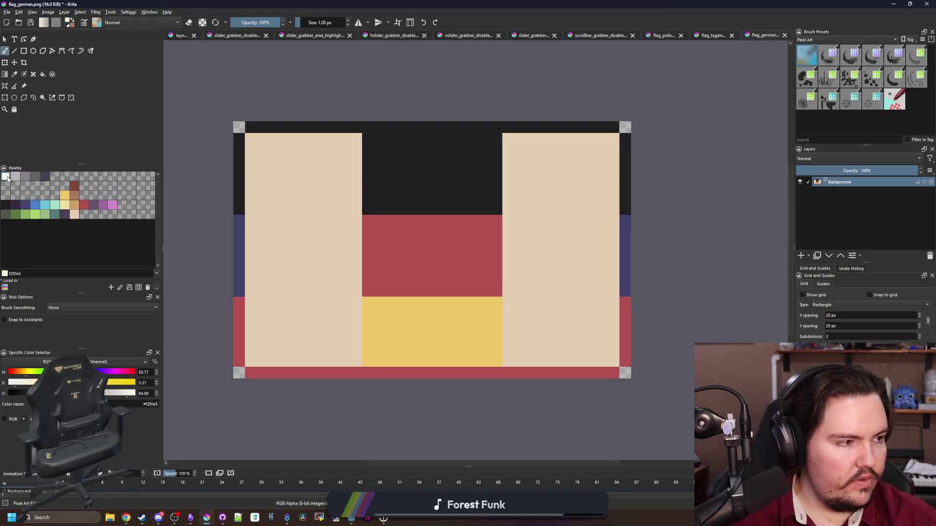
pyautogui.click(82, 208)
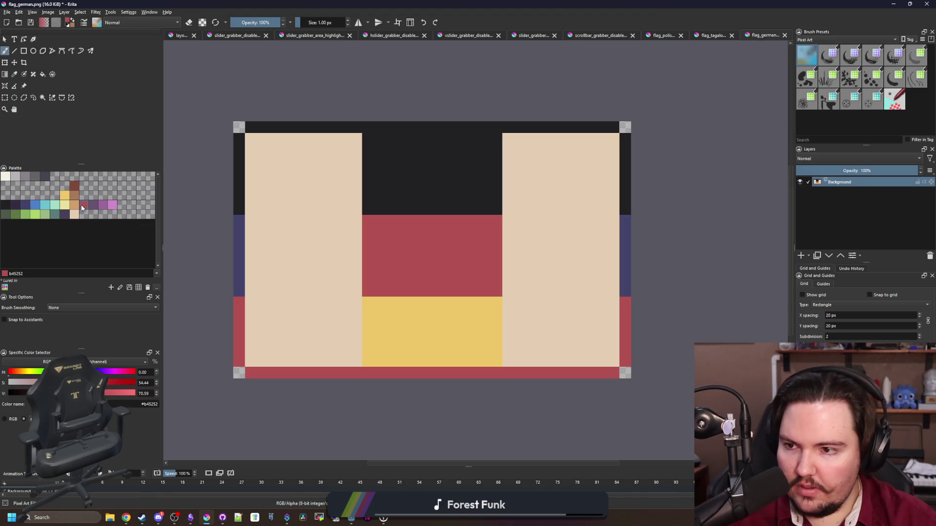
pyautogui.click(23, 50)
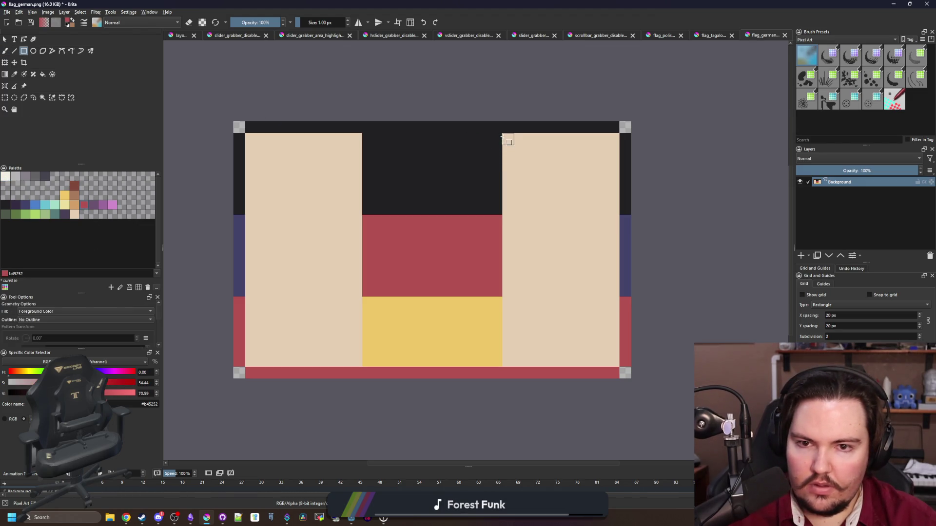
pyautogui.moveTo(503, 135); pyautogui.dragTo(617, 368)
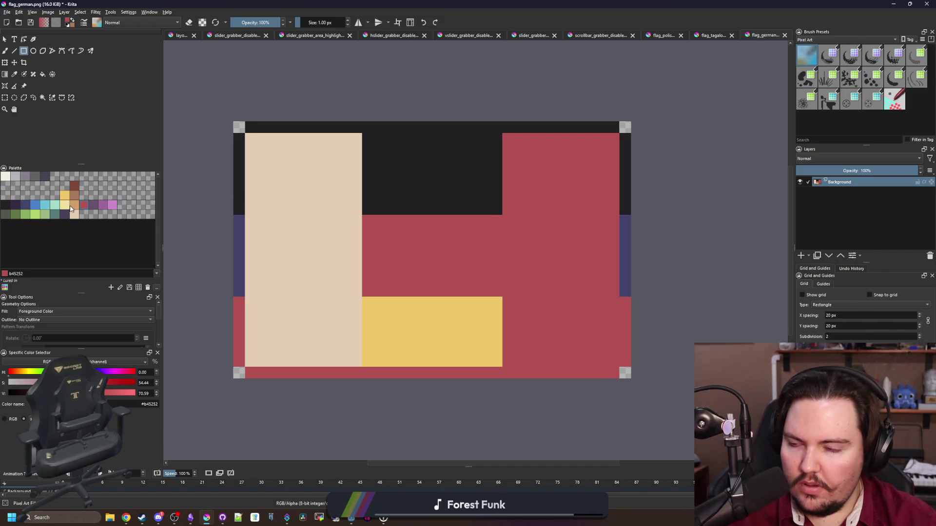
pyautogui.click(65, 196)
pyautogui.moveTo(363, 135)
pyautogui.mouseDown()
pyautogui.moveTo(497, 307)
pyautogui.moveTo(506, 367)
pyautogui.mouseUp()
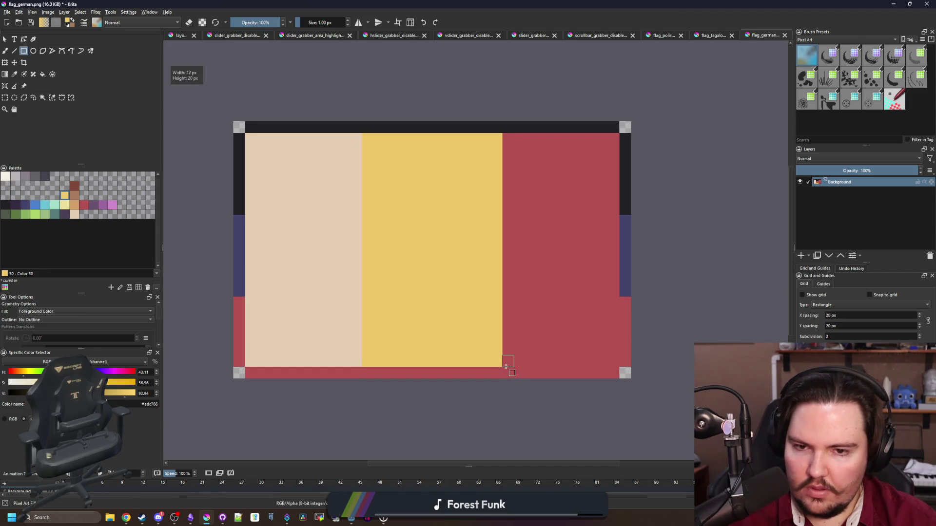
pyautogui.click(28, 207)
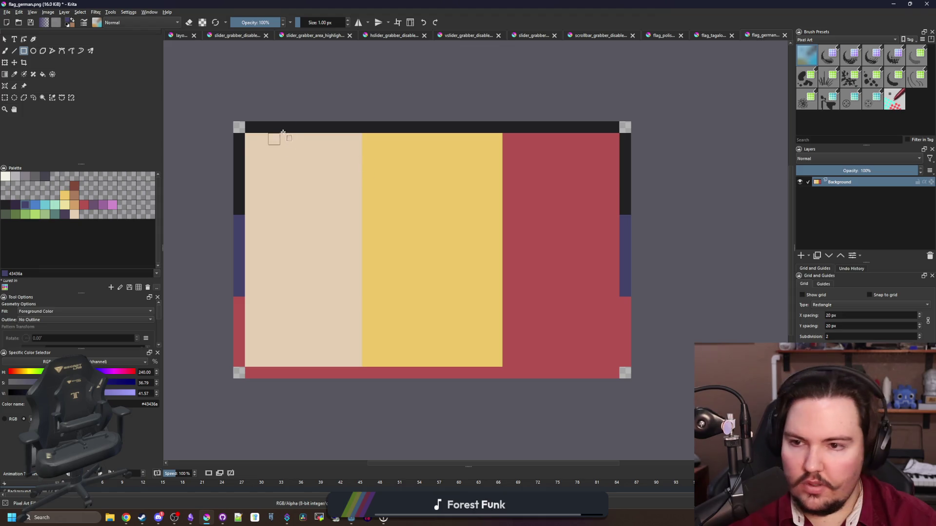
pyautogui.moveTo(245, 135)
pyautogui.mouseDown()
pyautogui.moveTo(335, 362)
pyautogui.moveTo(362, 367)
pyautogui.mouseUp()
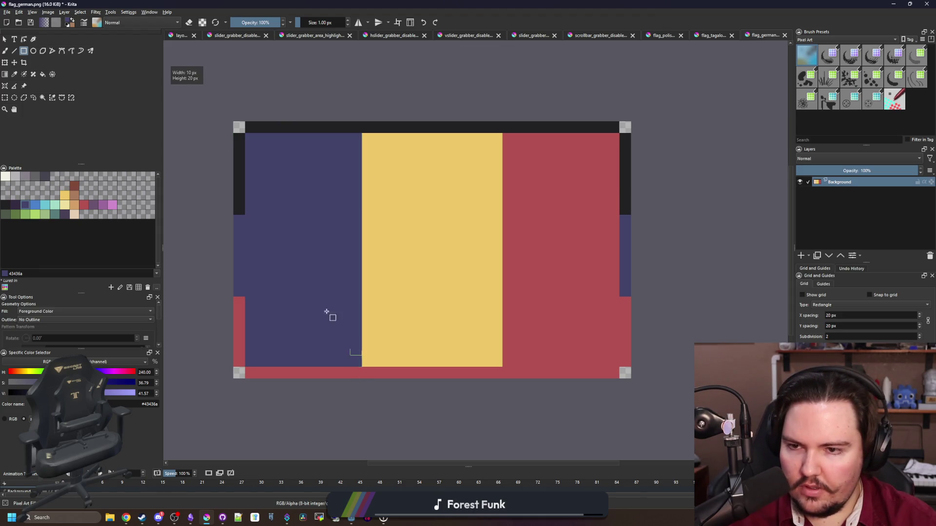
# Repaint the left and bottom borders black, undo a stray block, and save with Ctrl+S
pyautogui.press('b')
pyautogui.keyDown('ctrl'); pyautogui.click(239, 200); pyautogui.keyUp('ctrl')
pyautogui.moveTo(238, 210)
pyautogui.mouseDown()
pyautogui.moveTo(239, 356)
pyautogui.moveTo(251, 373)
pyautogui.moveTo(537, 372)
pyautogui.mouseUp()
pyautogui.moveTo(591, 382)
pyautogui.mouseDown()
pyautogui.moveTo(606, 372)
pyautogui.moveTo(554, 372)
pyautogui.mouseUp()
pyautogui.moveTo(613, 349)
pyautogui.mouseDown()
pyautogui.moveTo(628, 361)
pyautogui.moveTo(626, 205)
pyautogui.mouseUp()
pyautogui.hotkey('ctrl', 'z')
pyautogui.scroll(1, 479, 248)
pyautogui.hotkey('ctrl', 's')
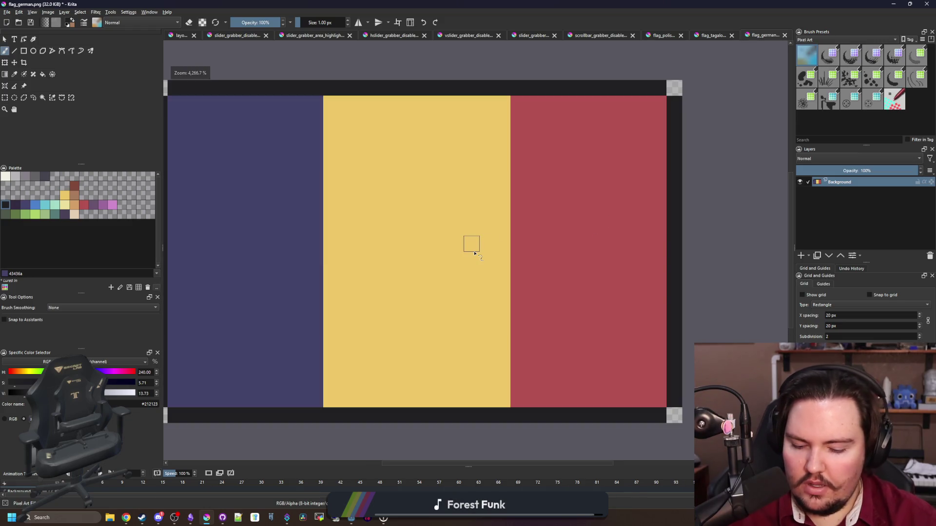
pyautogui.press('p')
pyautogui.click(638, 256)
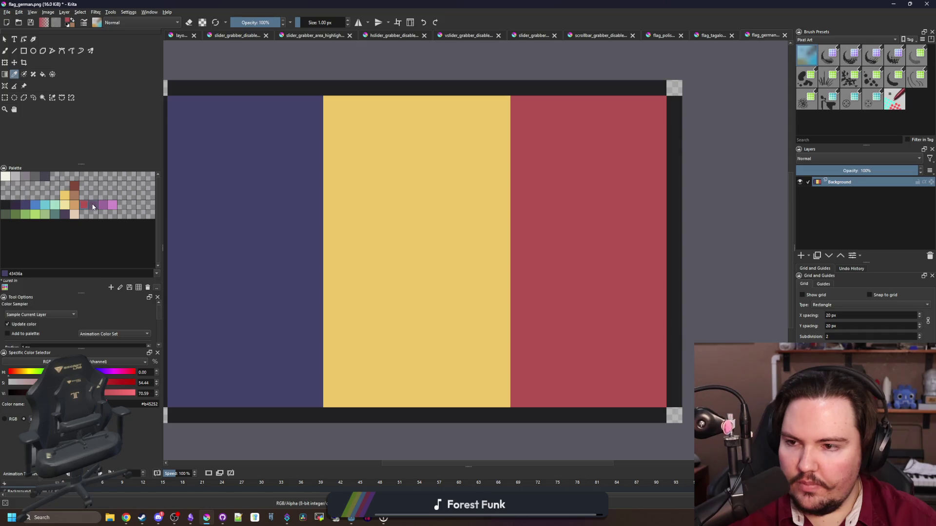
# Paint purple pixels at the flag's bottom-right and top-right corners
pyautogui.click(92, 207)
pyautogui.press('b')
pyautogui.click(658, 400)
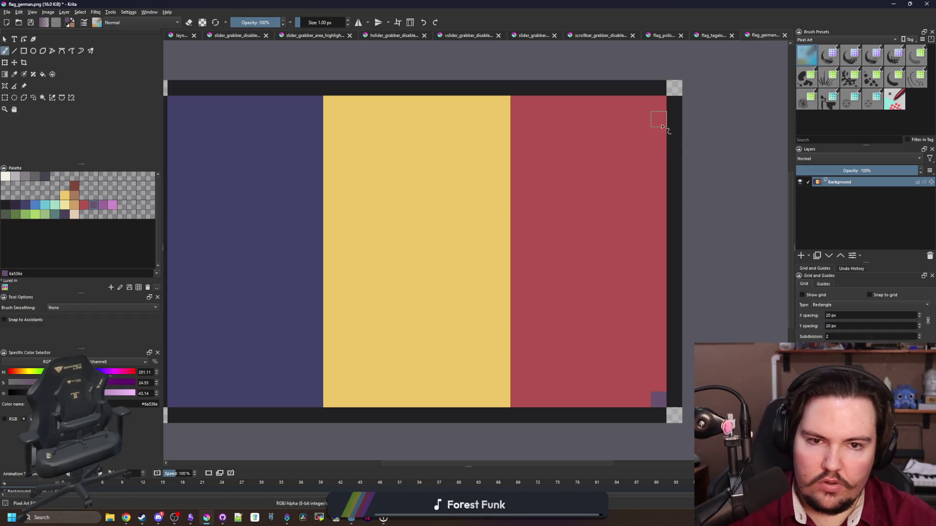
pyautogui.click(659, 104)
# Paint tan pixels at the top and bottom of the yellow-red boundary
pyautogui.click(72, 205)
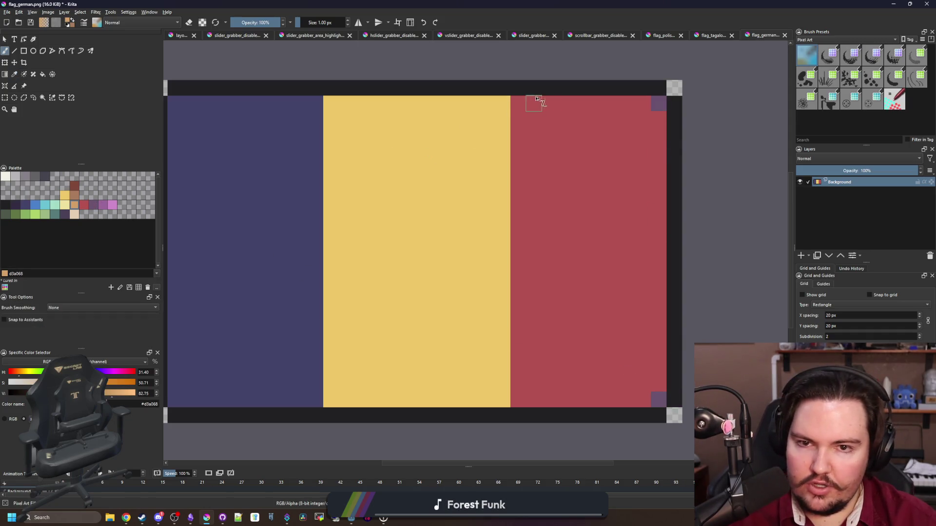
pyautogui.moveTo(534, 104); pyautogui.dragTo(504, 104)
pyautogui.moveTo(518, 401); pyautogui.dragTo(506, 398)
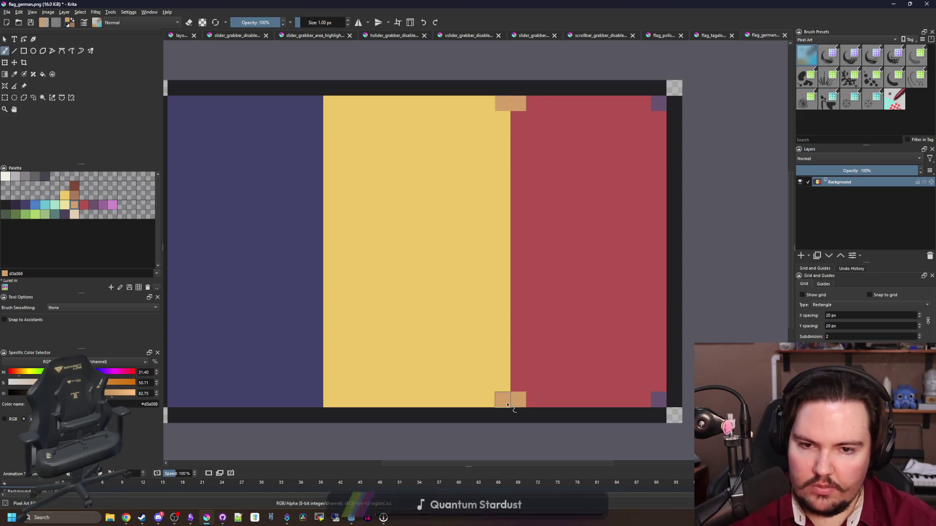
pyautogui.scroll(-5, 464, 335)
pyautogui.scroll(4, 464, 336)
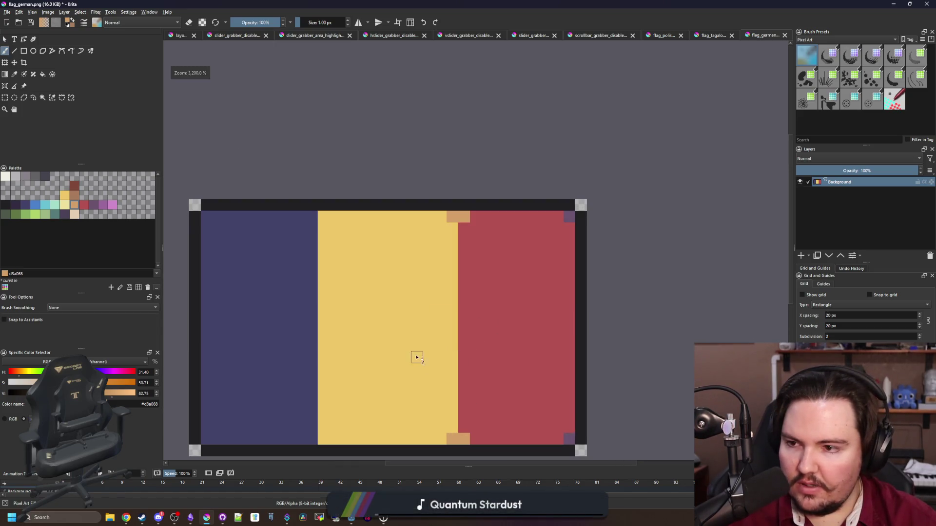
pyautogui.scroll(1, 429, 302)
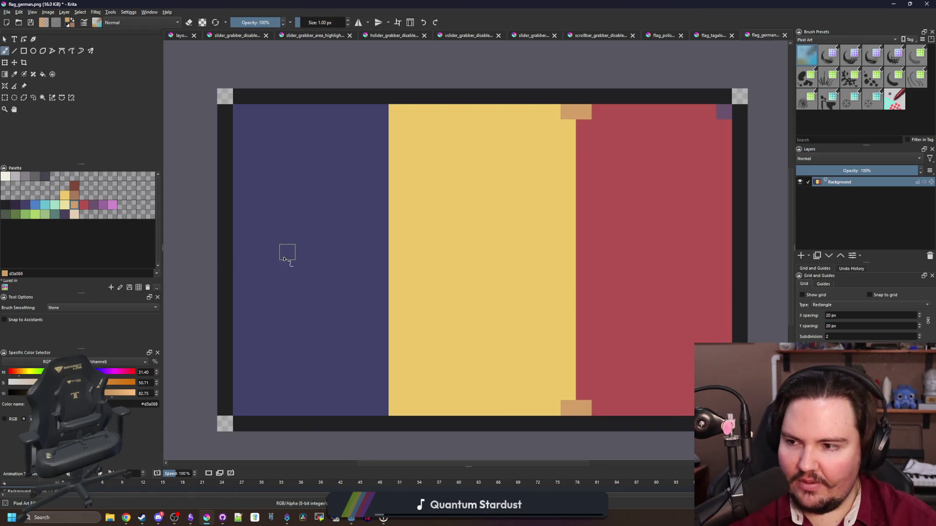
# Add red pixels at the yellow stripe's top-left and bottom-left, then zoom out to check
pyautogui.click(82, 204)
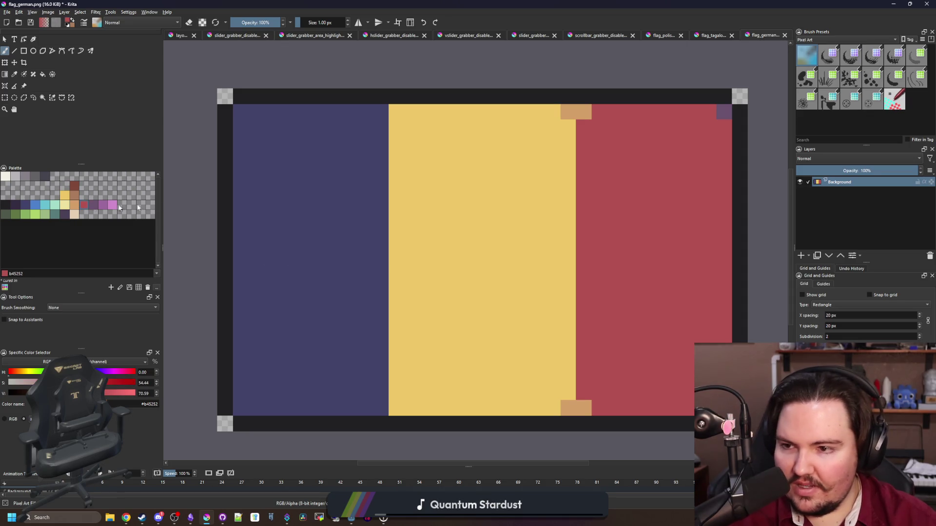
pyautogui.click(389, 112)
pyautogui.click(389, 413)
pyautogui.press('-')
pyautogui.press('-')
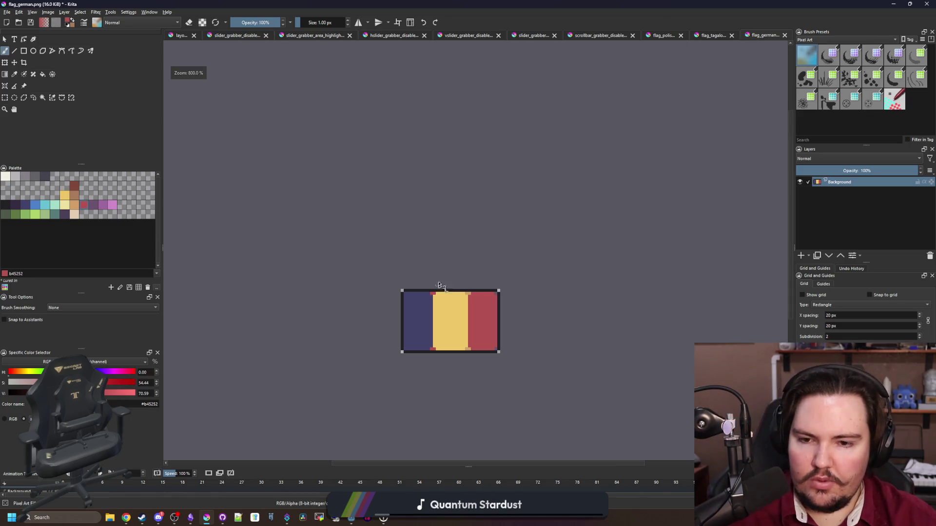
pyautogui.scroll(-2, 439, 276)
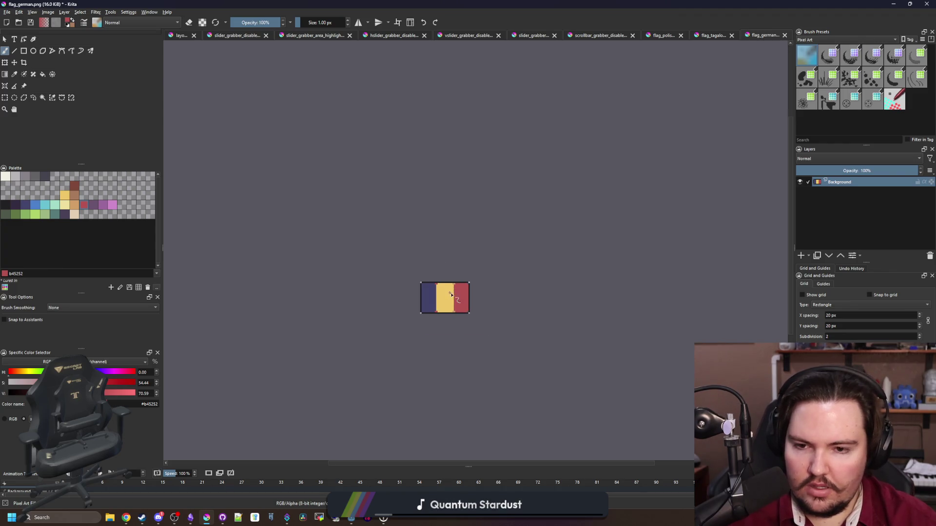
pyautogui.scroll(3, 451, 295)
# Draw brown lines along the borders above and below the yellow stripe
pyautogui.click(16, 205)
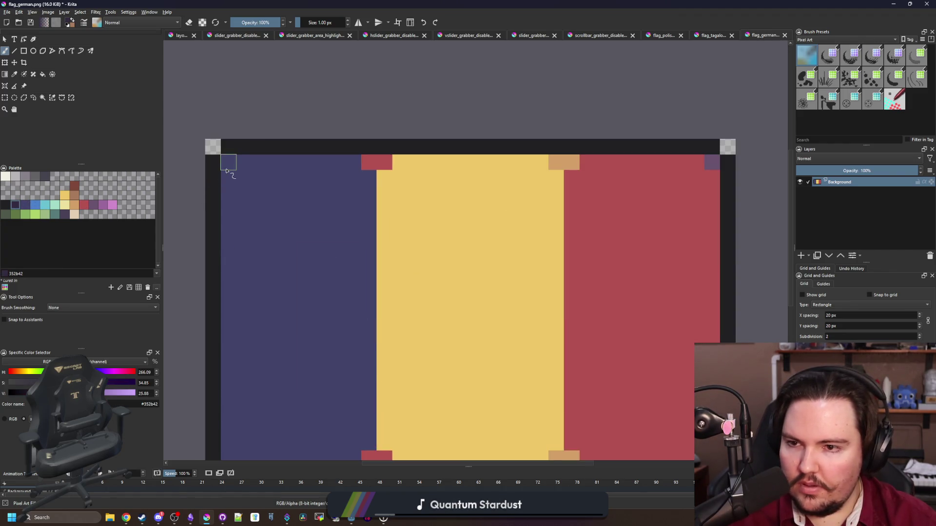
pyautogui.scroll(-2, 302, 285)
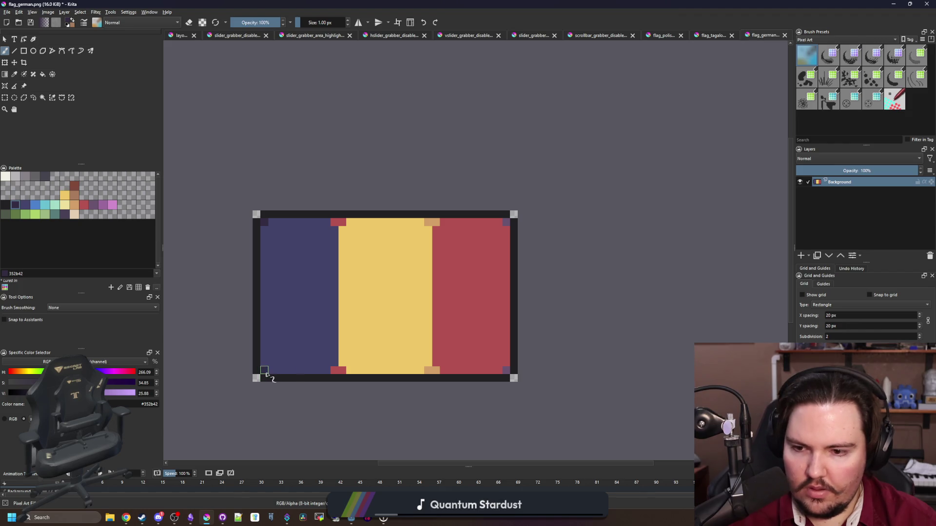
pyautogui.scroll(1, 266, 374)
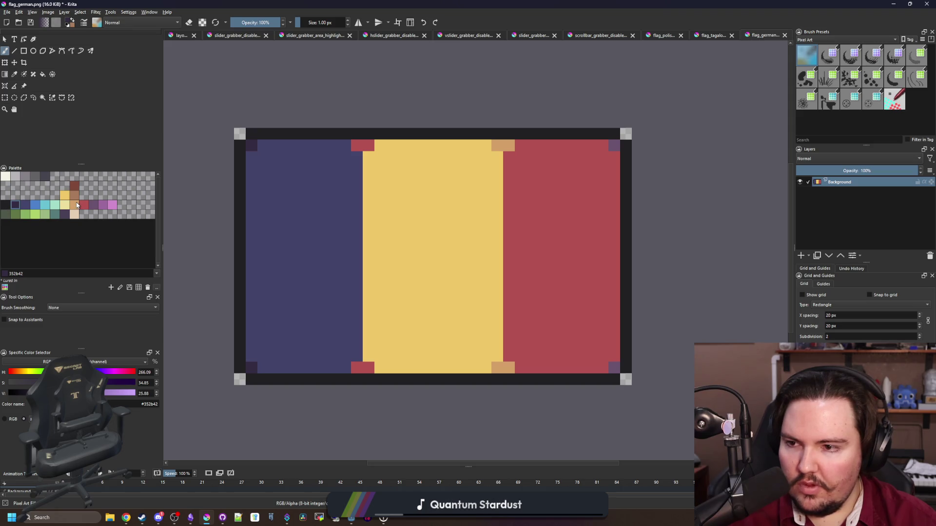
pyautogui.click(75, 195)
pyautogui.moveTo(364, 133); pyautogui.dragTo(504, 134)
pyautogui.moveTo(502, 379); pyautogui.dragTo(364, 379)
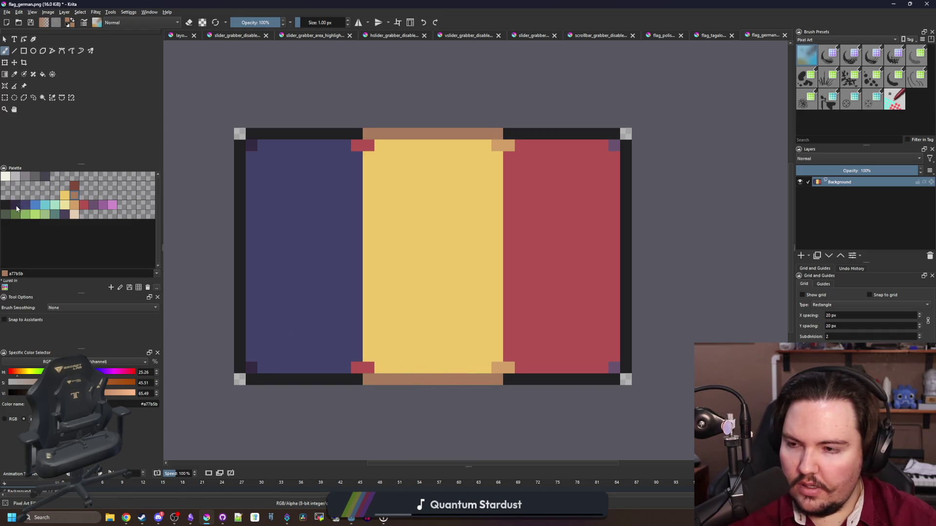
# Tint the border segment beside the red stripe dark blue
pyautogui.click(24, 205)
pyautogui.moveTo(504, 380)
pyautogui.mouseDown()
pyautogui.moveTo(614, 379)
pyautogui.moveTo(626, 344)
pyautogui.moveTo(622, 143)
pyautogui.moveTo(506, 135)
pyautogui.mouseUp()
pyautogui.scroll(-3, 371, 219)
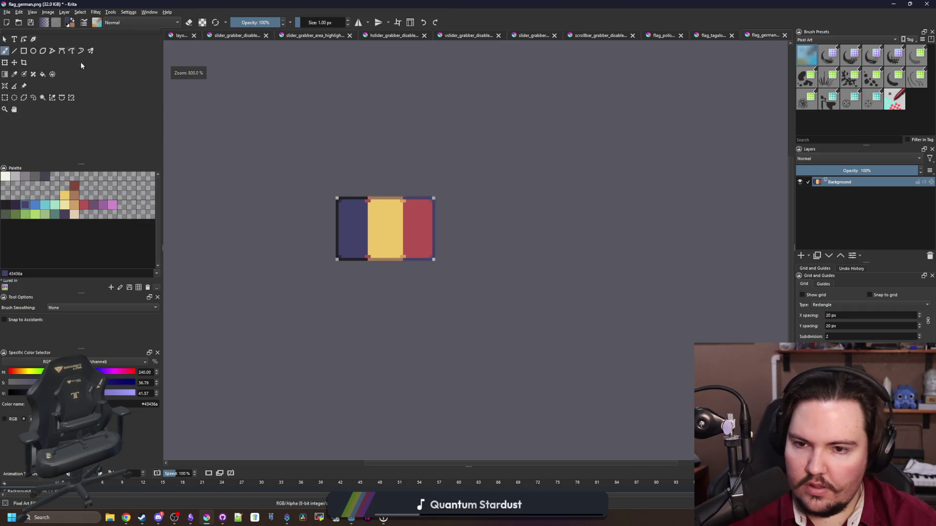
pyautogui.click(7, 12)
# Save the current changes, then save a copy as flag_romanian.png with default PNG export options
pyautogui.click(16, 49)
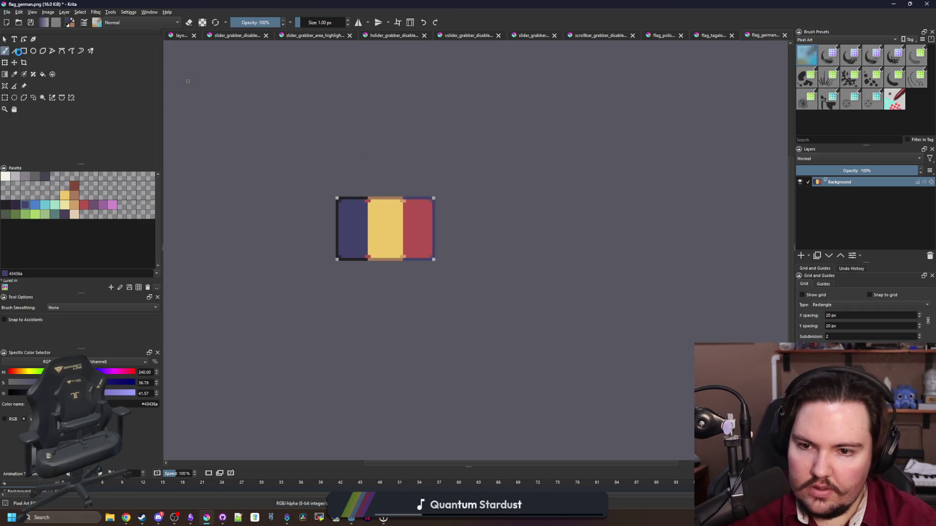
pyautogui.hotkey('ctrl', 'shift', 's')
pyautogui.write('flag_romanian')
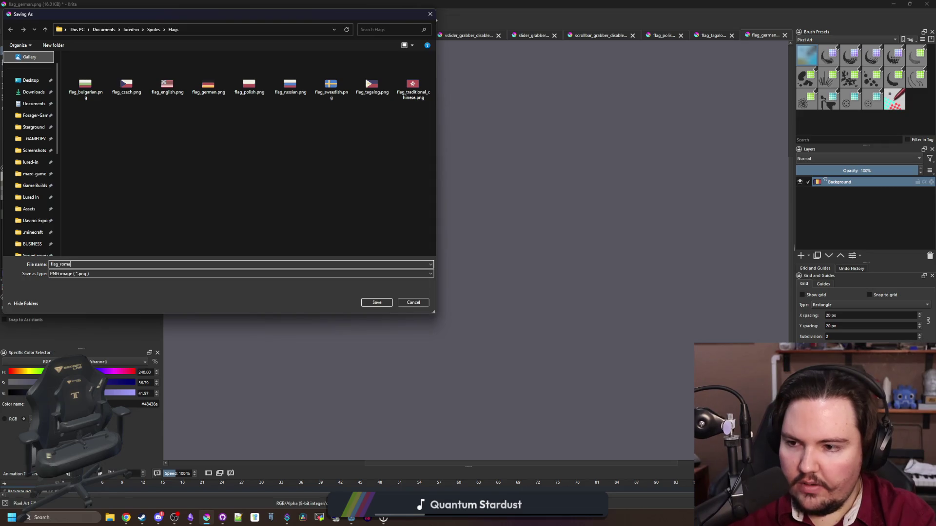
pyautogui.click(377, 302)
pyautogui.click(499, 324)
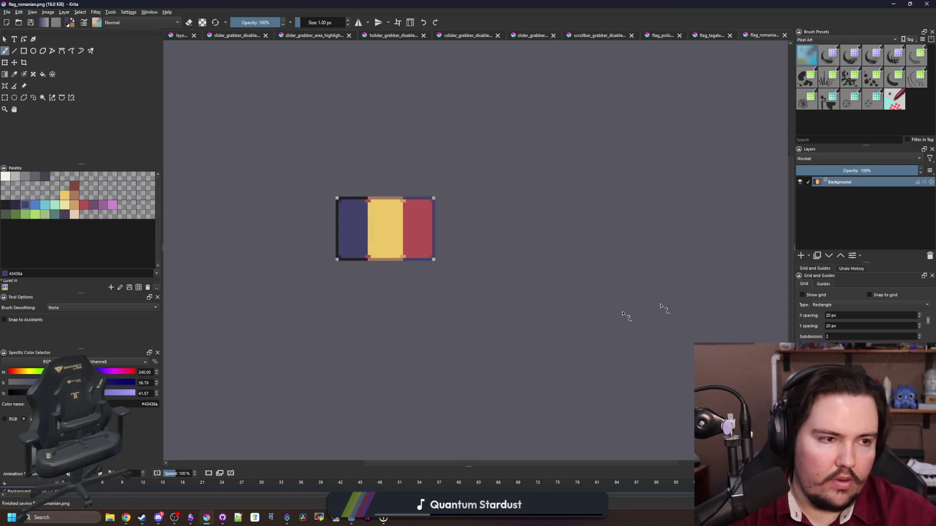
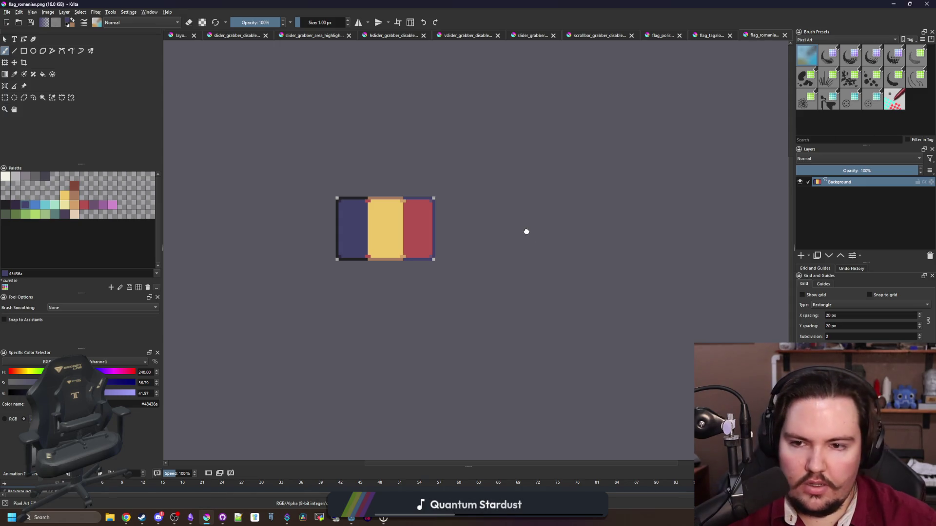
# Open flag_polish.png from the Sprites/Flags folder with Ctrl+O
pyautogui.scroll(5, 351, 210)
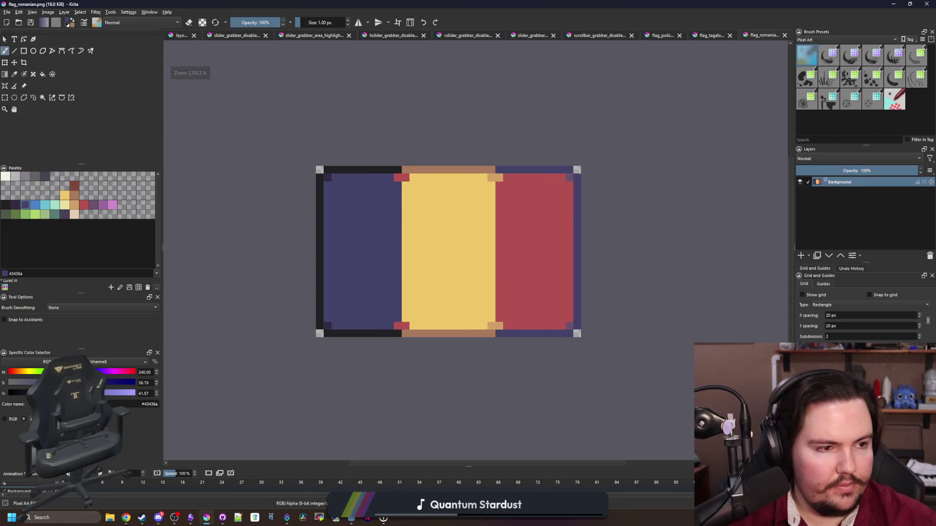
pyautogui.hotkey('alt', 'Tab')
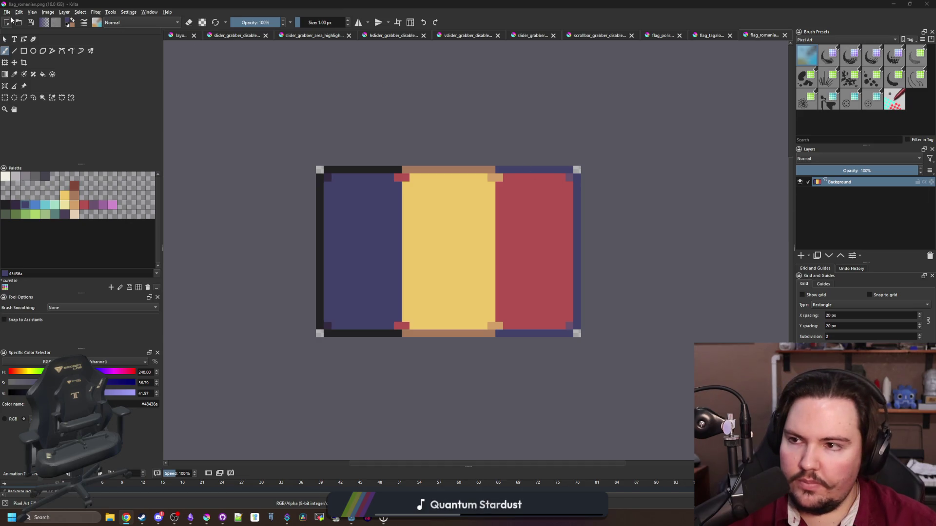
pyautogui.click(7, 12)
pyautogui.press('Escape')
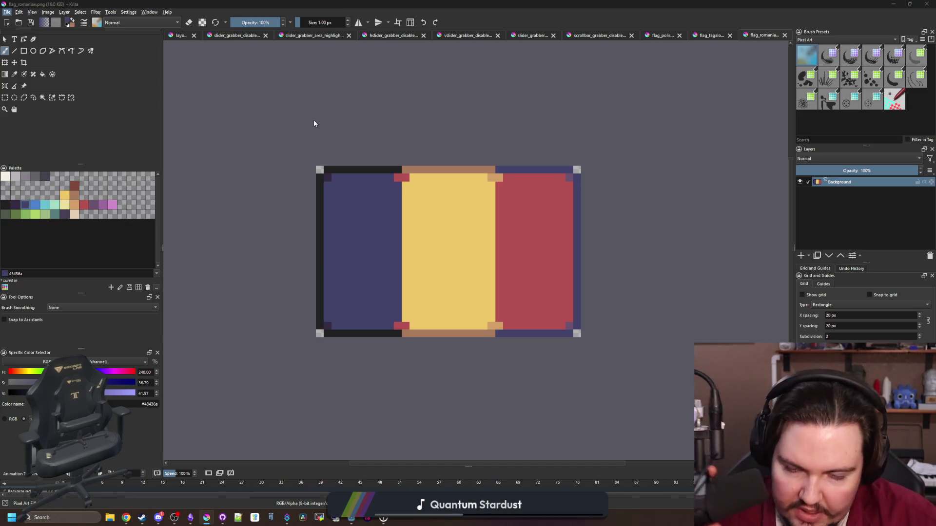
pyautogui.hotkey('ctrl', 'o')
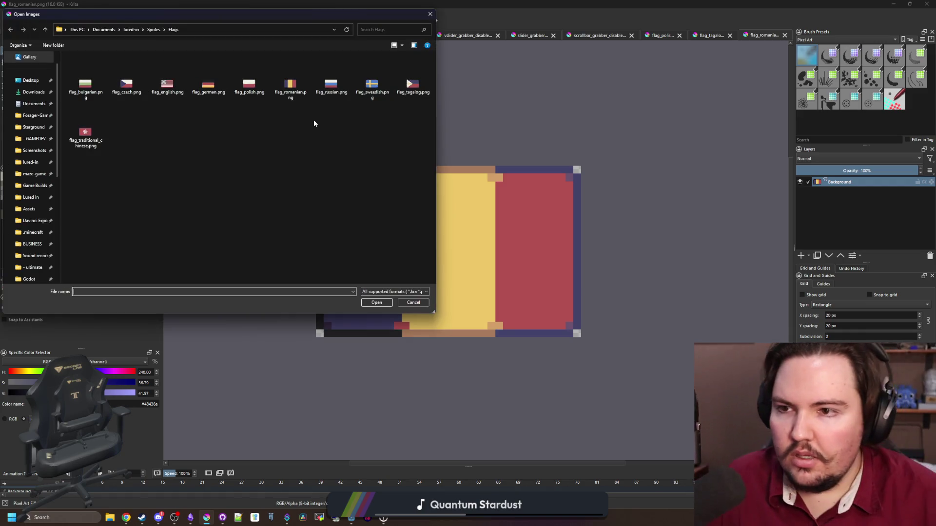
pyautogui.doubleClick(259, 93)
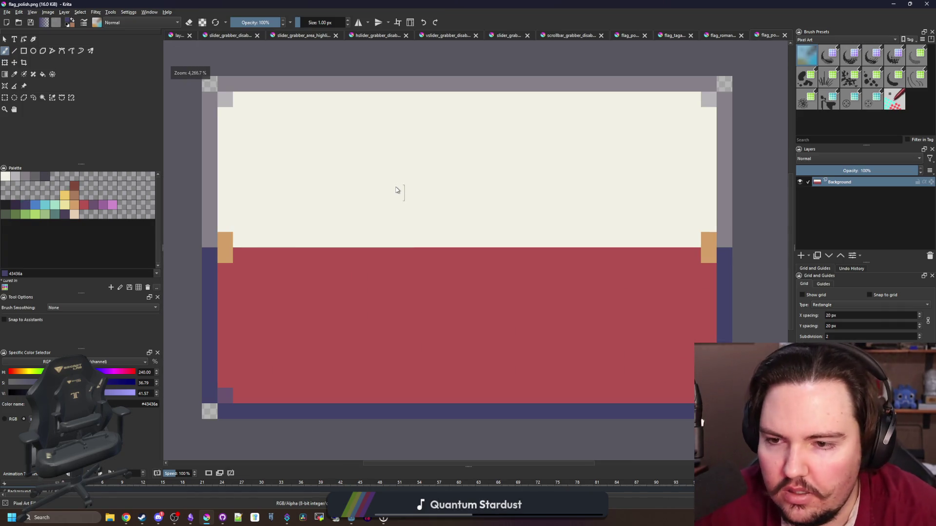
# Cover the top-left white area with a red filled rectangle, extending it farther right
pyautogui.keyDown('ctrl'); pyautogui.click(313, 278); pyautogui.keyUp('ctrl')
pyautogui.click(14, 74)
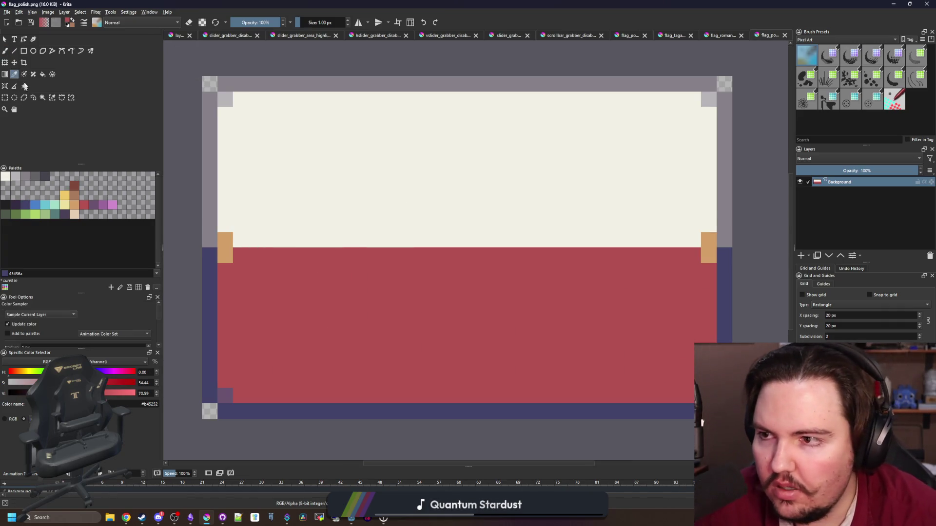
pyautogui.click(23, 51)
pyautogui.moveTo(226, 125); pyautogui.dragTo(388, 342)
pyautogui.scroll(-1, 365, 321)
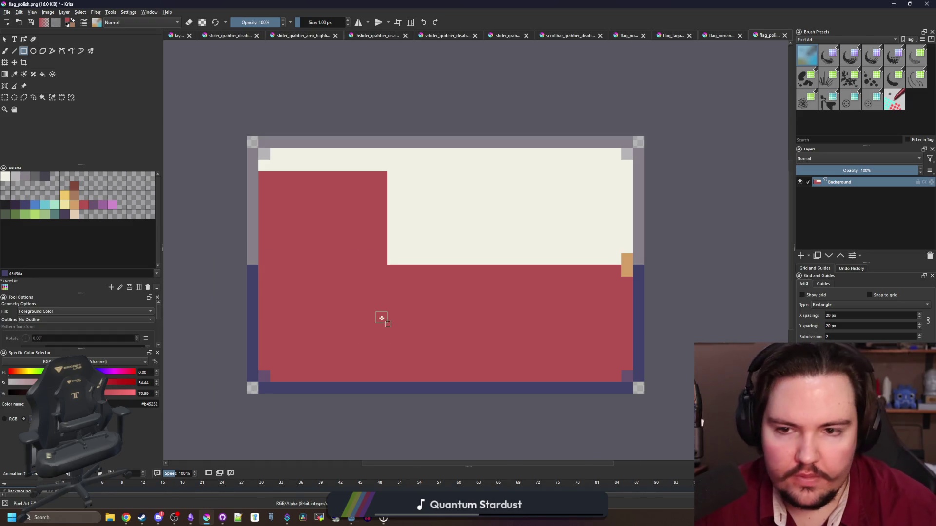
pyautogui.moveTo(392, 284); pyautogui.dragTo(424, 174)
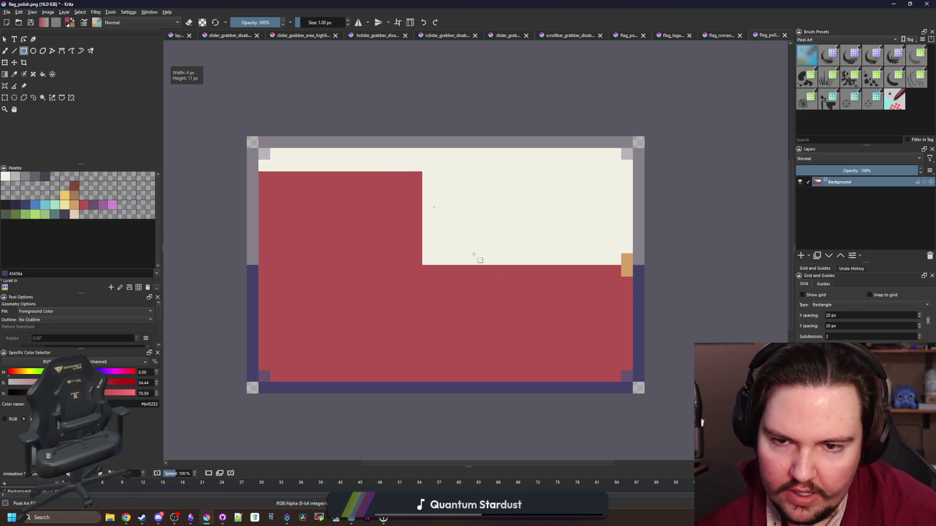
# Fill the lower-right red area with cream and restore the grey bottom-right corner pixel
pyautogui.press('b')
pyautogui.keyDown('ctrl'); pyautogui.click(502, 226); pyautogui.keyUp('ctrl')
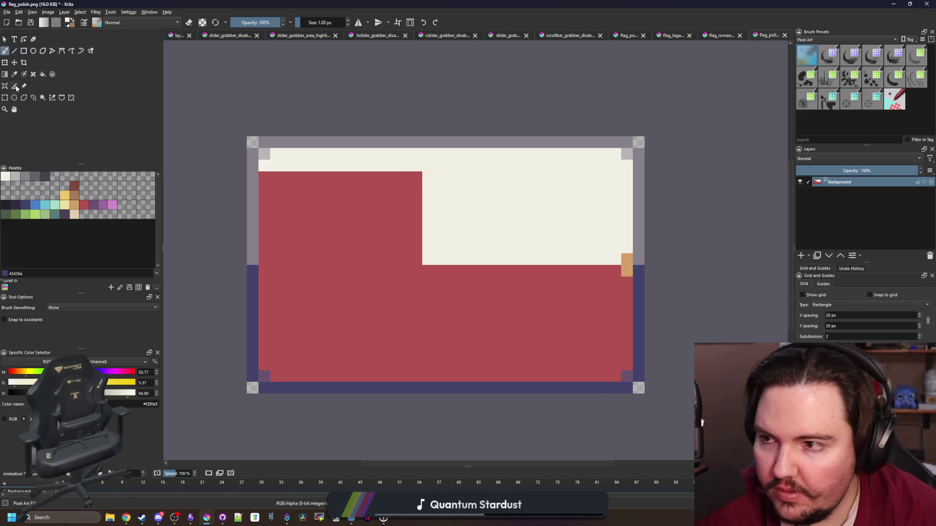
pyautogui.click(23, 51)
pyautogui.moveTo(428, 235); pyautogui.dragTo(633, 383)
pyautogui.press('p')
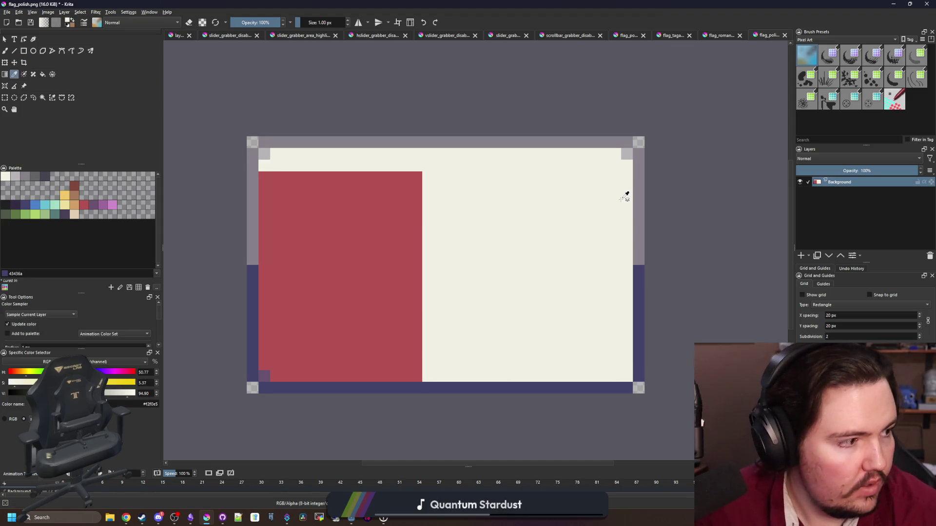
pyautogui.click(627, 154)
pyautogui.press('b')
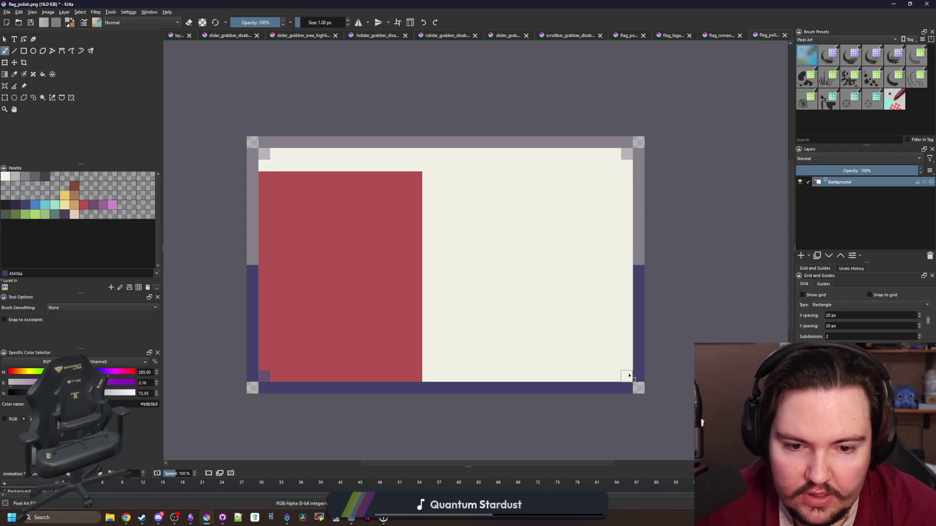
pyautogui.click(627, 376)
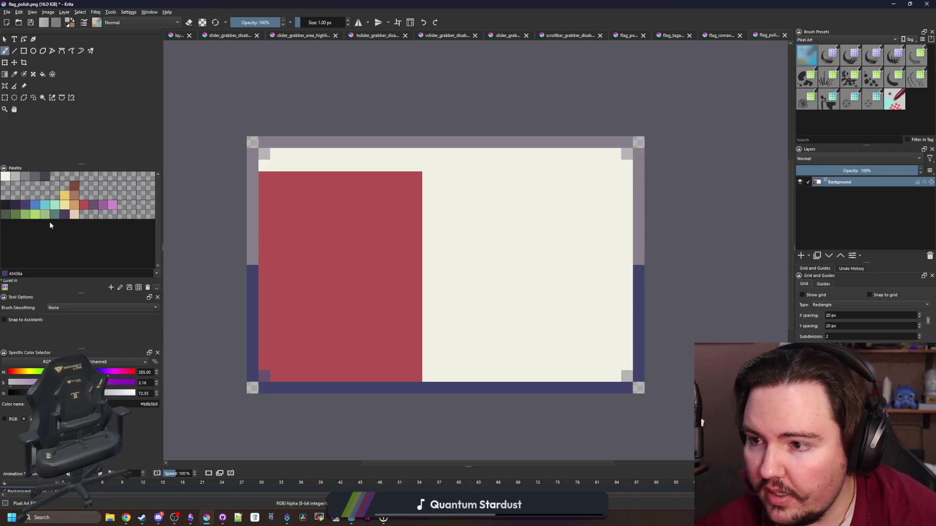
# Turn the red block green, including the top two rows and the last white pixel
pyautogui.click(14, 213)
pyautogui.press('f')
pyautogui.click(351, 238)
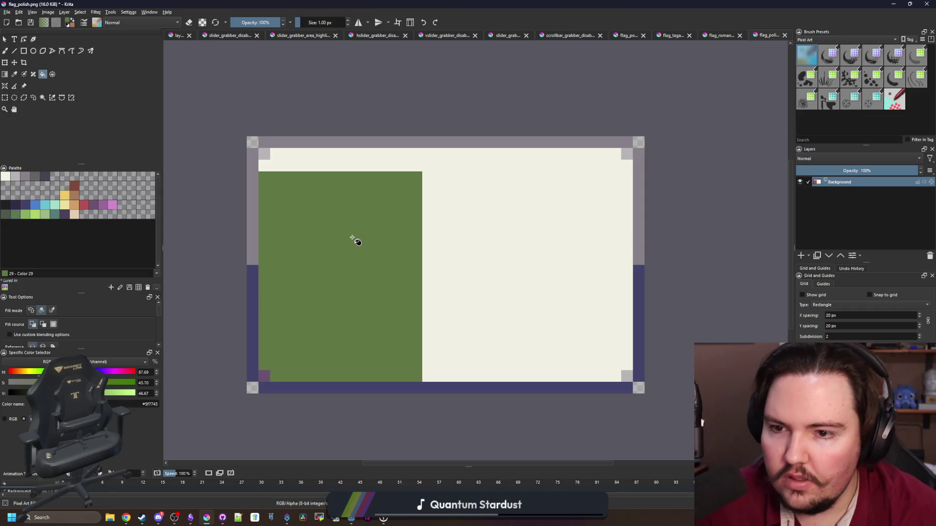
pyautogui.scroll(1, 307, 174)
pyautogui.scroll(1, 306, 174)
pyautogui.press('b')
pyautogui.moveTo(236, 157)
pyautogui.mouseDown()
pyautogui.moveTo(424, 137)
pyautogui.moveTo(529, 162)
pyautogui.moveTo(270, 163)
pyautogui.mouseUp()
pyautogui.click(250, 161)
pyautogui.scroll(-1, 251, 380)
pyautogui.scroll(1, 242, 360)
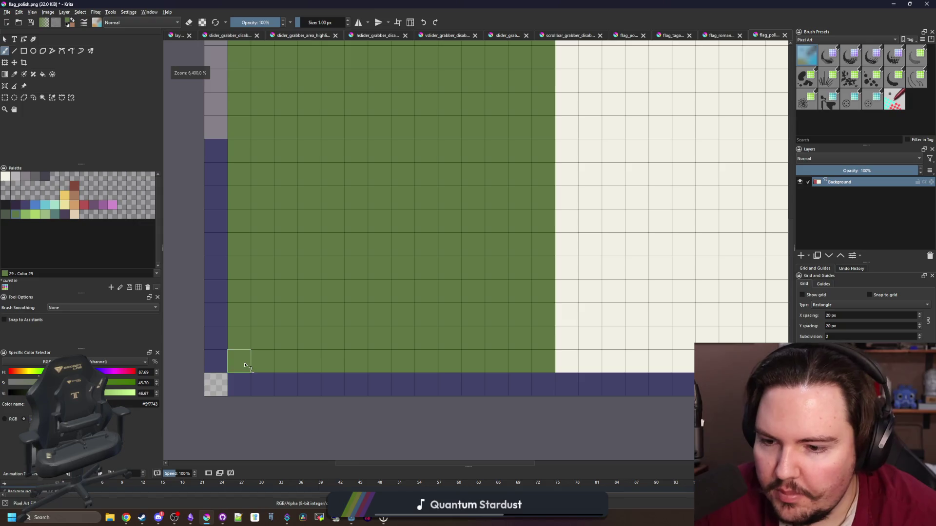
pyautogui.scroll(-1, 253, 359)
# Fill the white half red and repaint leftover green border pixels red
pyautogui.click(84, 205)
pyautogui.press('f')
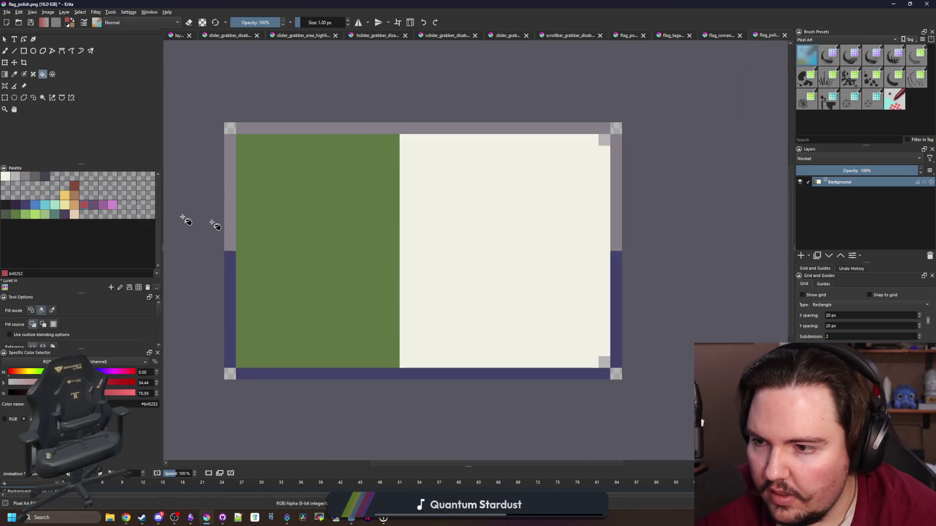
pyautogui.click(429, 246)
pyautogui.scroll(-3, 367, 246)
pyautogui.scroll(-2, 363, 244)
pyautogui.press('b')
pyautogui.scroll(4, 385, 263)
pyautogui.scroll(1, 410, 268)
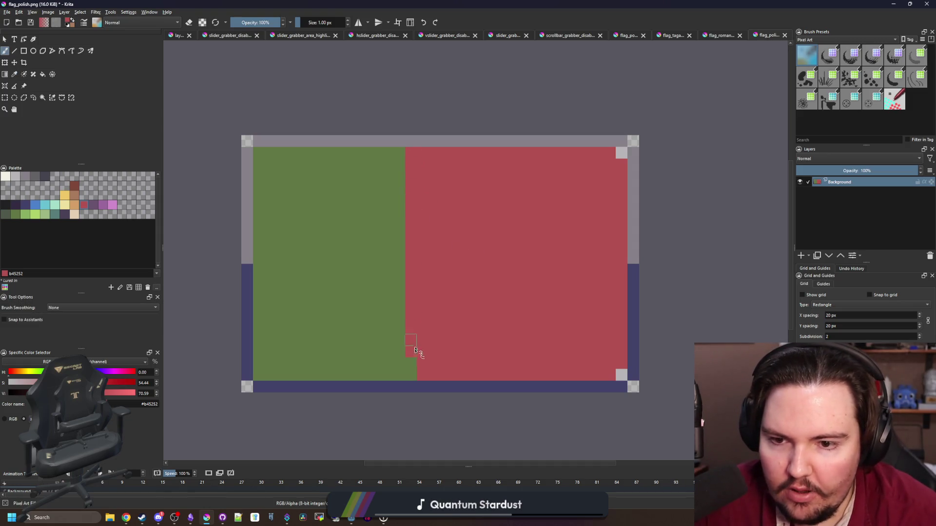
pyautogui.moveTo(415, 350); pyautogui.dragTo(415, 385)
pyautogui.scroll(-2, 418, 354)
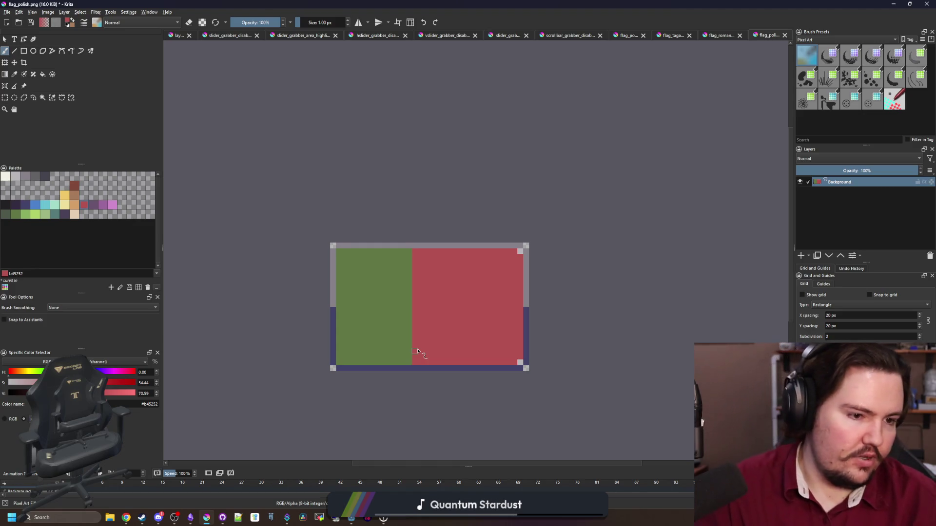
pyautogui.scroll(1, 418, 352)
# Widen the green band by one column into the red area
pyautogui.rightClick(418, 354)
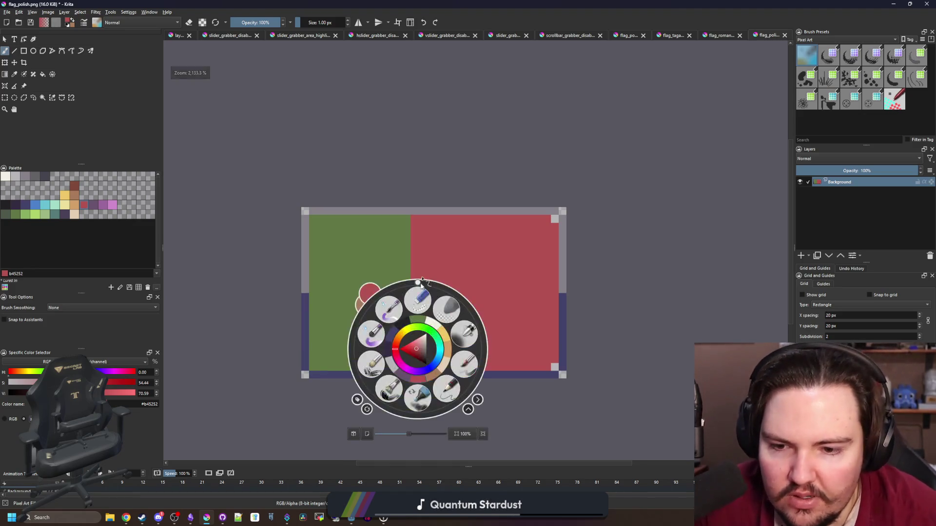
pyautogui.scroll(1, 418, 353)
pyautogui.keyDown('ctrl'); pyautogui.click(397, 356); pyautogui.keyUp('ctrl')
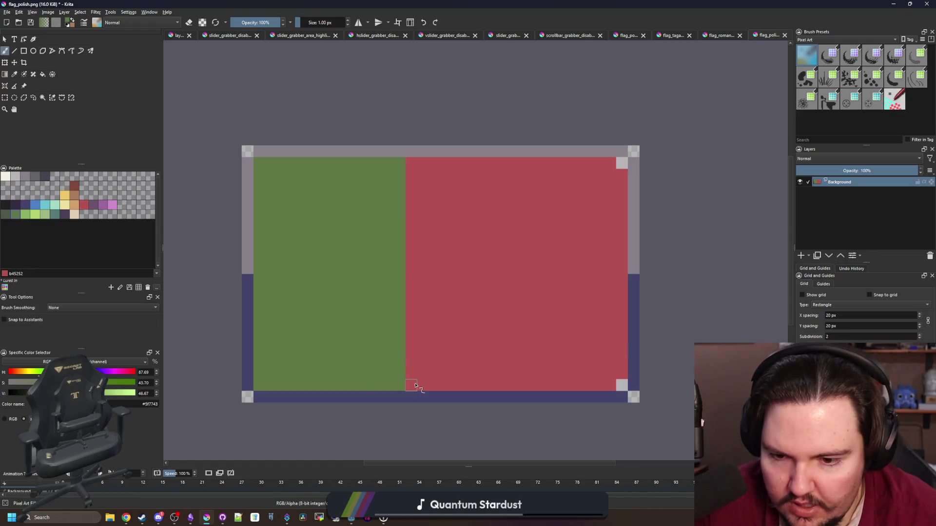
pyautogui.moveTo(412, 383); pyautogui.dragTo(413, 313)
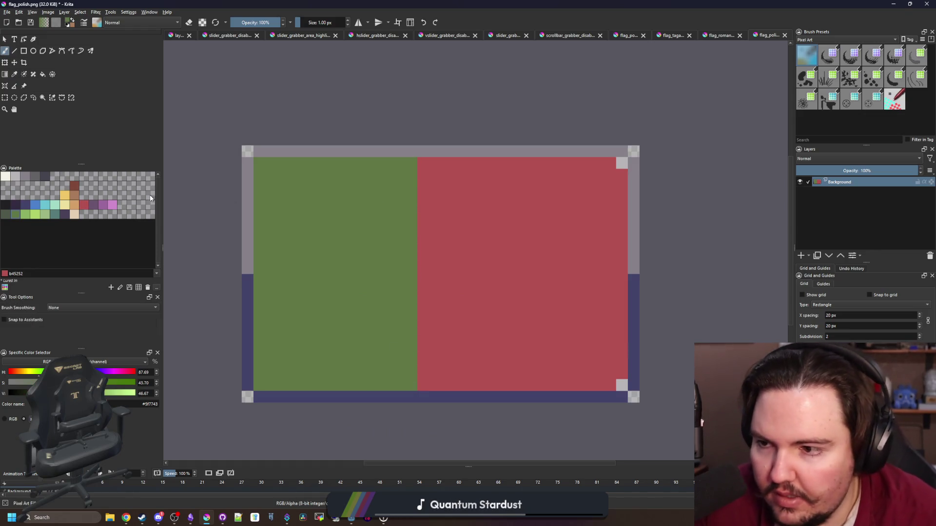
pyautogui.click(66, 194)
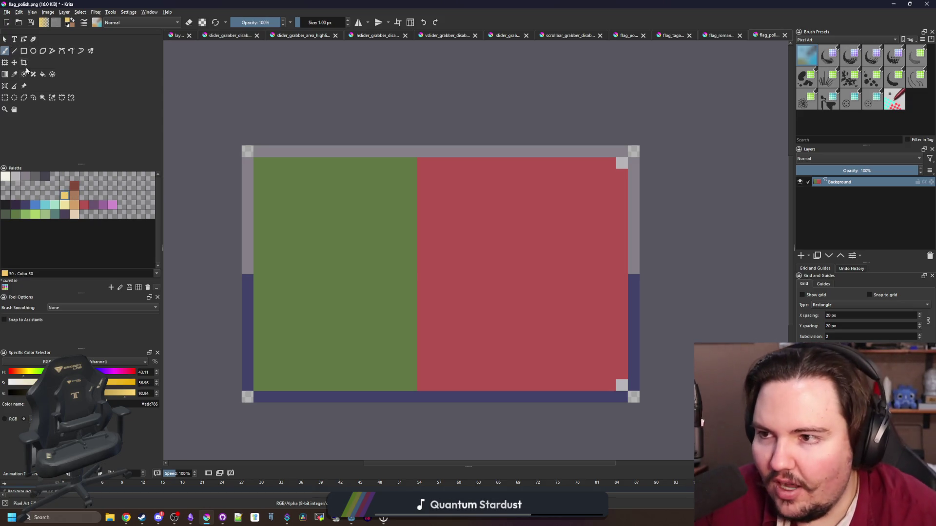
# Fill an 11x11 circular selection on the green–red border with yellow
pyautogui.click(15, 97)
pyautogui.moveTo(355, 201)
pyautogui.mouseDown()
pyautogui.moveTo(489, 345)
pyautogui.moveTo(479, 341)
pyautogui.moveTo(496, 344)
pyautogui.mouseUp()
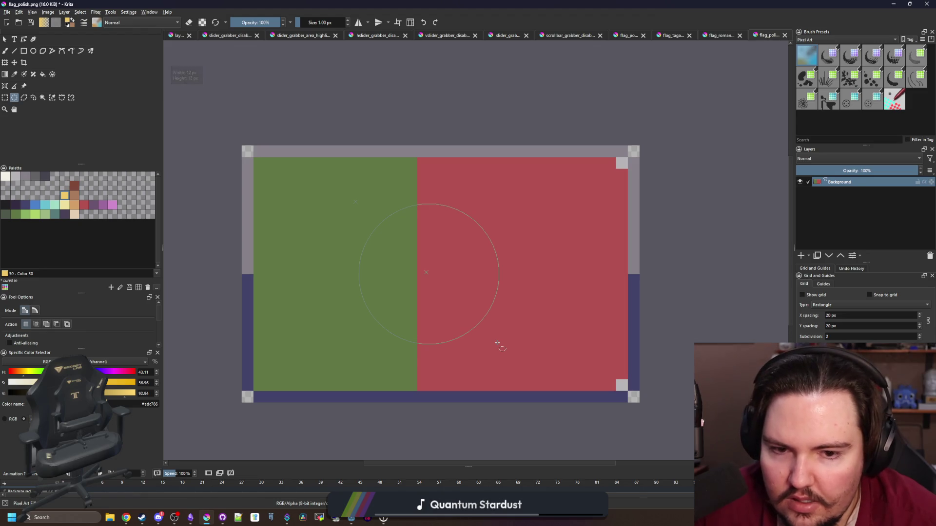
pyautogui.moveTo(498, 343); pyautogui.dragTo(477, 321)
pyautogui.press('f')
pyautogui.click(424, 263)
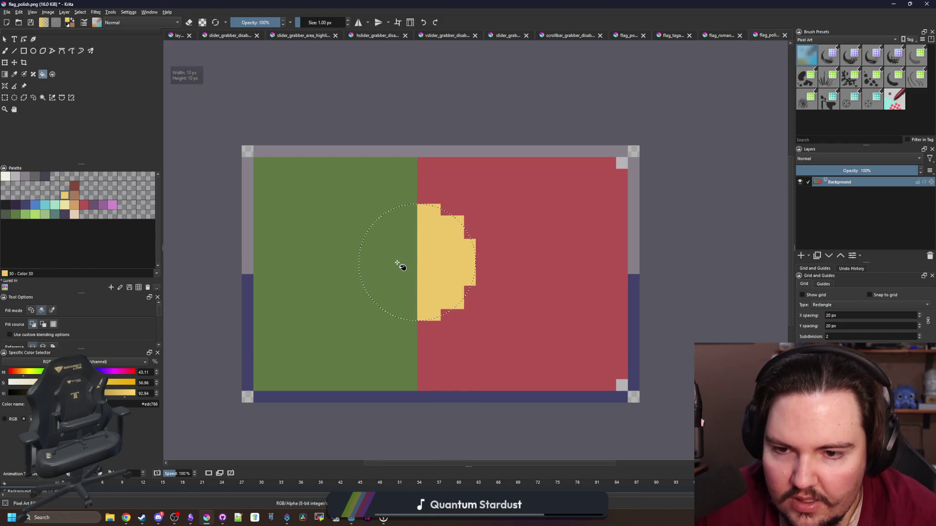
pyautogui.click(398, 264)
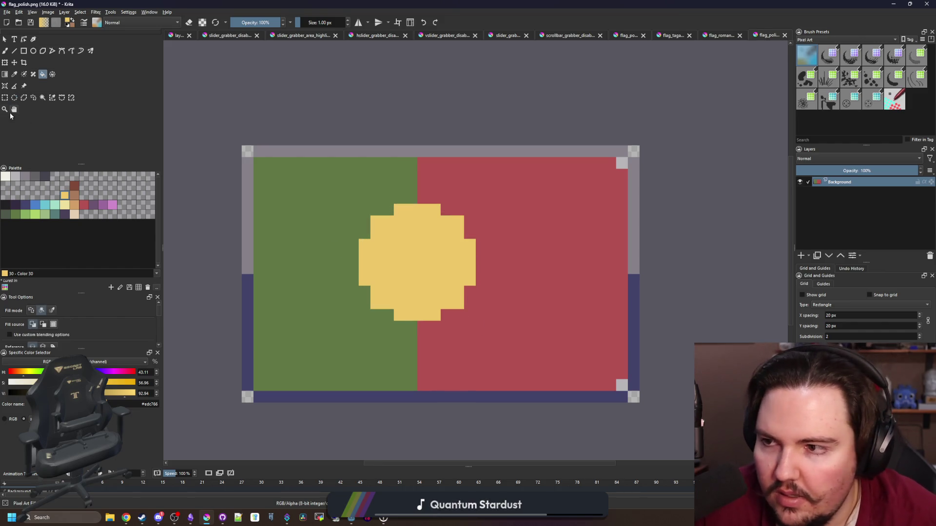
# Nudge the yellow circle down one pixel and repaint the gap above green and red
pyautogui.click(5, 98)
pyautogui.moveTo(362, 209)
pyautogui.mouseDown()
pyautogui.moveTo(483, 318)
pyautogui.moveTo(474, 318)
pyautogui.mouseUp()
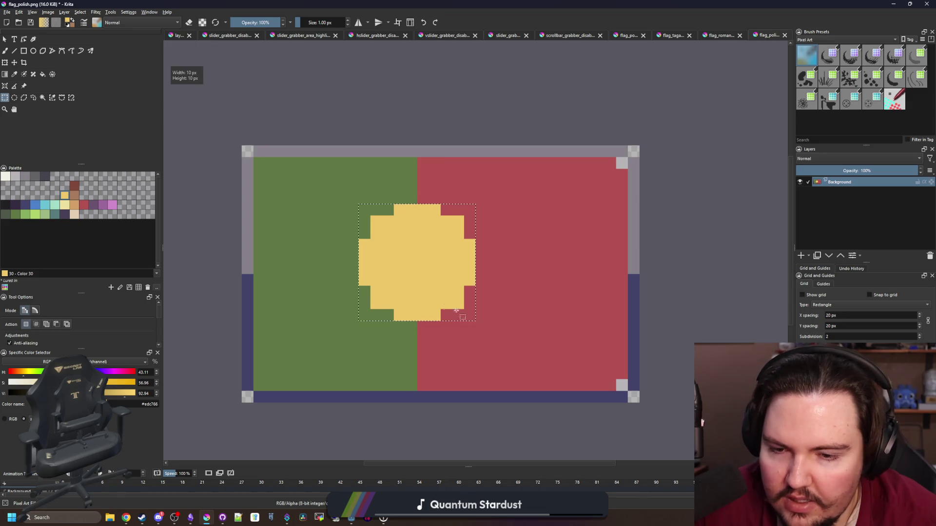
pyautogui.press('t')
pyautogui.press('Down')
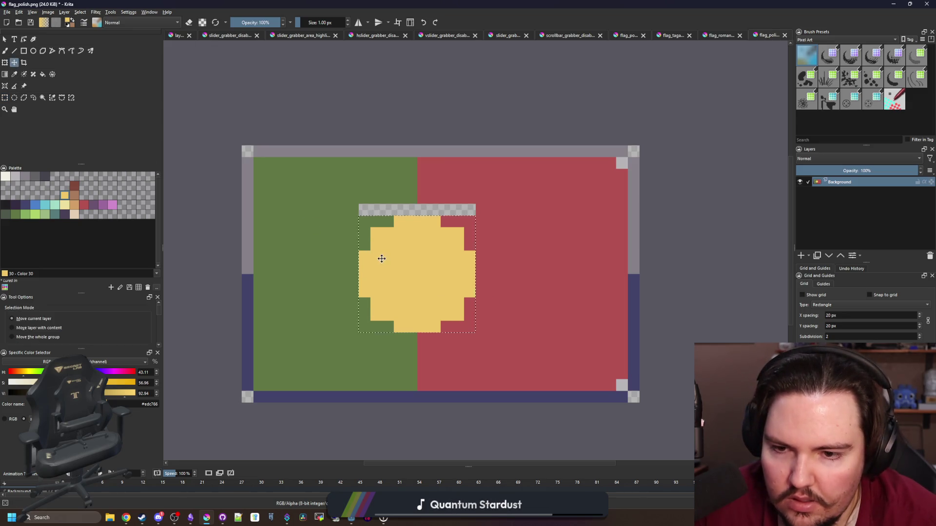
pyautogui.press('p')
pyautogui.click(408, 204)
pyautogui.press('b')
pyautogui.moveTo(409, 210); pyautogui.dragTo(361, 210)
pyautogui.press('p')
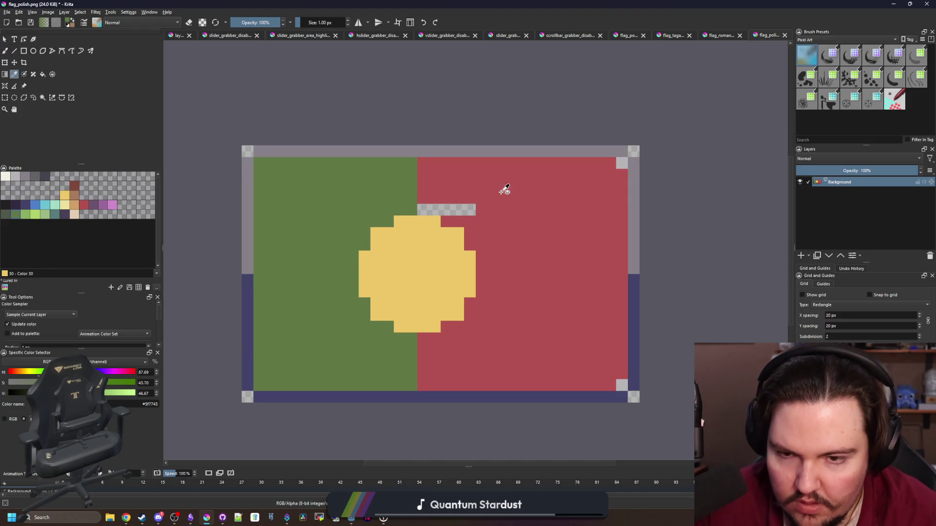
pyautogui.click(502, 192)
pyautogui.press('b')
pyautogui.moveTo(473, 210); pyautogui.dragTo(424, 209)
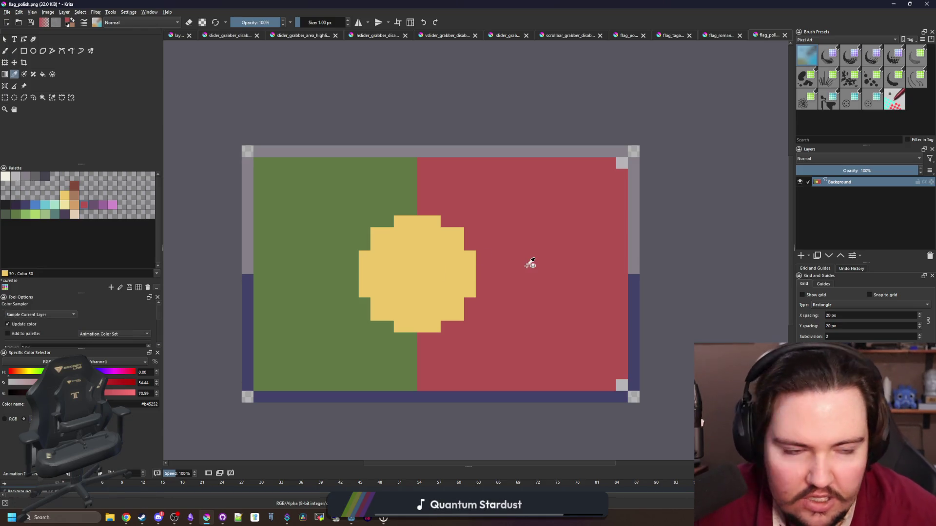
# Paint red pixels inside the yellow sun and turn two ring cells back yellow
pyautogui.scroll(3, 399, 284)
pyautogui.click(409, 205)
pyautogui.moveTo(409, 204)
pyautogui.mouseDown()
pyautogui.moveTo(475, 204)
pyautogui.moveTo(494, 227)
pyautogui.moveTo(497, 297)
pyautogui.moveTo(447, 338)
pyautogui.moveTo(403, 342)
pyautogui.moveTo(381, 285)
pyautogui.moveTo(380, 222)
pyautogui.mouseUp()
pyautogui.click(381, 203)
pyautogui.click(404, 320)
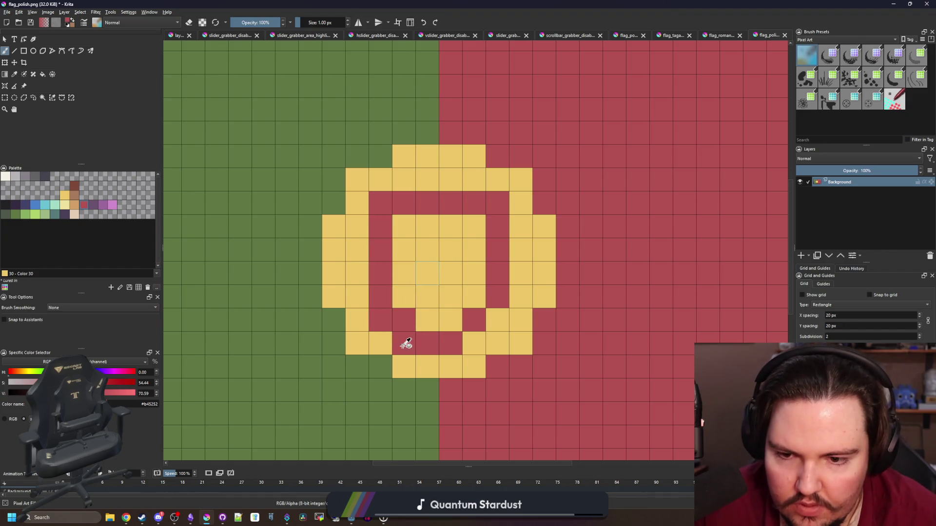
pyautogui.press('x')
pyautogui.moveTo(405, 344); pyautogui.dragTo(378, 320)
# Fill the sun's centre off-white and paint its bottom row and lower corners red
pyautogui.click(7, 179)
pyautogui.press('f')
pyautogui.click(408, 272)
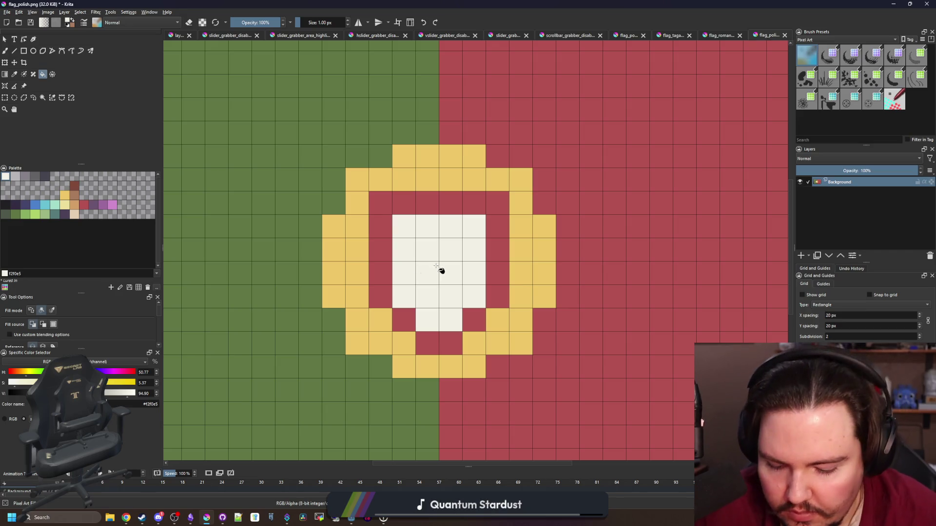
pyautogui.press('b')
pyautogui.keyDown('ctrl'); pyautogui.click(407, 324); pyautogui.keyUp('ctrl')
pyautogui.moveTo(427, 320); pyautogui.dragTo(451, 320)
pyautogui.click(404, 297)
pyautogui.click(474, 296)
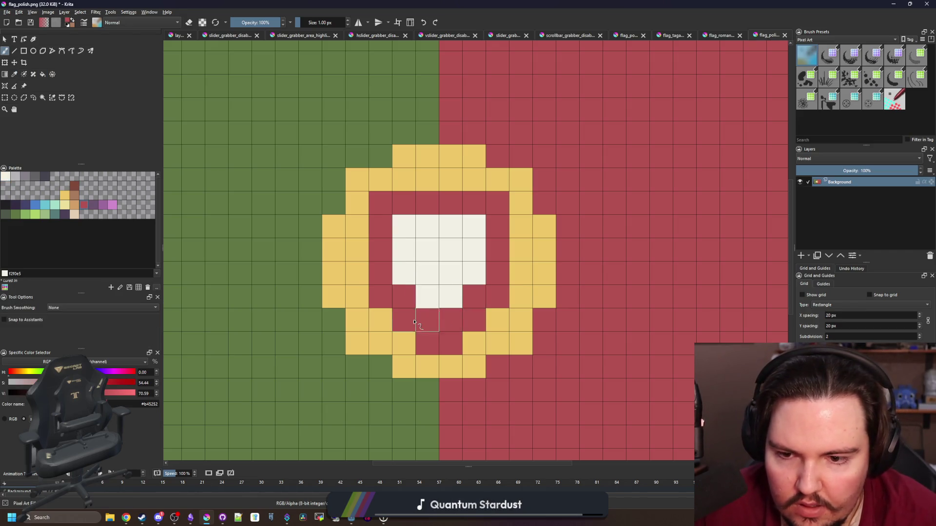
# Undo the corner reds, make lower ring cells red, and extend the off-white down two cells
pyautogui.hotkey('ctrl', 'z')
pyautogui.hotkey('ctrl', 'z')
pyautogui.click(380, 320)
pyautogui.click(404, 344)
pyautogui.click(474, 344)
pyautogui.click(497, 320)
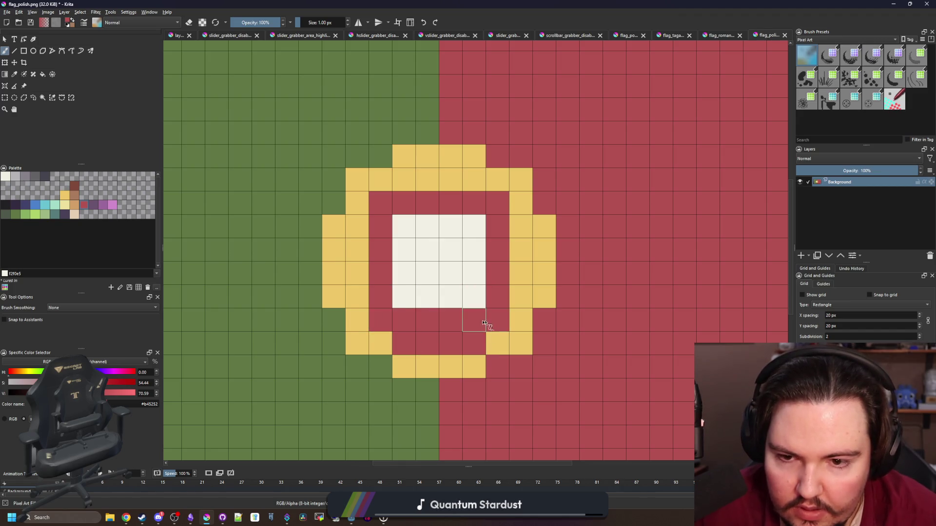
pyautogui.keyDown('ctrl'); pyautogui.click(442, 285); pyautogui.keyUp('ctrl')
pyautogui.moveTo(427, 320); pyautogui.dragTo(450, 320)
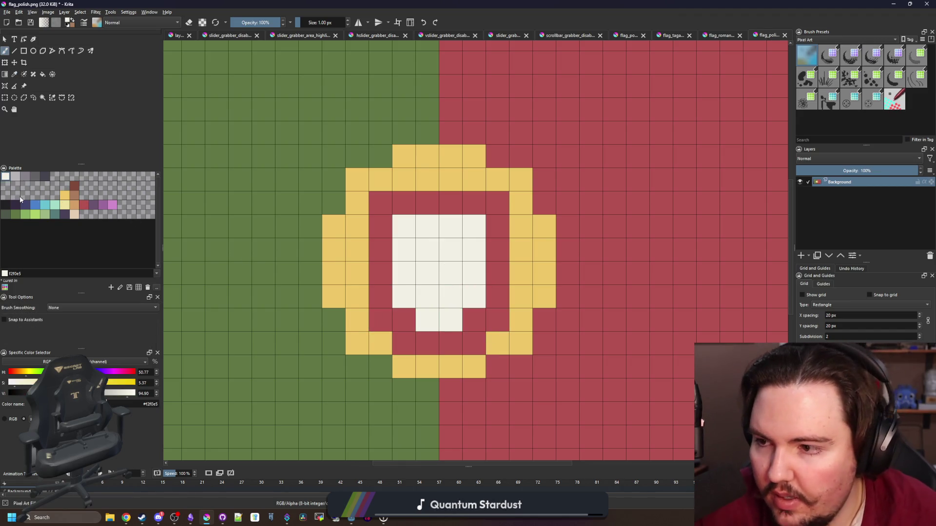
# Add three dark blue cells in the emblem's white centre
pyautogui.click(84, 205)
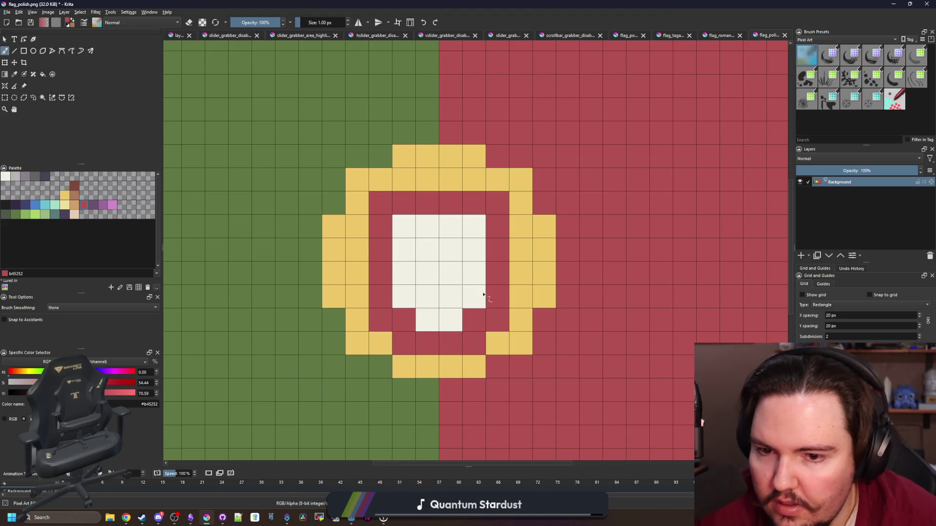
pyautogui.scroll(-8, 484, 293)
pyautogui.scroll(3, 483, 276)
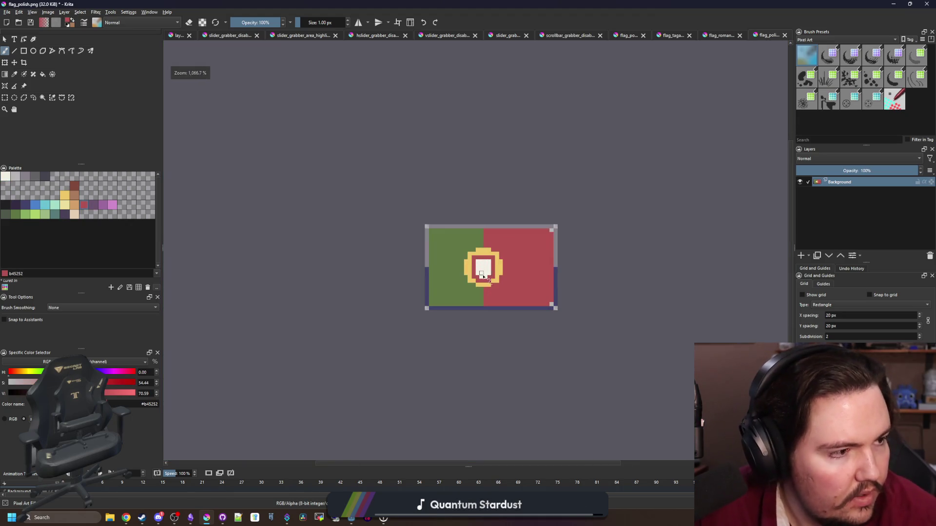
pyautogui.scroll(4, 483, 276)
pyautogui.press('p')
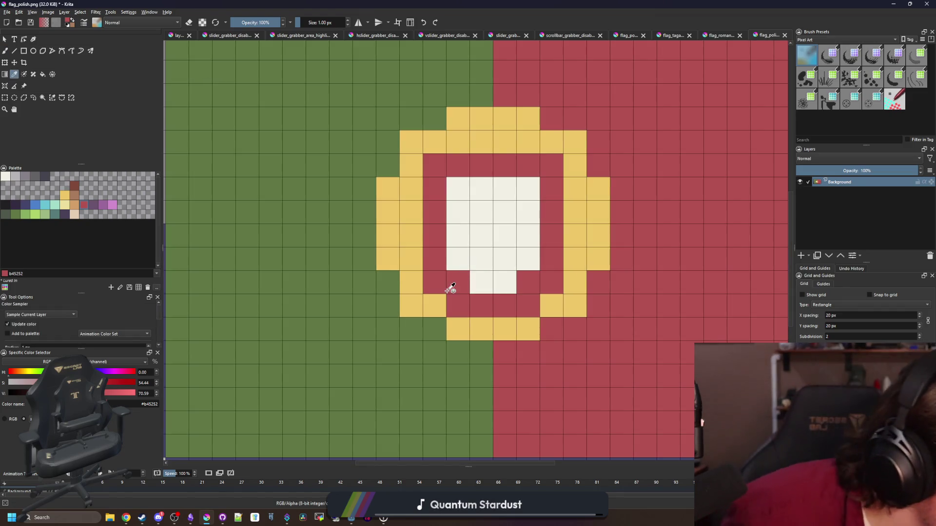
pyautogui.click(29, 206)
pyautogui.press('b')
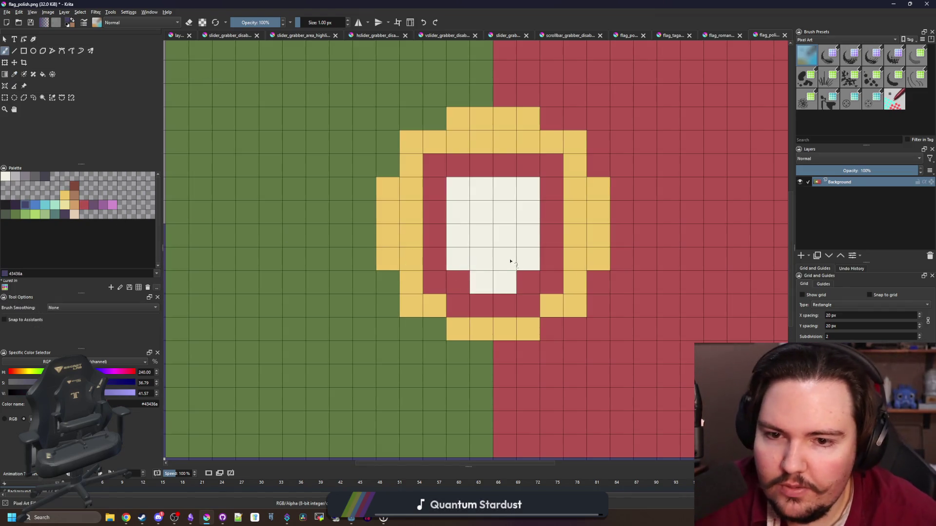
pyautogui.click(482, 240)
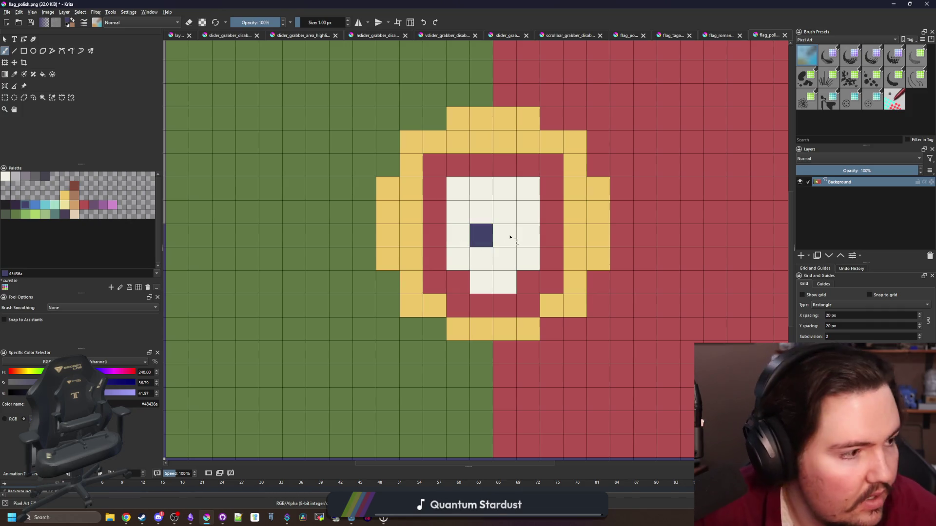
pyautogui.click(530, 243)
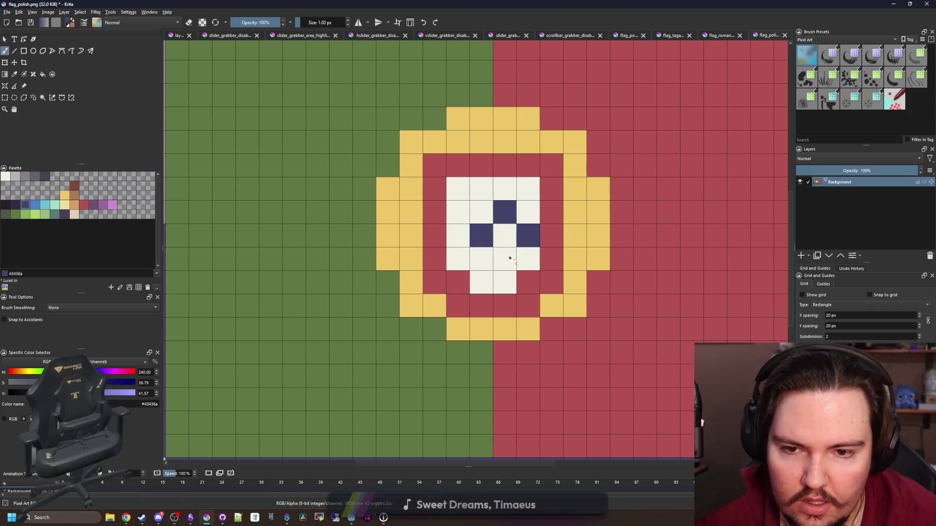
pyautogui.click(505, 258)
pyautogui.scroll(-10, 403, 222)
pyautogui.scroll(5, 401, 246)
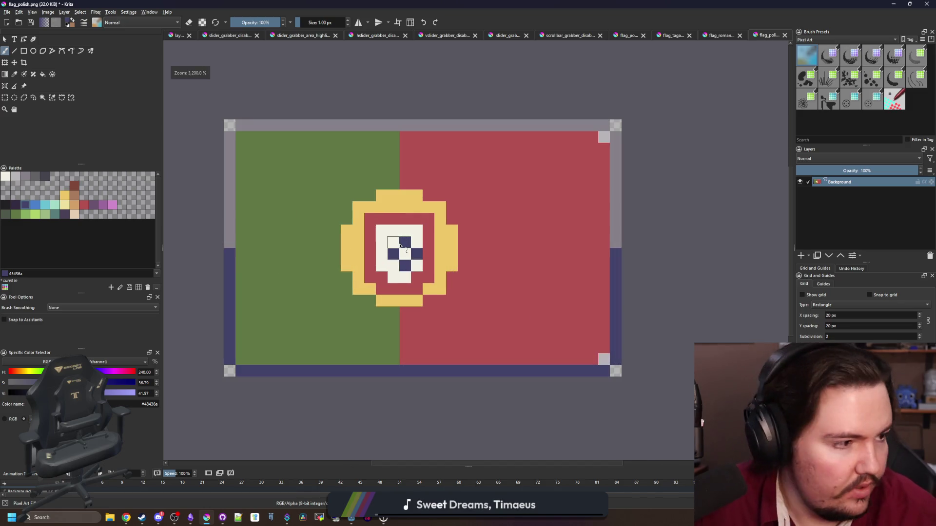
pyautogui.scroll(1, 399, 246)
pyautogui.scroll(1, 400, 246)
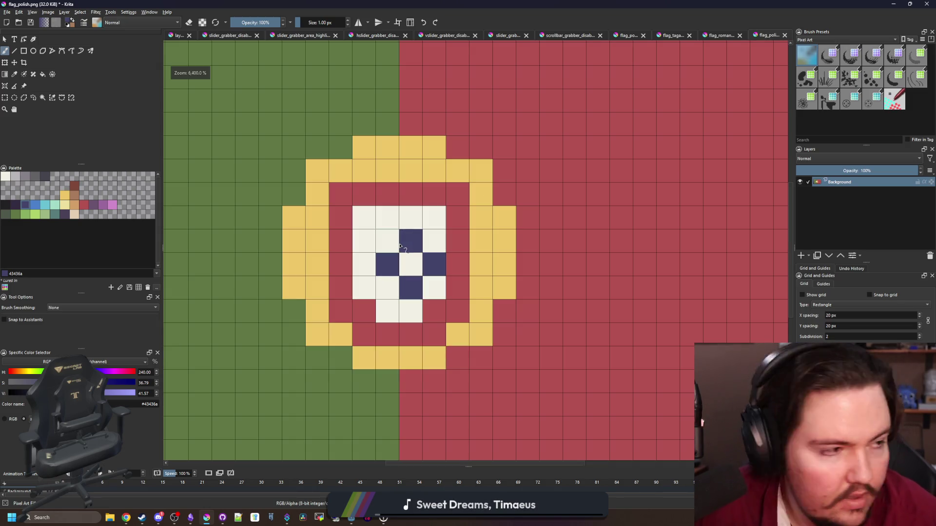
# Paint left and top ring cells green and two right ring cells red
pyautogui.press('p')
pyautogui.click(378, 165)
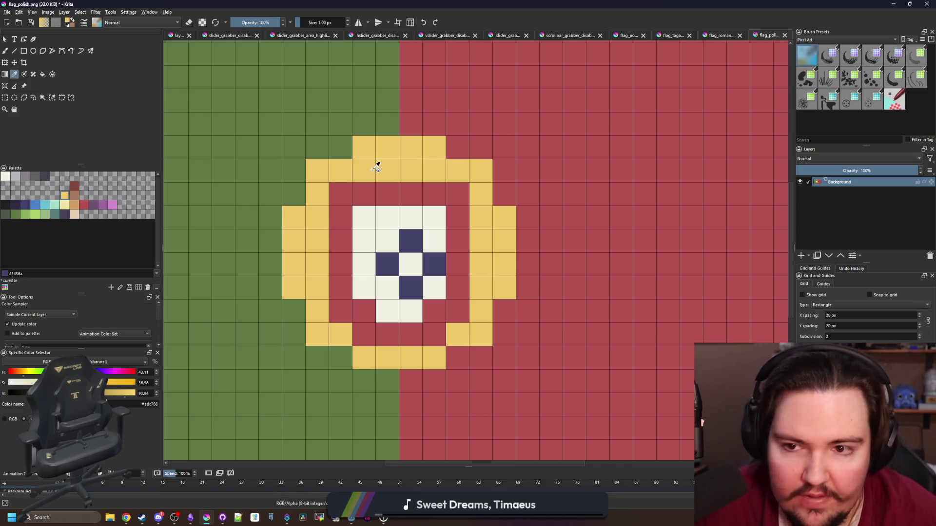
pyautogui.press('b')
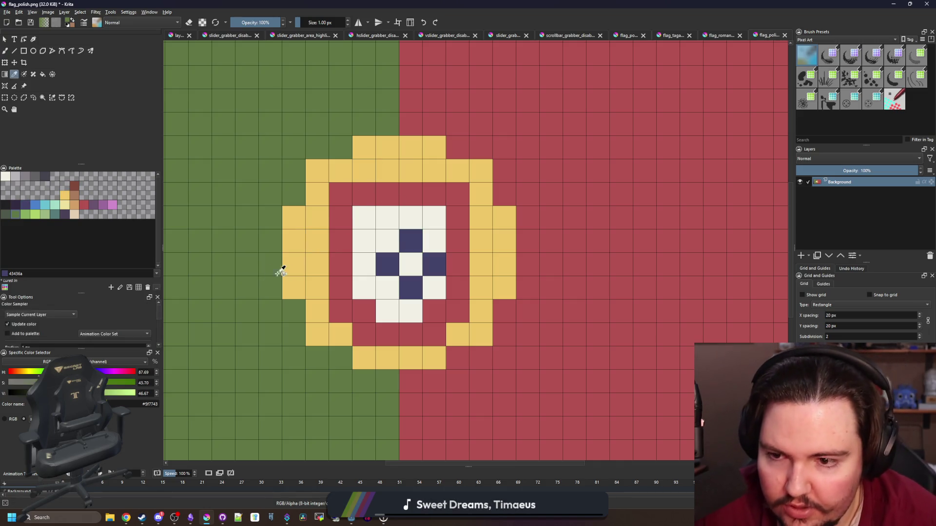
pyautogui.keyDown('ctrl'); pyautogui.click(280, 268); pyautogui.keyUp('ctrl')
pyautogui.click(318, 268)
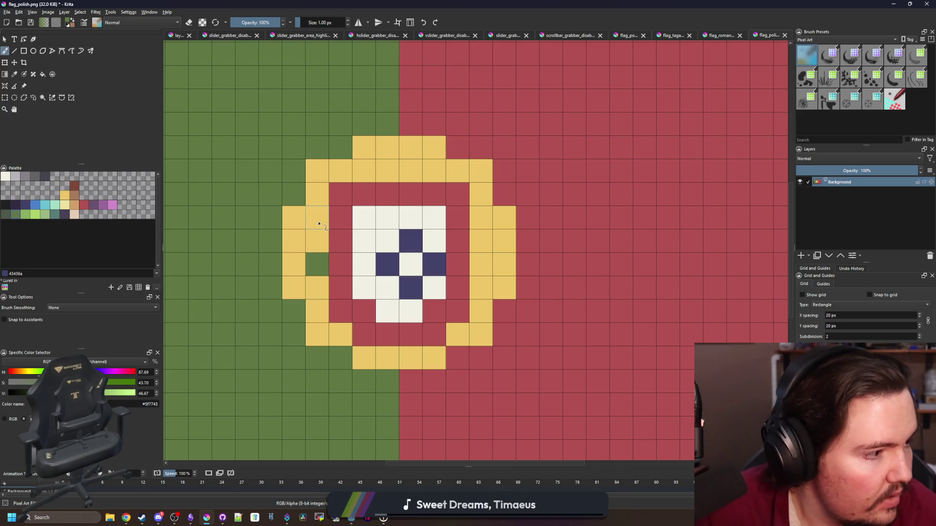
pyautogui.click(319, 224)
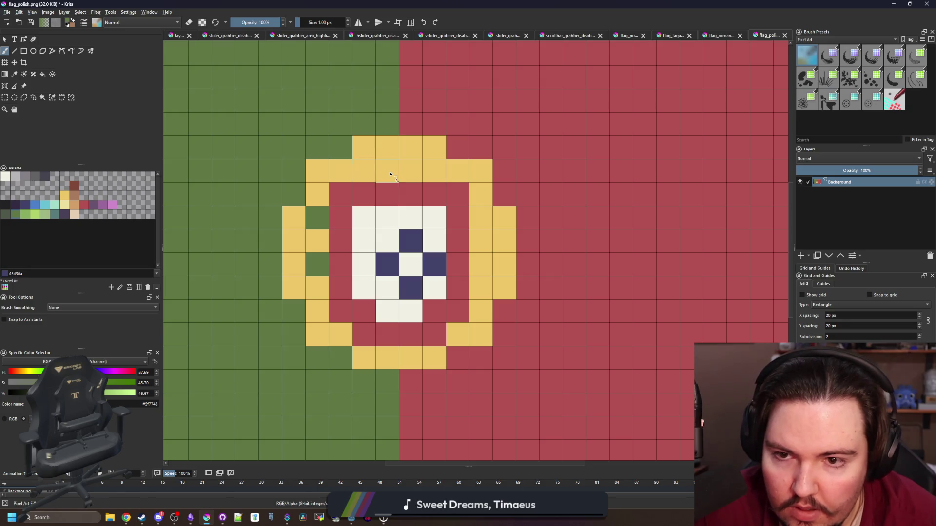
pyautogui.click(363, 170)
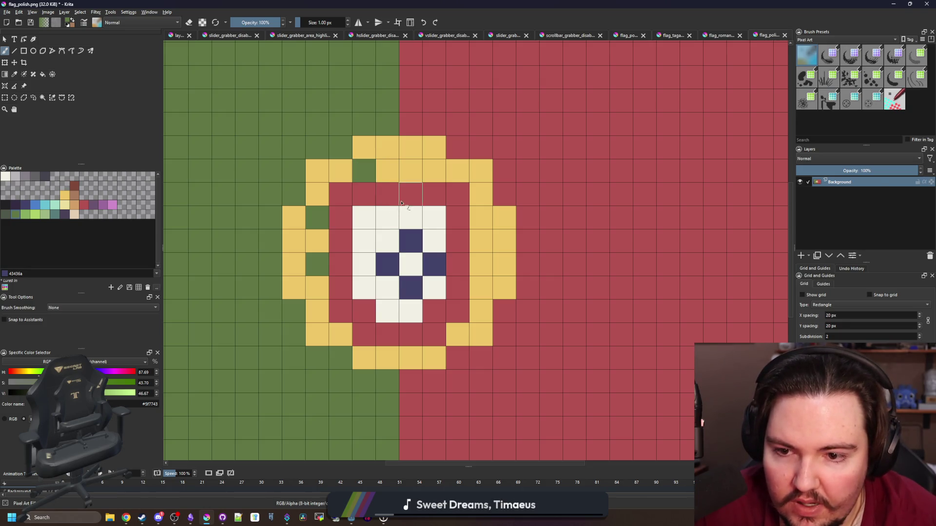
pyautogui.keyDown('ctrl'); pyautogui.click(522, 323); pyautogui.keyUp('ctrl')
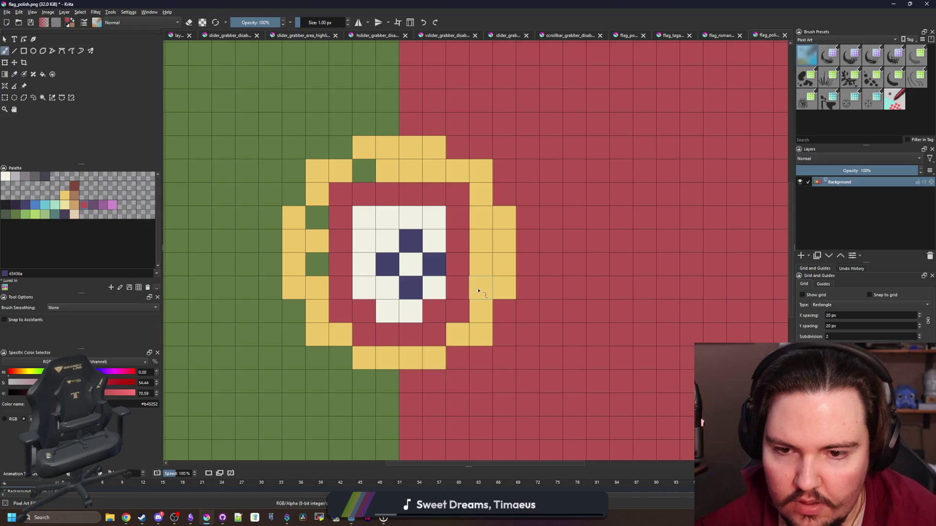
pyautogui.click(479, 288)
pyautogui.click(486, 247)
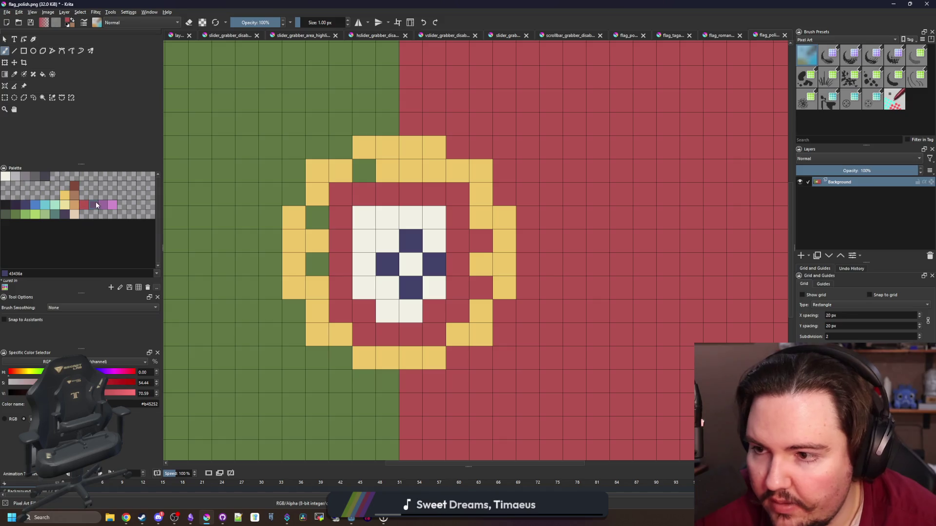
# Add purple accent pixels on the right ring cells, keeping the top cell red
pyautogui.click(95, 205)
pyautogui.click(481, 288)
pyautogui.click(481, 241)
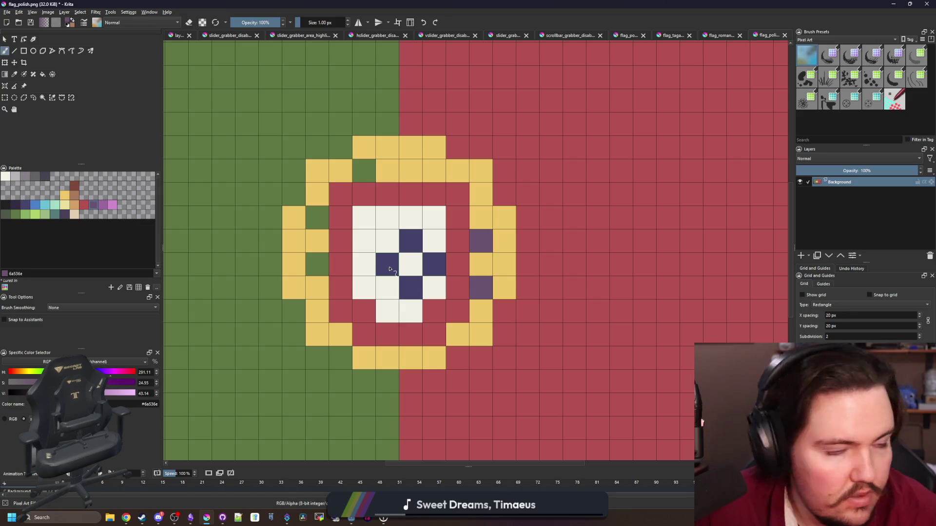
pyautogui.click(434, 170)
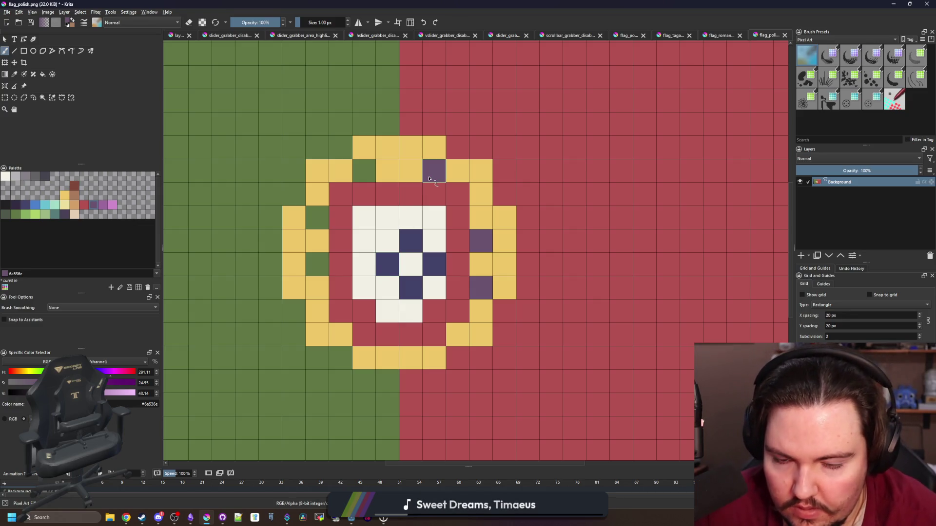
pyautogui.keyDown('ctrl'); pyautogui.click(475, 138); pyautogui.keyUp('ctrl')
pyautogui.click(431, 170)
# Paint the flag's two left corner pixels dark green and the two right corner pixels purple
pyautogui.scroll(-10, 407, 174)
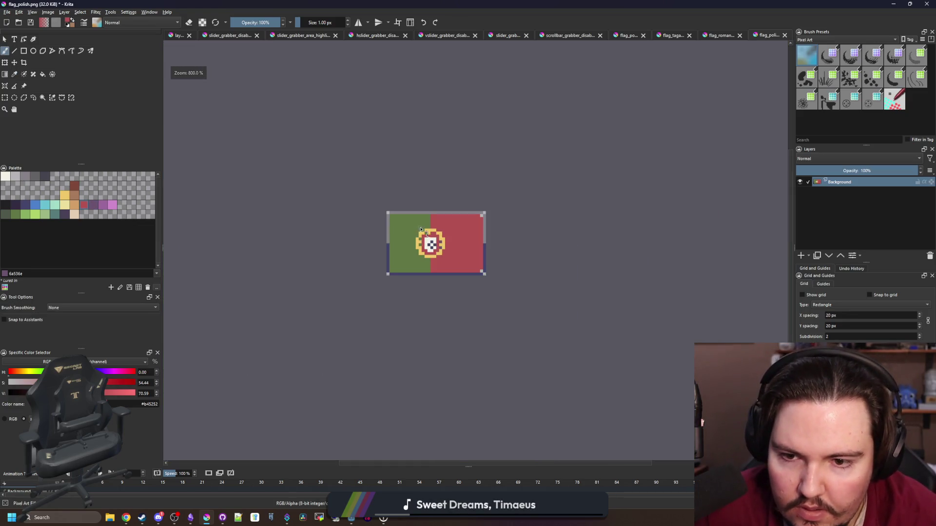
pyautogui.scroll(10, 429, 222)
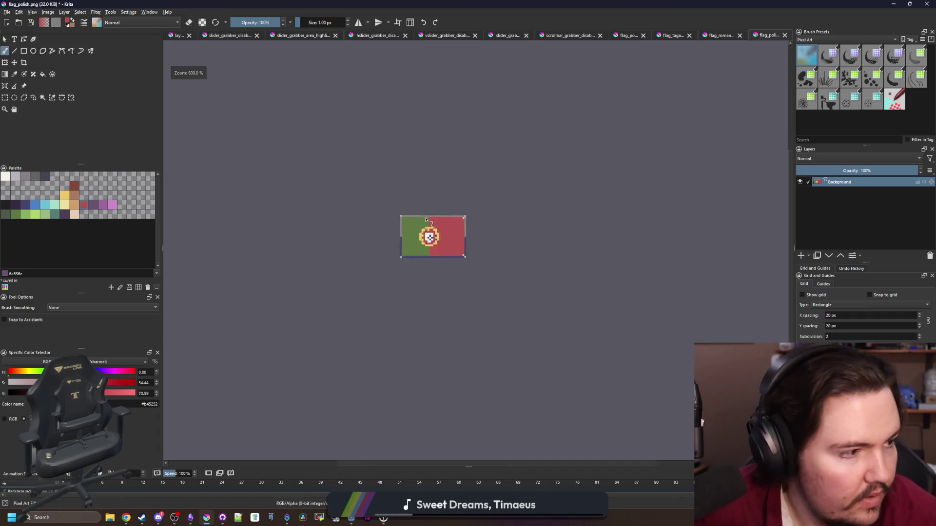
pyautogui.scroll(2, 436, 306)
pyautogui.scroll(-5, 341, 244)
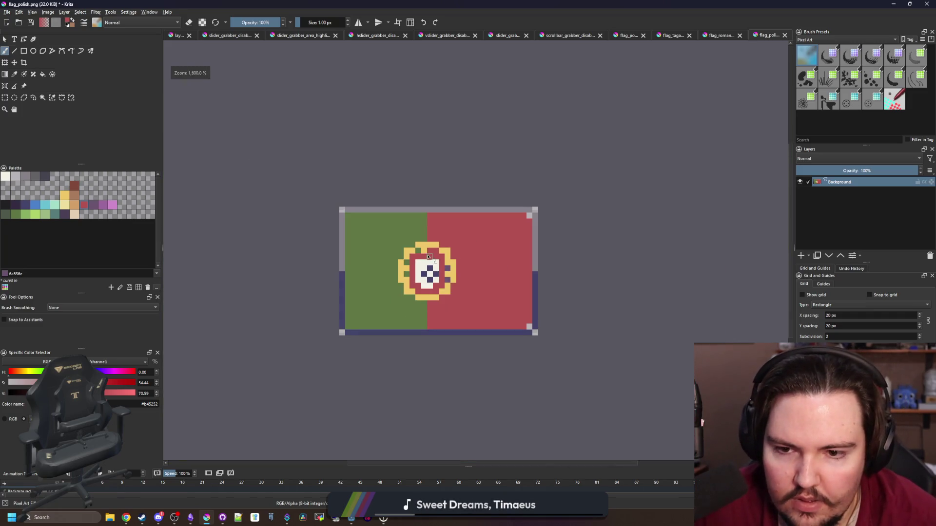
pyautogui.scroll(5, 272, 211)
pyautogui.press('p')
pyautogui.click(272, 211)
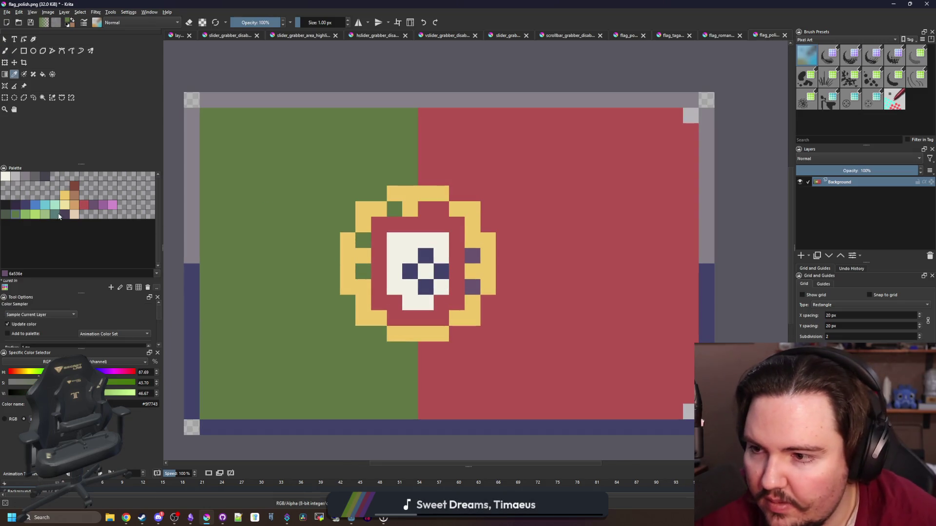
pyautogui.click(58, 215)
pyautogui.press('b')
pyautogui.click(5, 215)
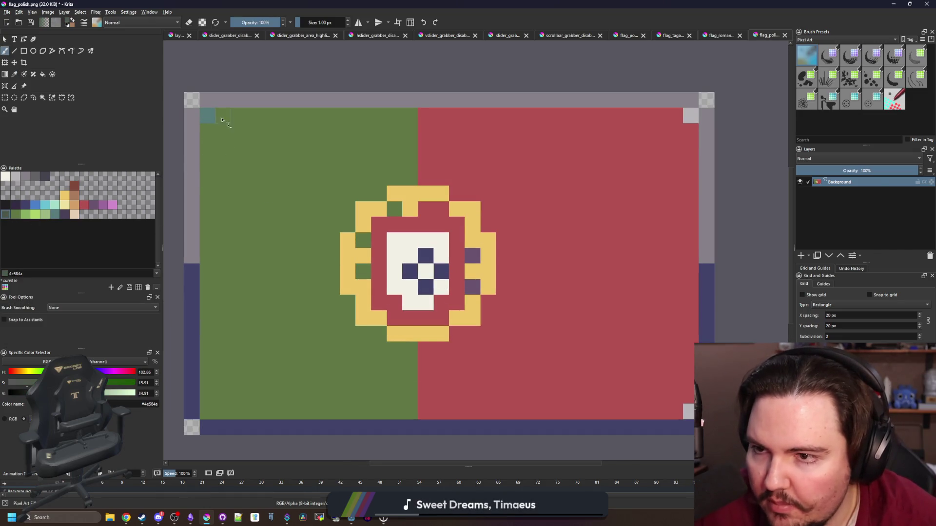
pyautogui.click(207, 115)
pyautogui.click(213, 414)
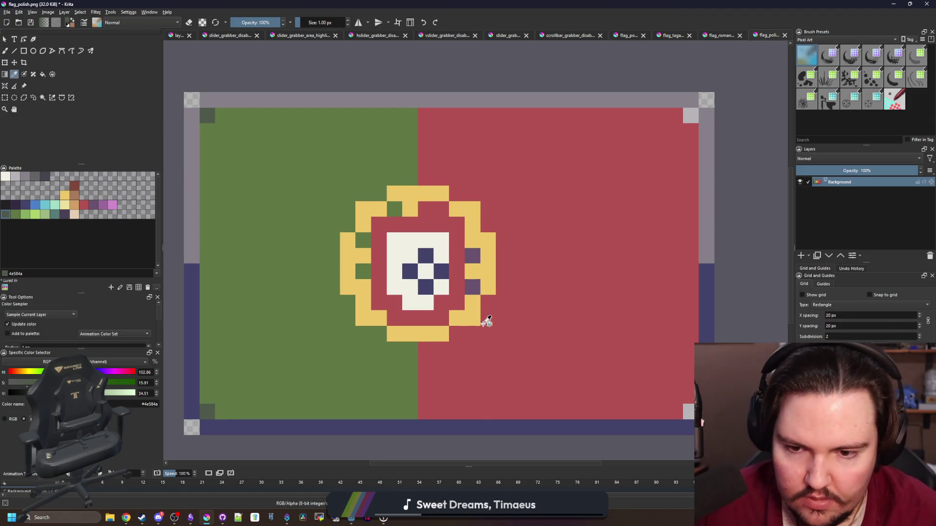
pyautogui.keyDown('ctrl'); pyautogui.click(472, 286); pyautogui.keyUp('ctrl')
pyautogui.click(689, 413)
pyautogui.click(691, 115)
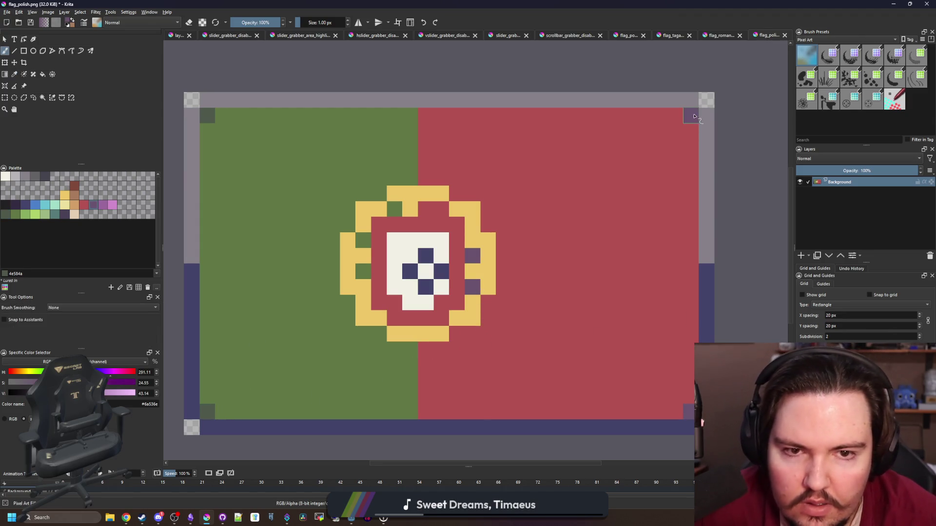
# Paint the right border dark blue and the bottom border's left half dark purple 4b4158
pyautogui.click(26, 205)
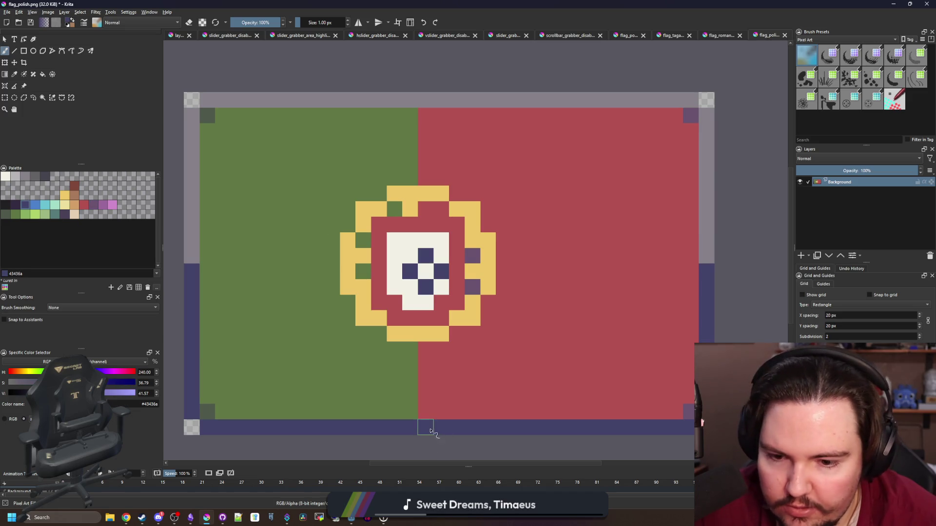
pyautogui.moveTo(712, 268)
pyautogui.mouseDown()
pyautogui.moveTo(706, 132)
pyautogui.moveTo(675, 87)
pyautogui.moveTo(668, 105)
pyautogui.moveTo(432, 104)
pyautogui.mouseUp()
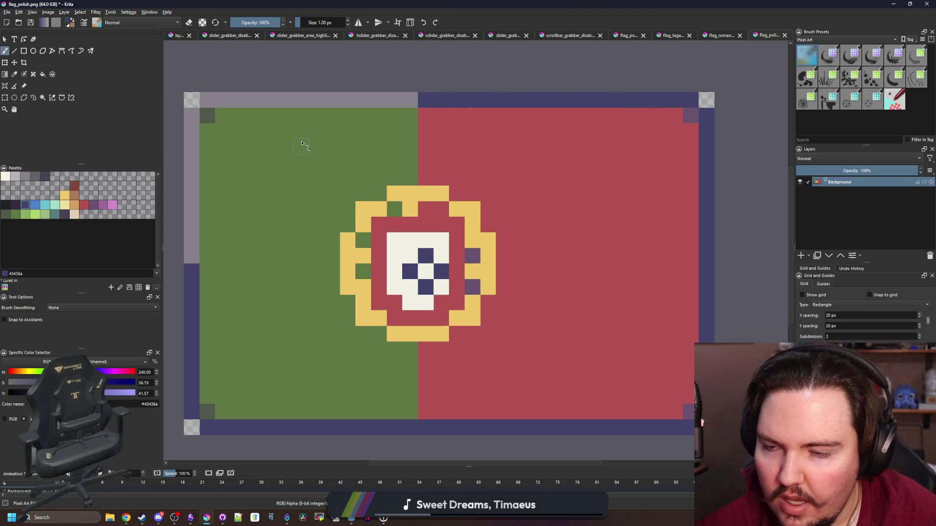
pyautogui.press('p')
pyautogui.click(65, 215)
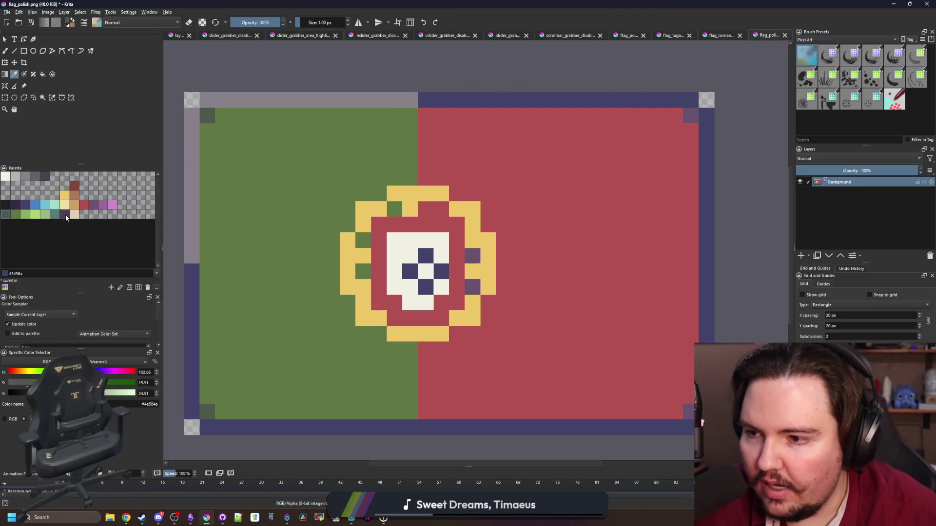
pyautogui.press('b')
pyautogui.moveTo(191, 412)
pyautogui.mouseDown()
pyautogui.moveTo(192, 109)
pyautogui.moveTo(425, 99)
pyautogui.moveTo(213, 103)
pyautogui.mouseUp()
pyautogui.hotkey('ctrl', 'z')
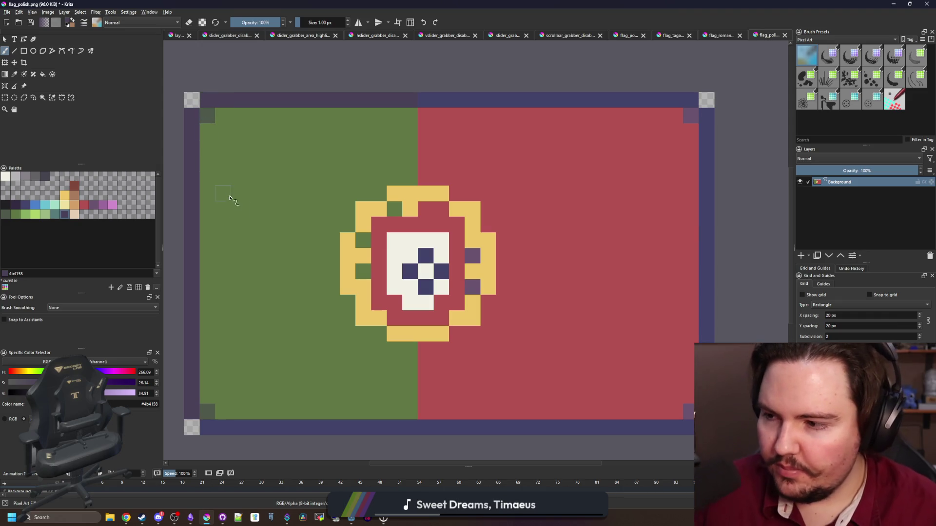
pyautogui.moveTo(409, 428); pyautogui.dragTo(205, 428)
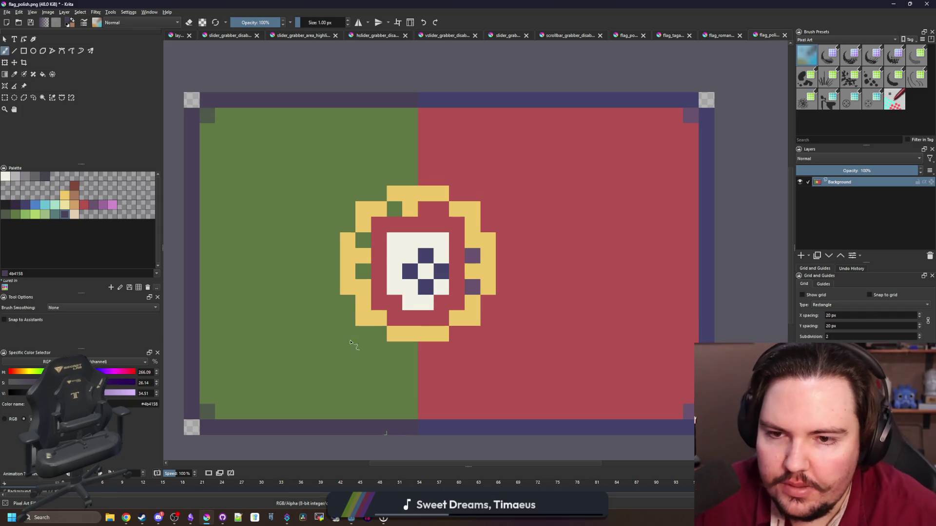
pyautogui.scroll(-8, 385, 300)
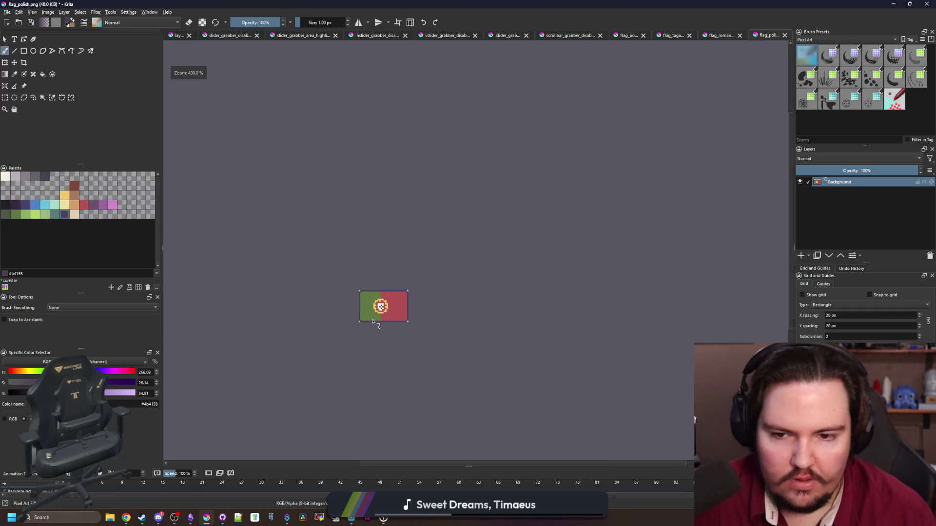
pyautogui.scroll(5, 376, 317)
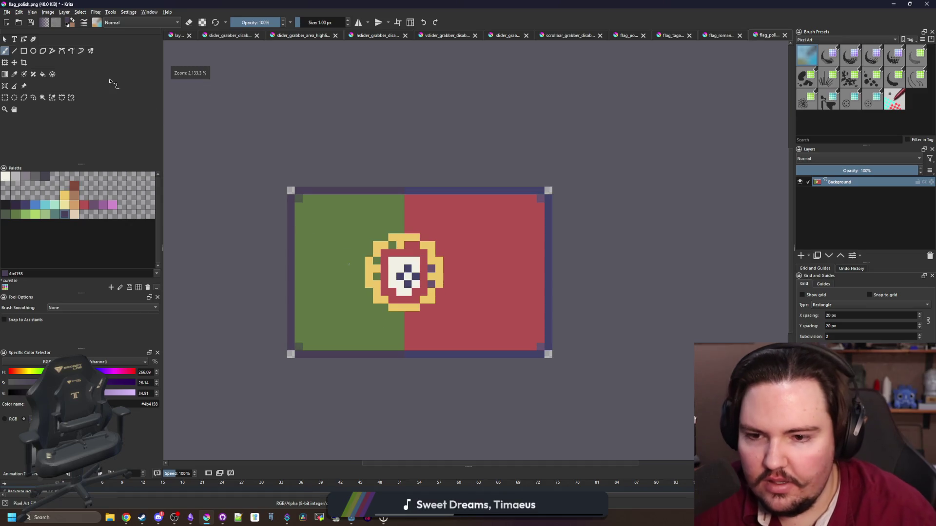
pyautogui.click(7, 12)
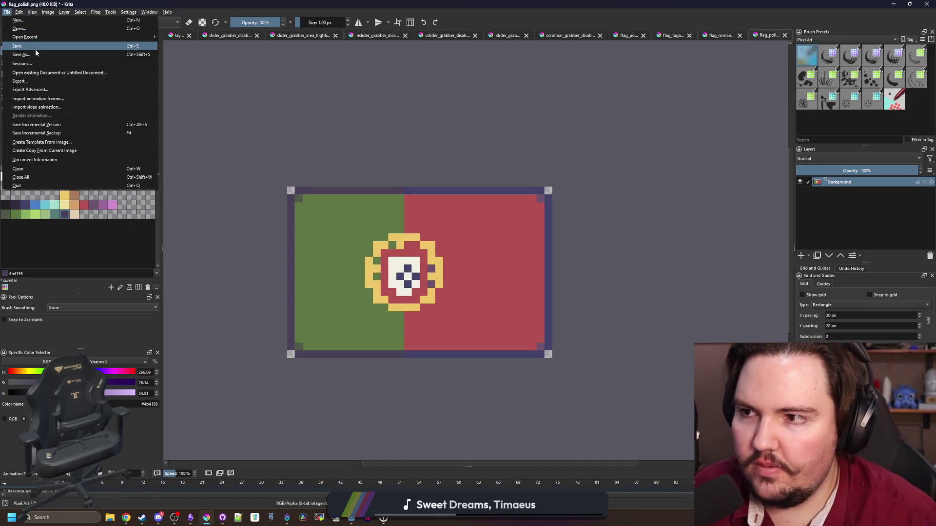
# Save the flag as flag_portuguese.png in the Flags folder, accepting the PNG options
pyautogui.click(36, 49)
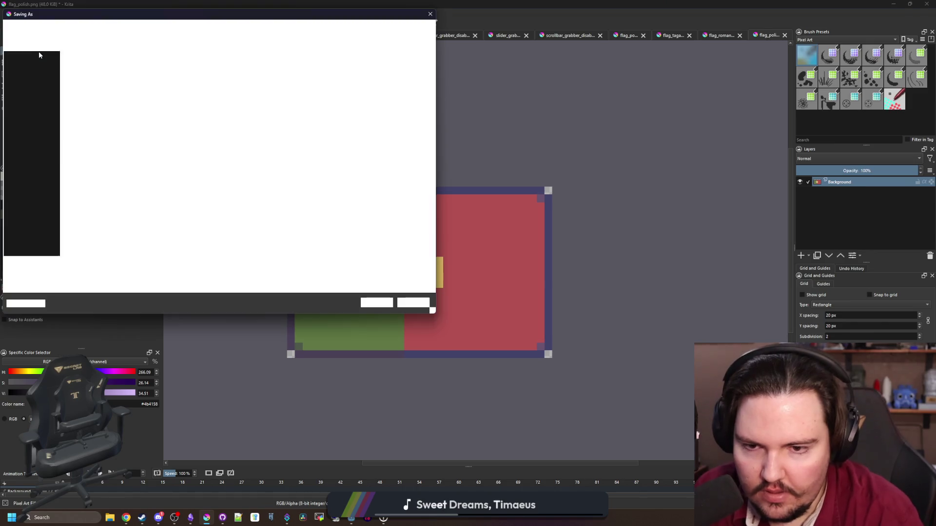
pyautogui.write('FLAG_')
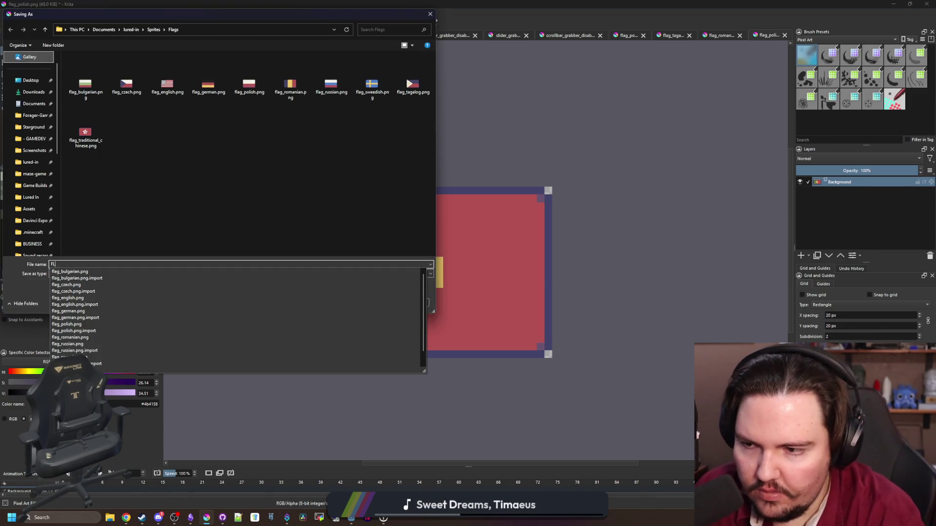
pyautogui.press('BackSpace')
pyautogui.press('BackSpace')
pyautogui.write('flag_port')
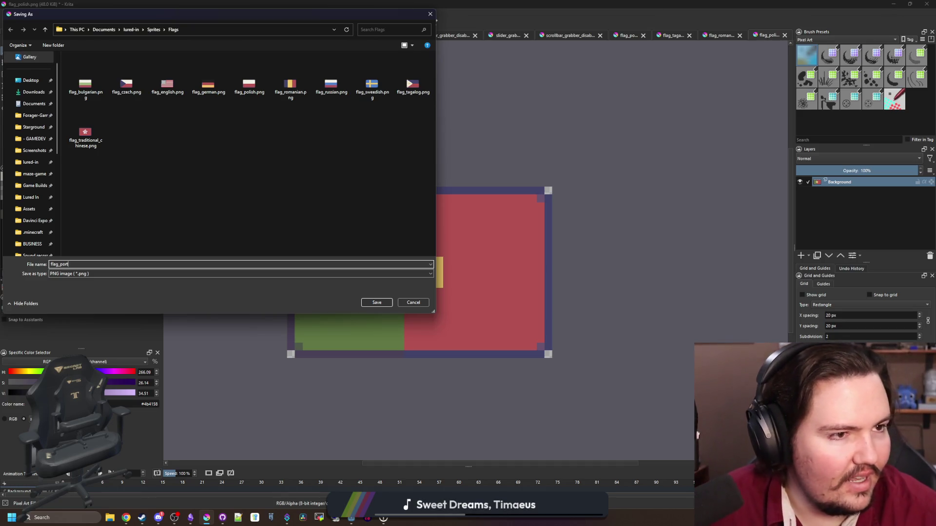
pyautogui.hotkey('alt', 'Tab')
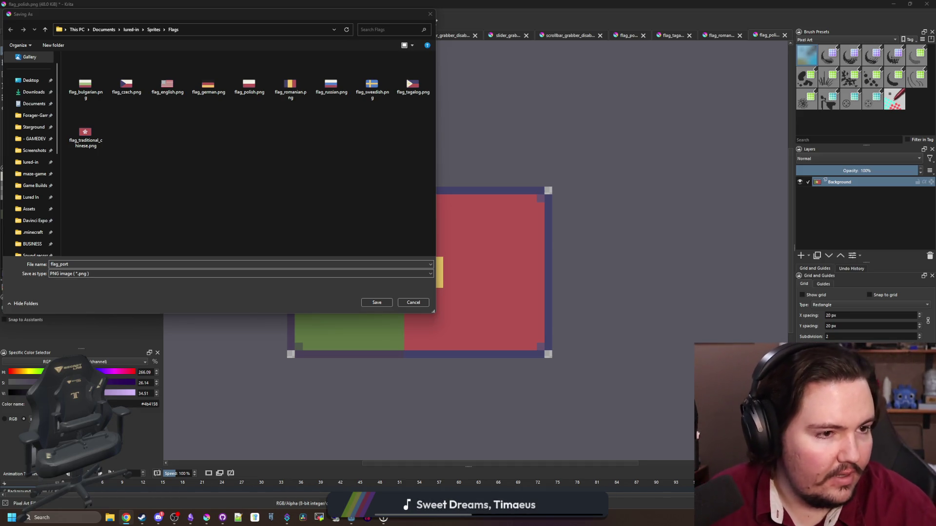
pyautogui.click(278, 264)
pyautogui.press('BackSpace')
pyautogui.press('BackSpace')
pyautogui.press('BackSpace')
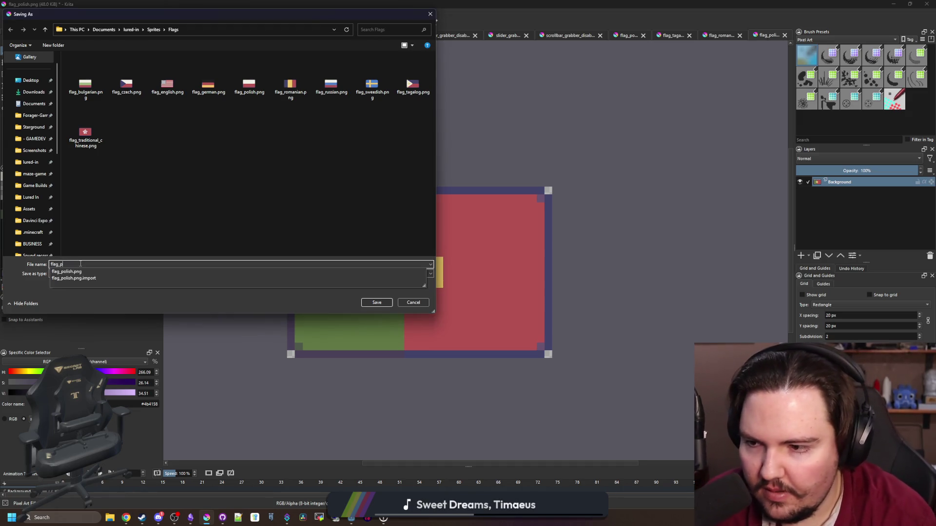
pyautogui.press('BackSpace')
pyautogui.write('portu')
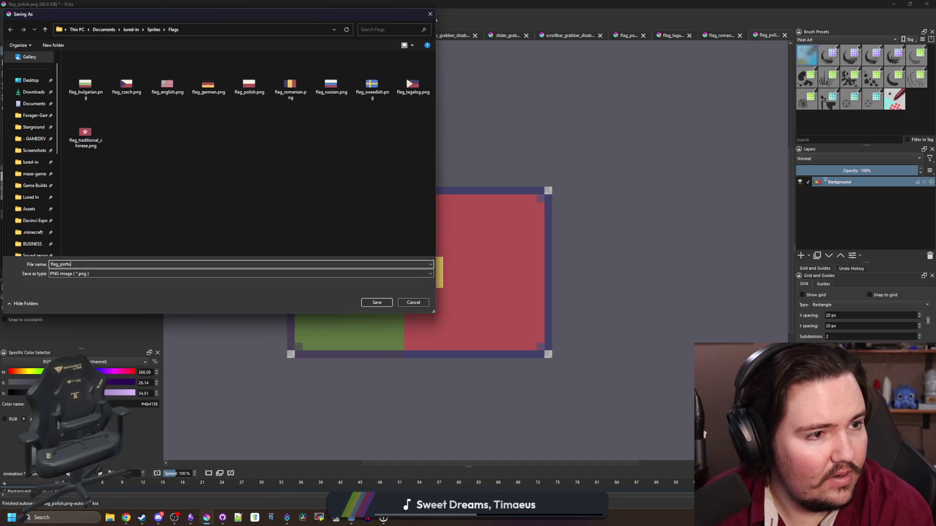
pyautogui.write('guese')
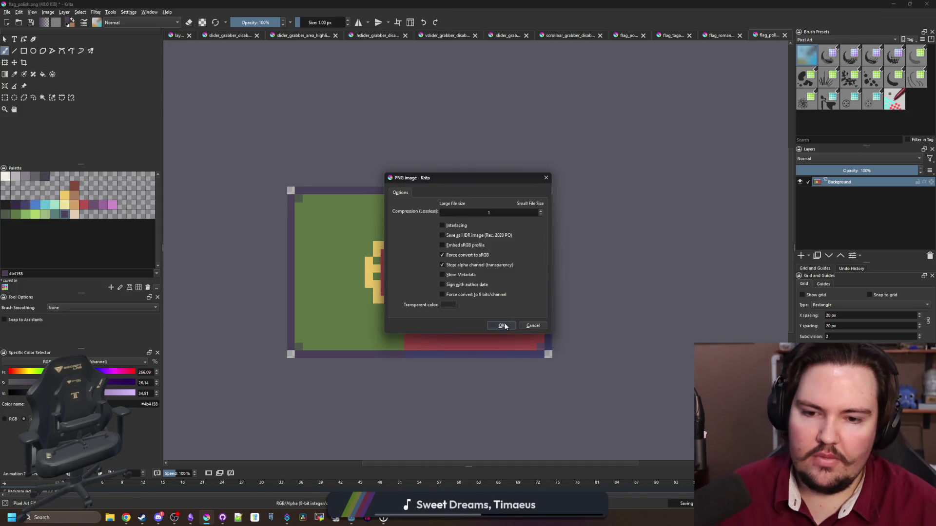
pyautogui.click(506, 326)
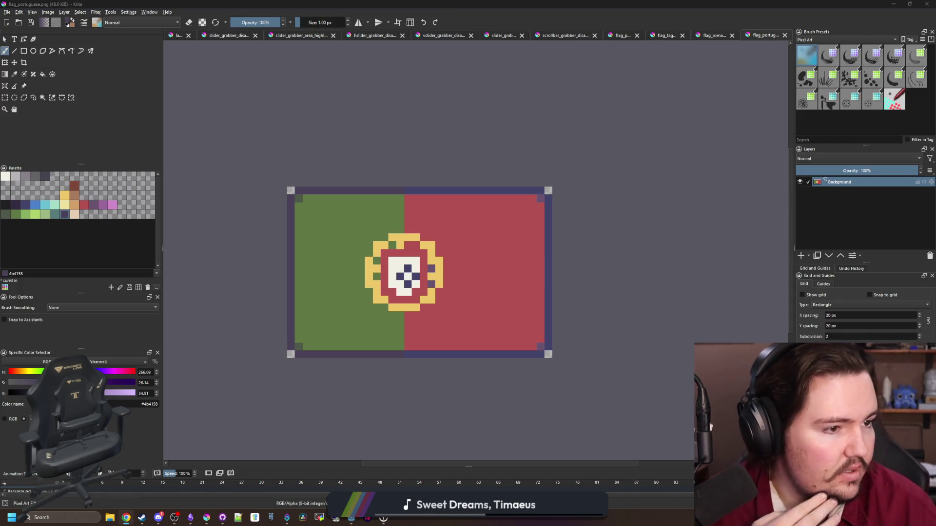
# Open flag_romanian.png from the Flags folder
pyautogui.click(6, 12)
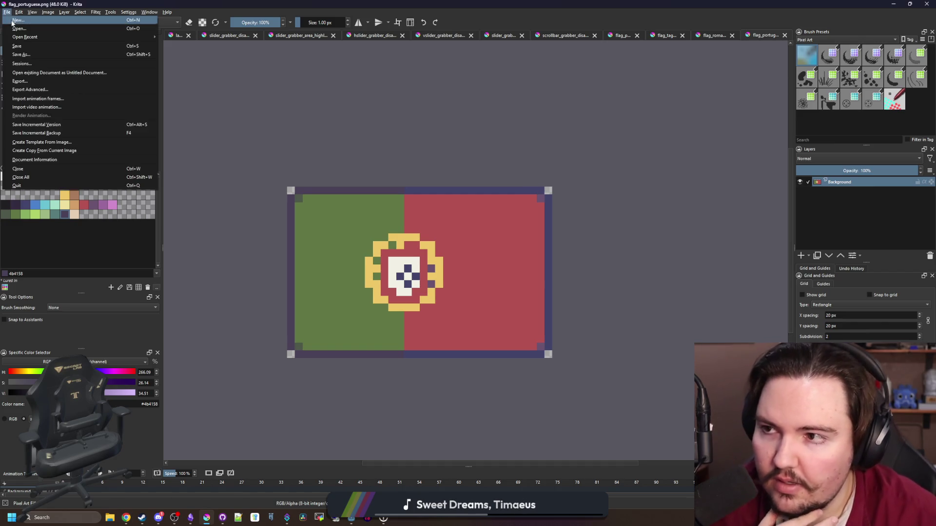
pyautogui.click(19, 30)
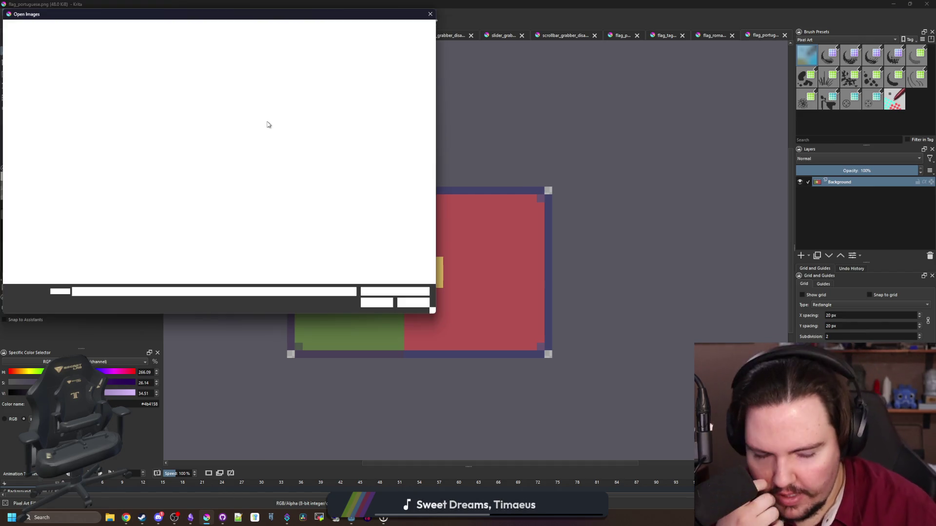
pyautogui.doubleClick(331, 85)
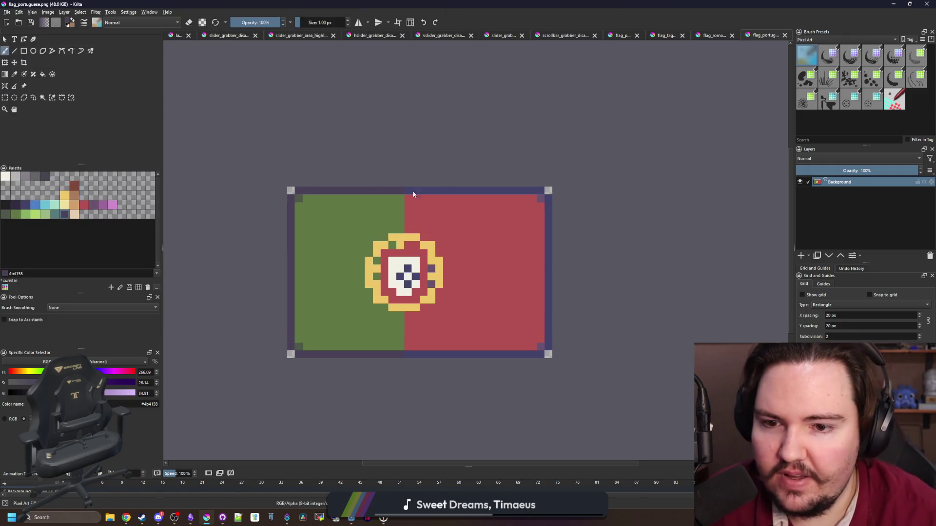
pyautogui.scroll(-4, 444, 242)
# Fill the yellow middle stripe white, then bring the French flag image results over the canvas
pyautogui.press('p')
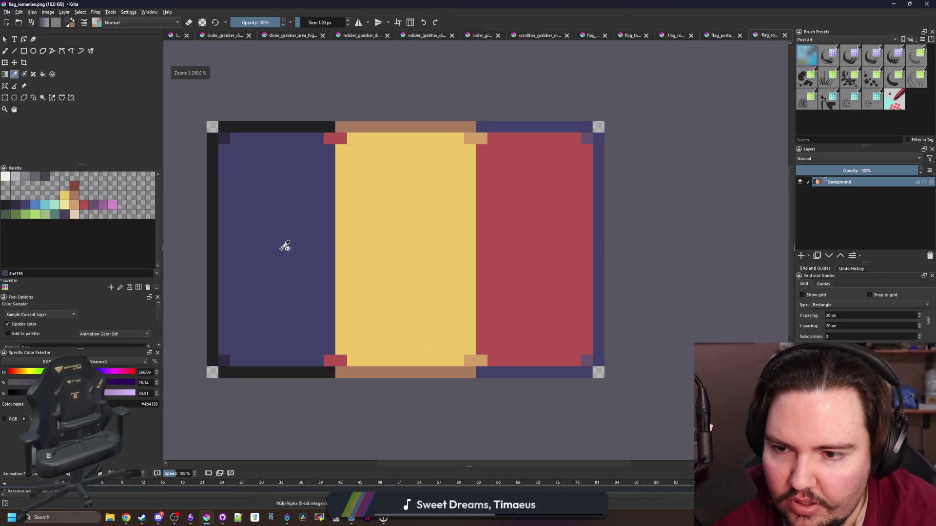
pyautogui.click(7, 177)
pyautogui.press('f')
pyautogui.click(397, 224)
pyautogui.scroll(-2, 396, 223)
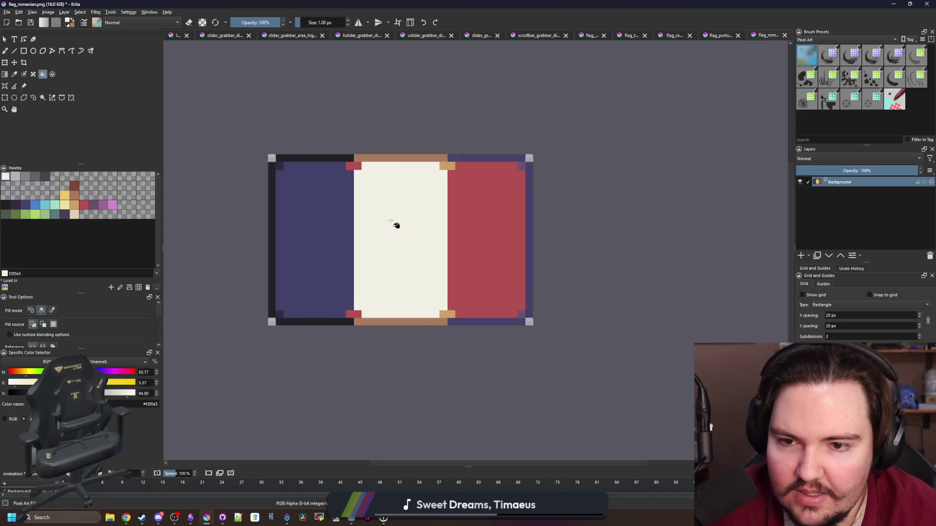
pyautogui.hotkey('alt', 'Tab')
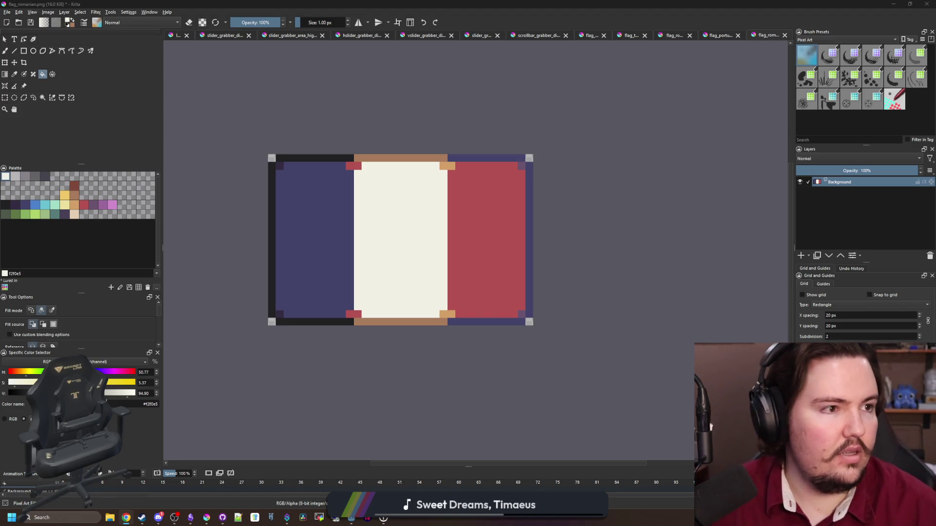
pyautogui.moveTo(935, 118); pyautogui.dragTo(559, 116)
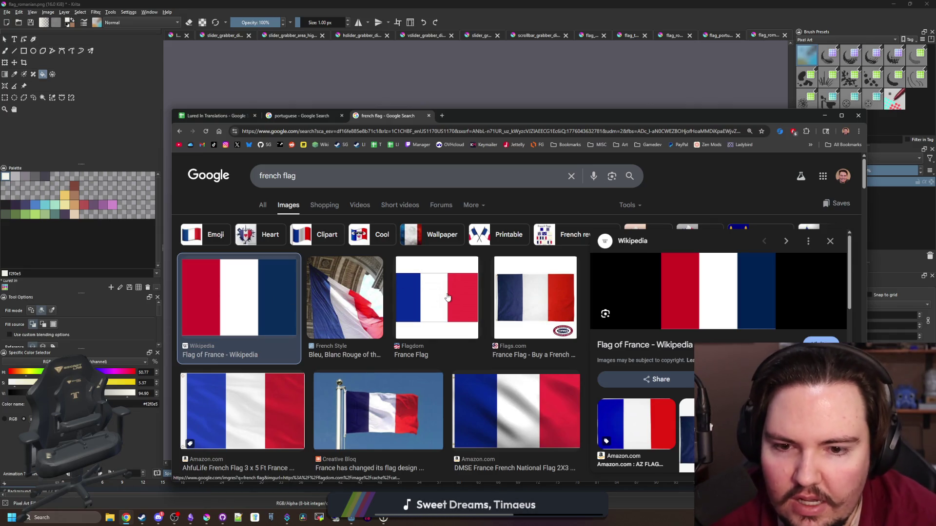
# Look over the French flag results, switch to All results, then return to Krita
pyautogui.scroll(-2, 520, 309)
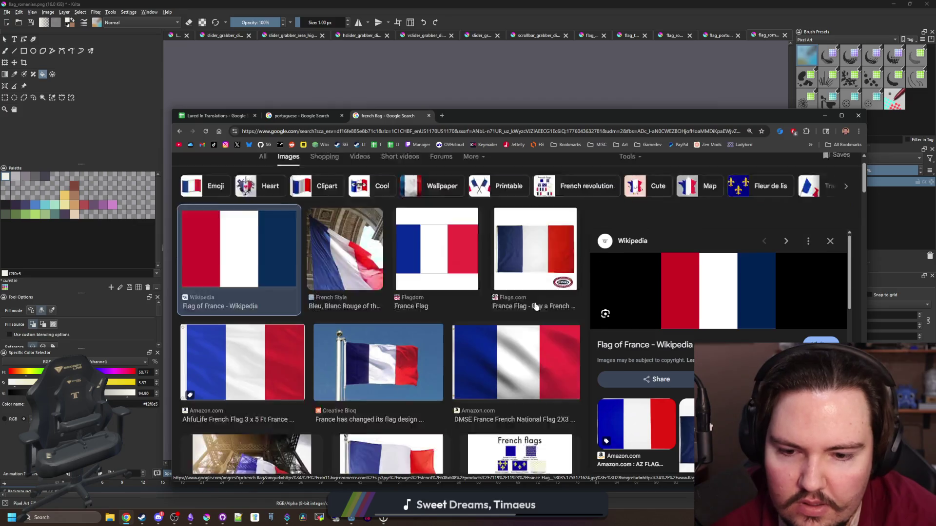
pyautogui.scroll(2, 293, 234)
pyautogui.click(262, 205)
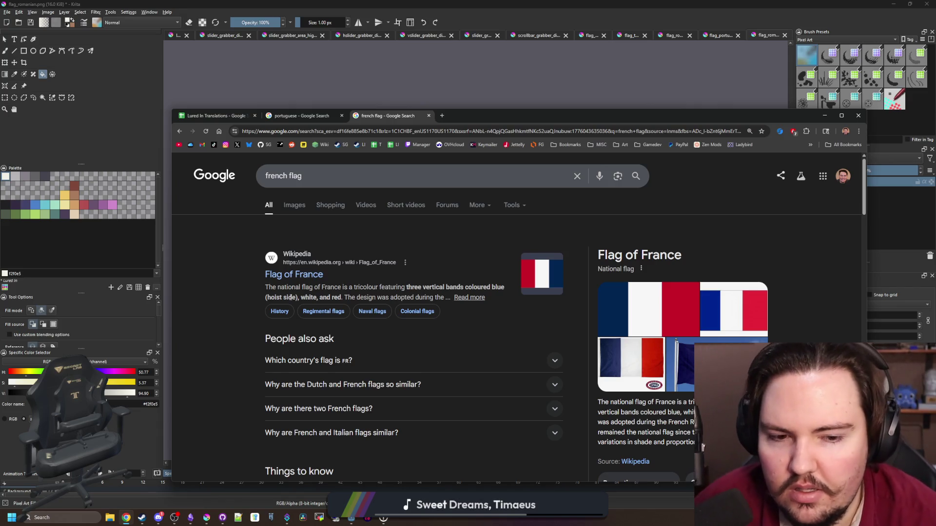
pyautogui.hotkey('alt', 'Tab')
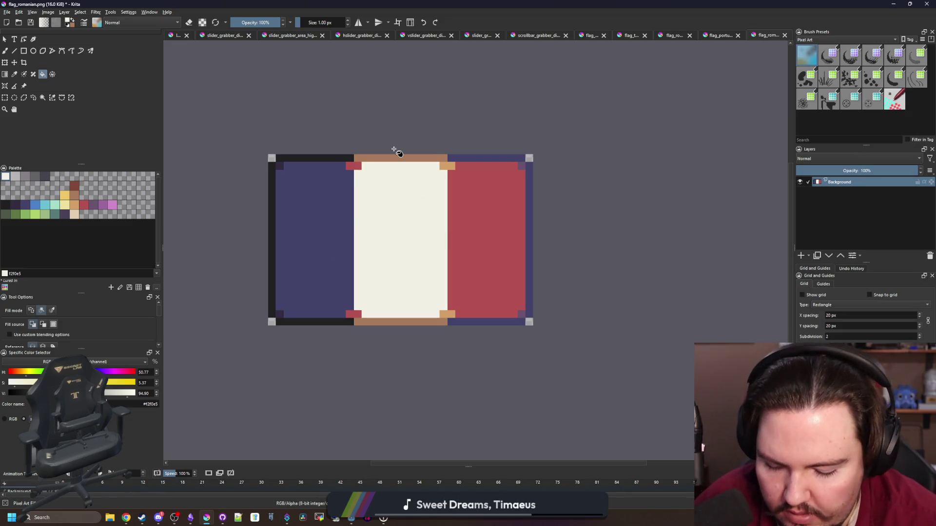
# Paint the two orange bottom pixels light tan
pyautogui.scroll(3, 395, 150)
pyautogui.press('p')
pyautogui.scroll(-3, 441, 215)
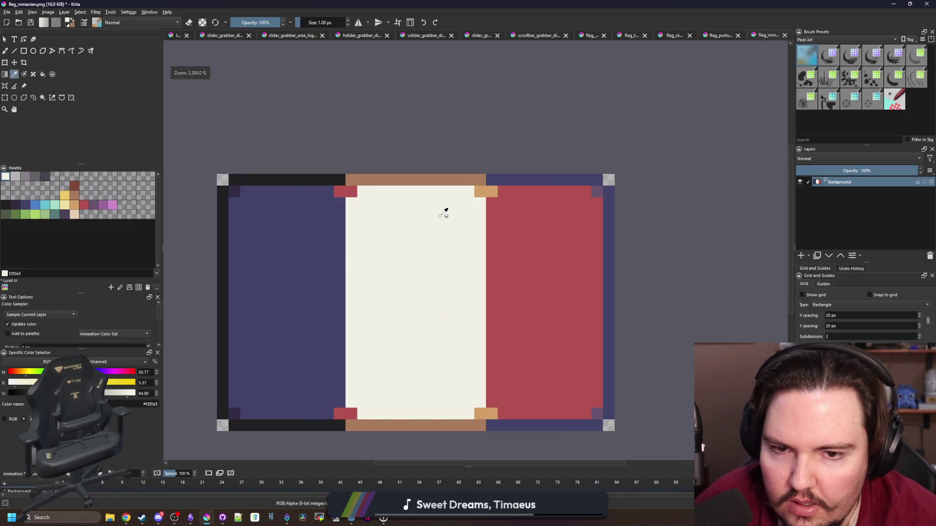
pyautogui.scroll(3, 441, 214)
pyautogui.click(25, 176)
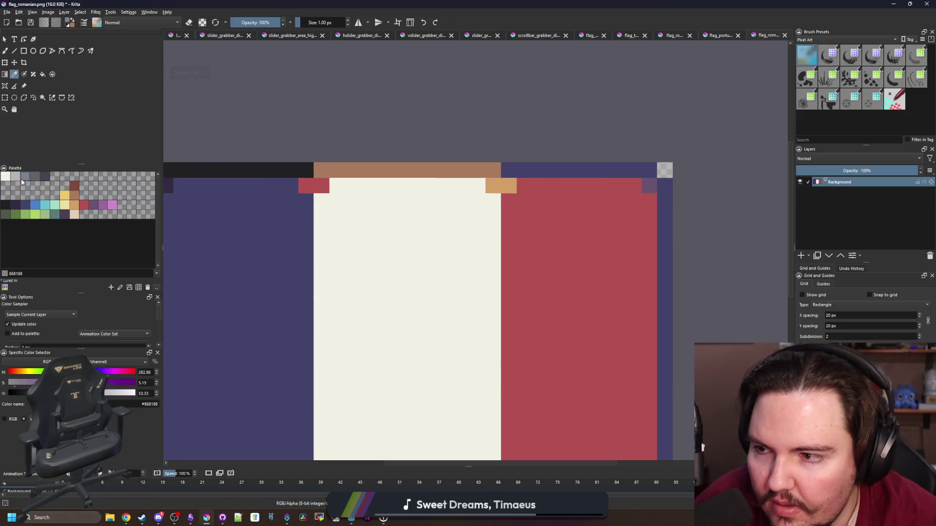
pyautogui.press('b')
pyautogui.scroll(-2, 494, 172)
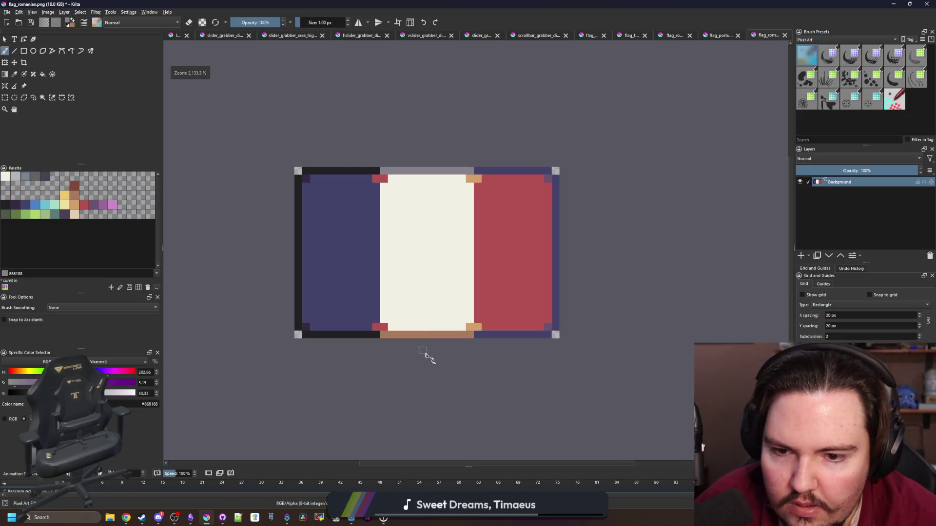
pyautogui.scroll(3, 429, 351)
pyautogui.scroll(-2, 301, 289)
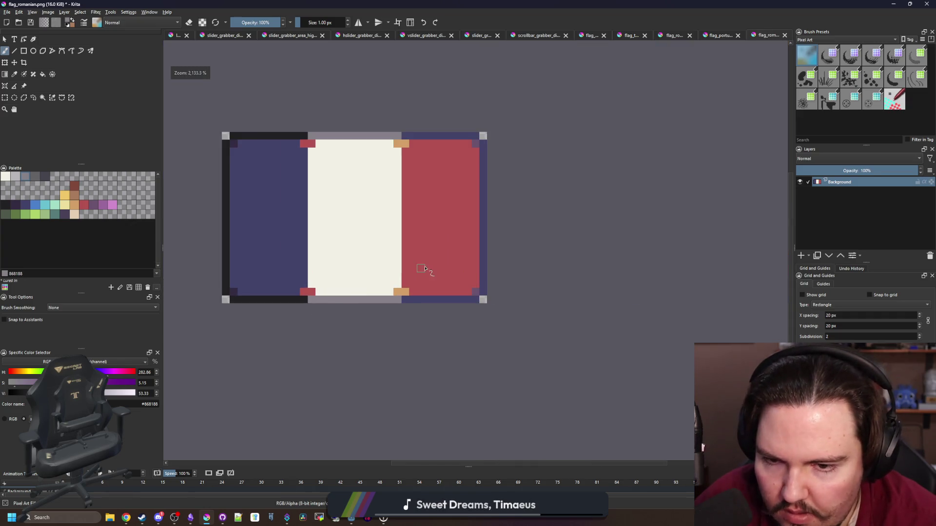
pyautogui.scroll(2, 424, 268)
pyautogui.click(75, 215)
pyautogui.moveTo(429, 315); pyautogui.dragTo(446, 312)
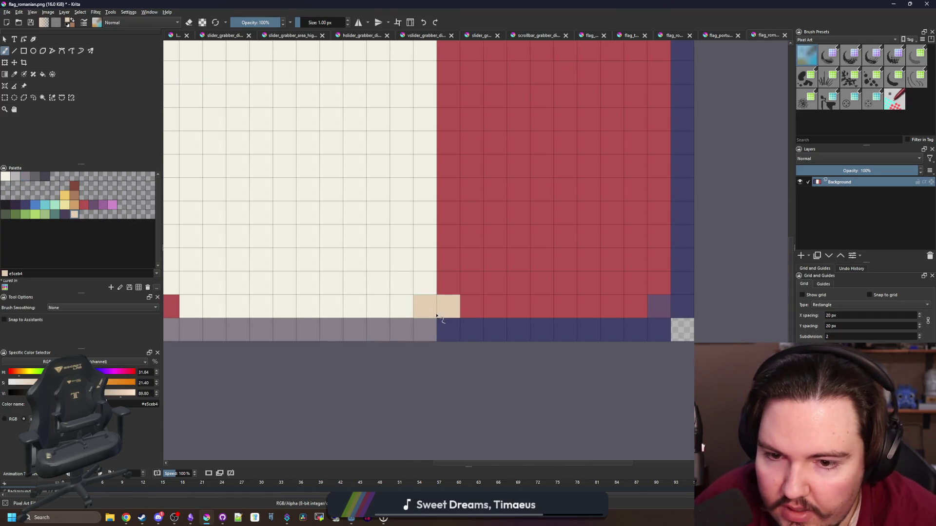
# Turn the red accent pixels at the top and bottom-left blue
pyautogui.scroll(-2, 432, 233)
pyautogui.scroll(2, 432, 232)
pyautogui.scroll(-2, 439, 238)
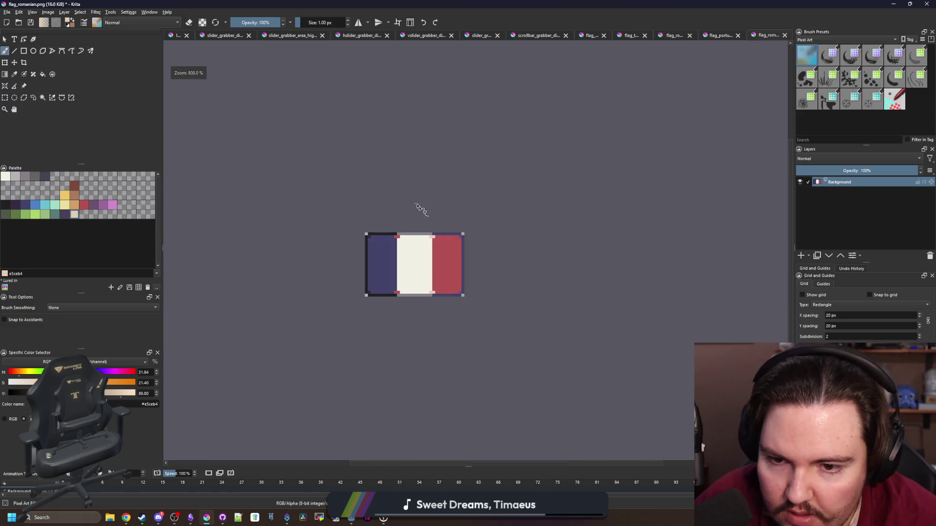
pyautogui.scroll(2, 405, 282)
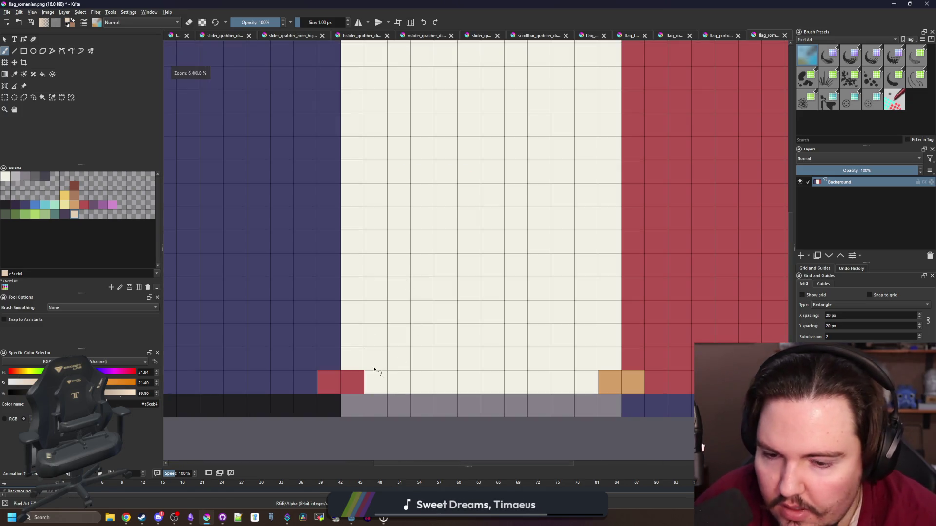
pyautogui.click(44, 205)
pyautogui.click(328, 385)
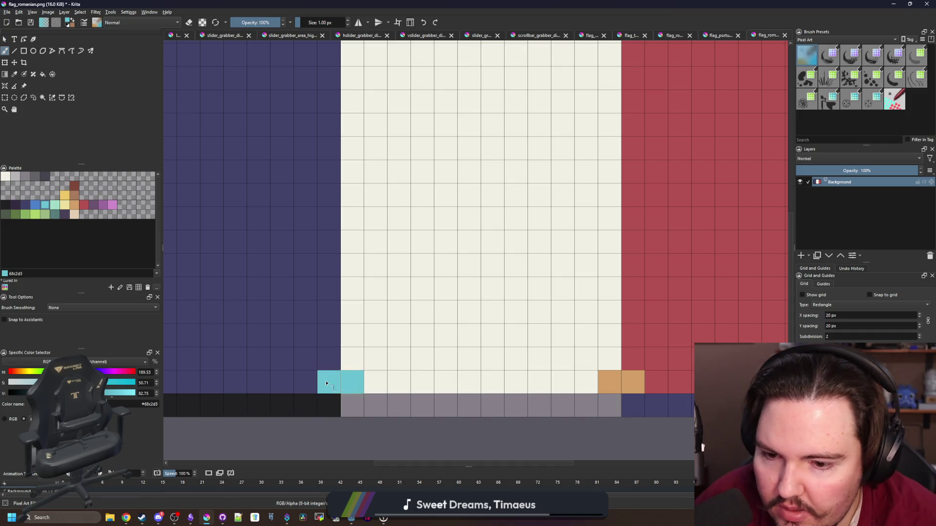
pyautogui.hotkey('ctrl', 'z')
pyautogui.scroll(-2, 334, 234)
pyautogui.scroll(3, 334, 234)
pyautogui.click(38, 207)
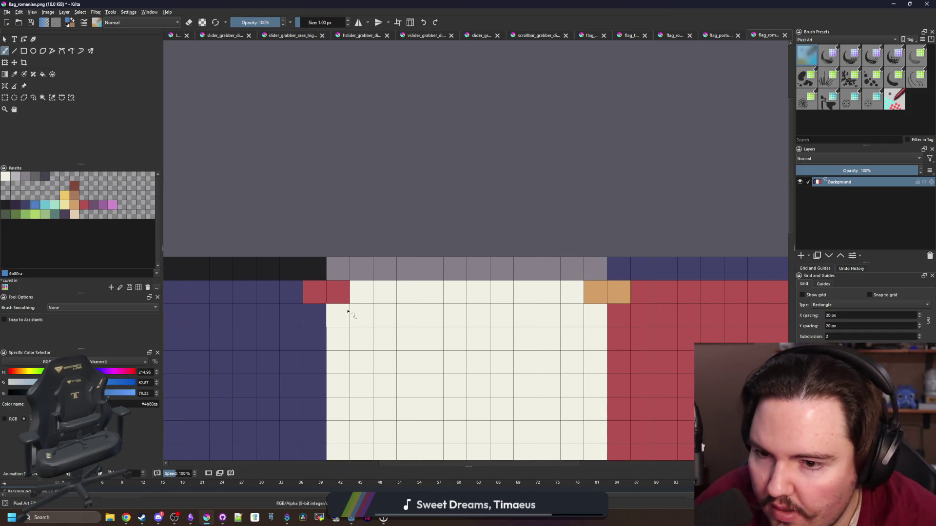
pyautogui.moveTo(338, 291); pyautogui.dragTo(314, 292)
pyautogui.scroll(-2, 322, 303)
pyautogui.scroll(2, 351, 389)
pyautogui.moveTo(326, 375); pyautogui.dragTo(302, 375)
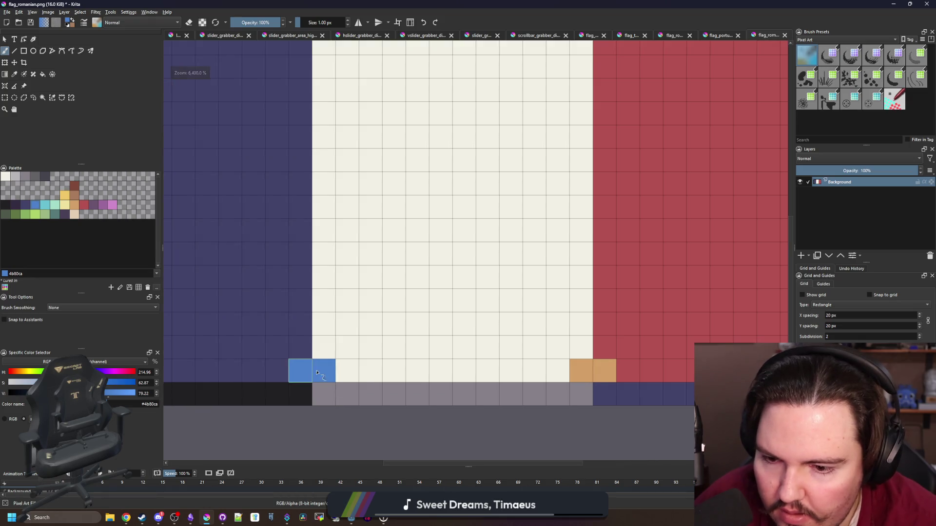
pyautogui.scroll(-6, 422, 372)
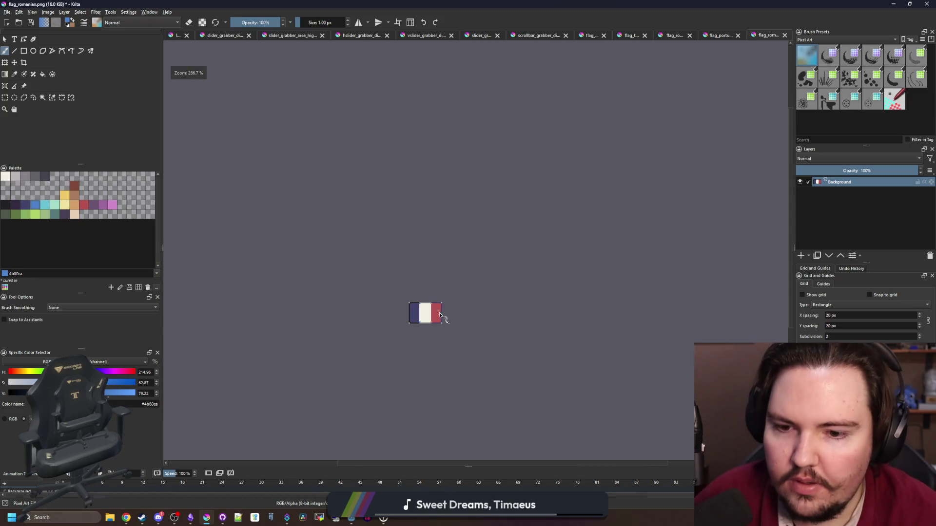
pyautogui.scroll(3, 451, 334)
pyautogui.click(7, 12)
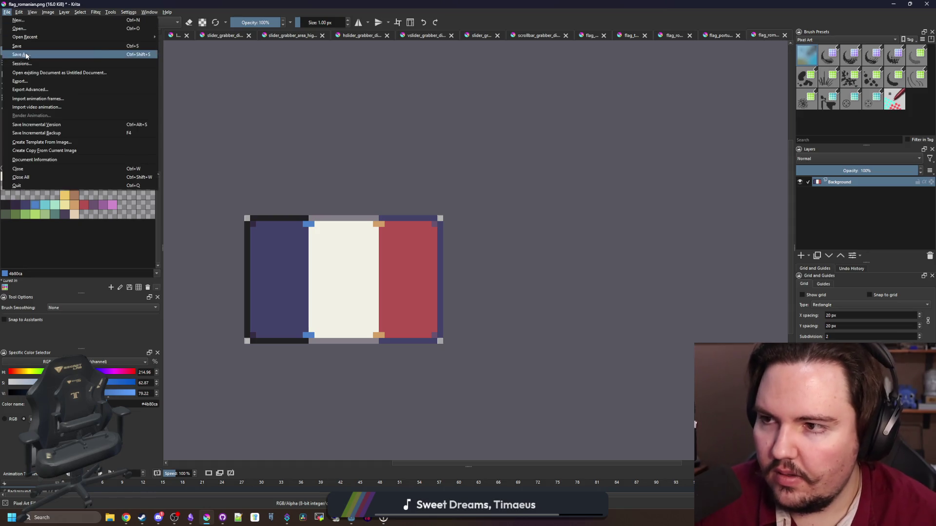
# Save the tricolour as flag_french.png with Ctrl+Shift+S, confirming the PNG export options
pyautogui.press('Escape')
pyautogui.hotkey('ctrl', 'shift', 's')
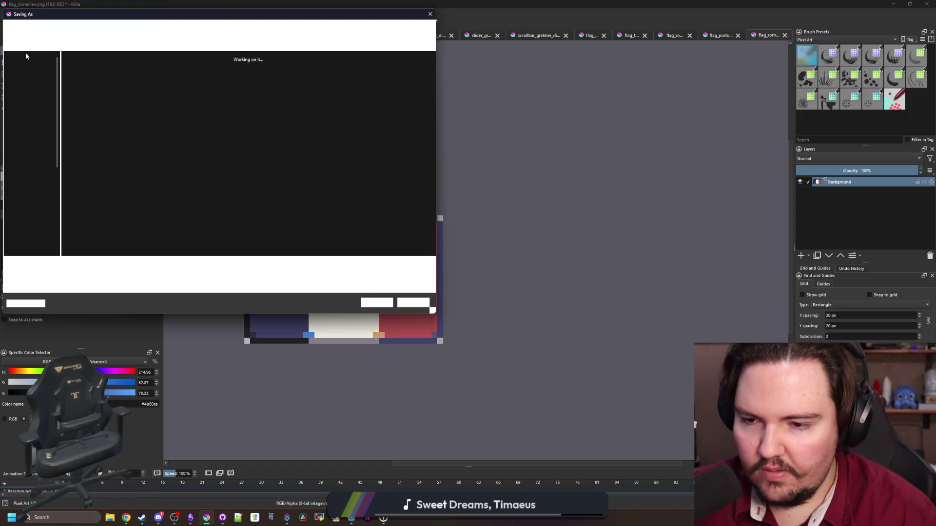
pyautogui.write('flag_french')
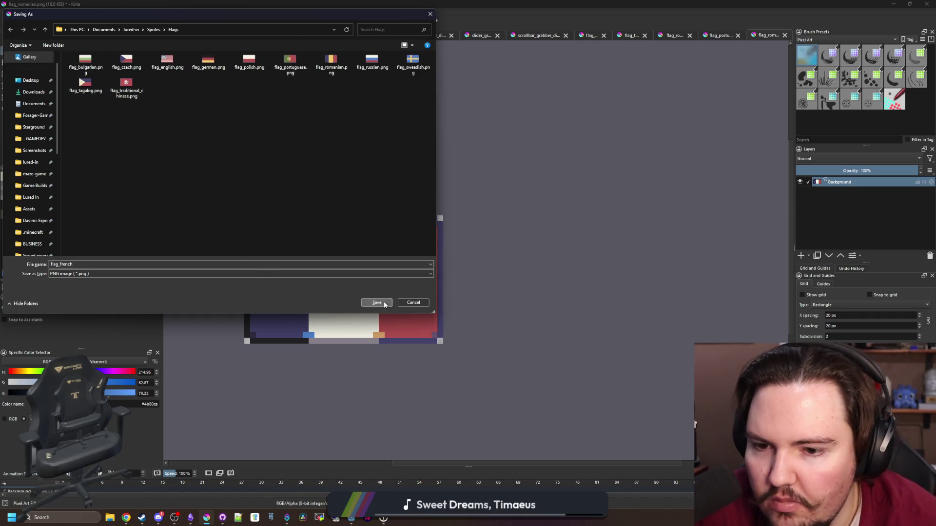
pyautogui.click(377, 302)
pyautogui.click(505, 330)
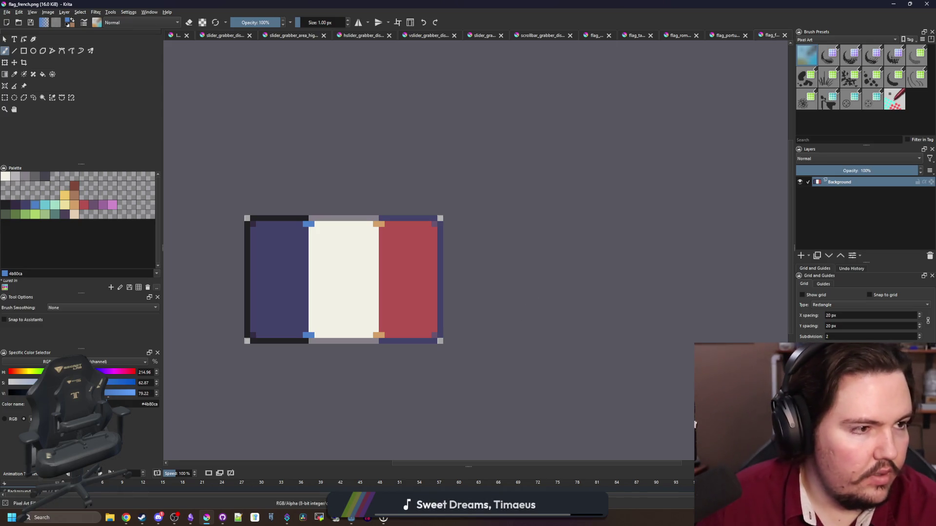
# Check the browser, then open flag_bulgarian.png from the Flags folder with Ctrl+O
pyautogui.hotkey('alt', 'Tab')
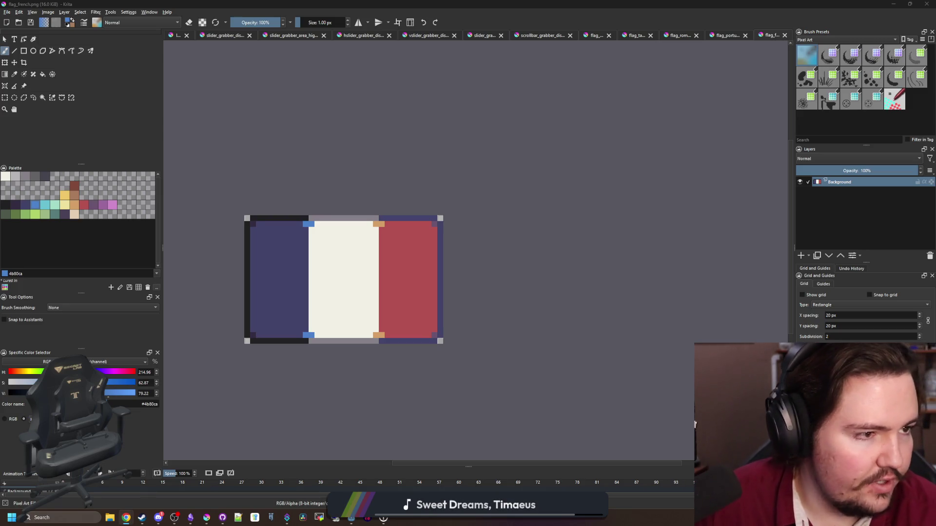
pyautogui.hotkey('alt', 'Tab')
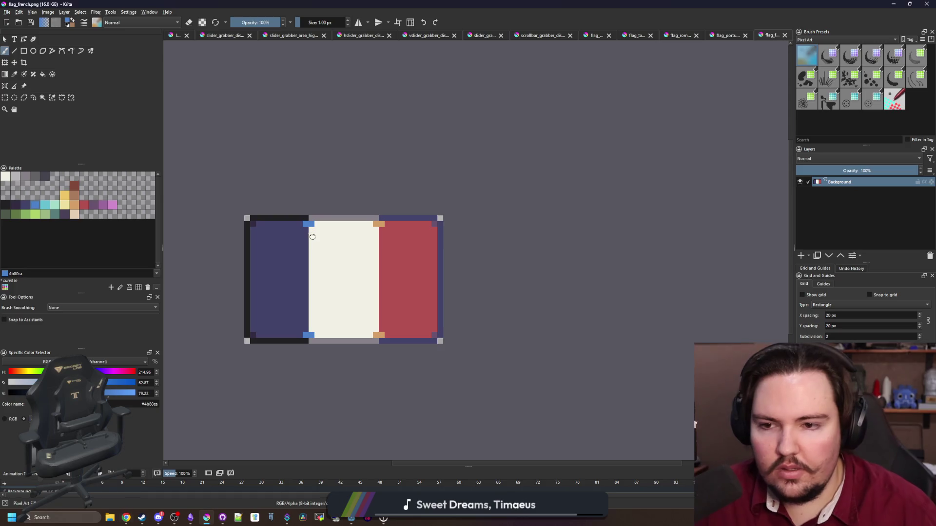
pyautogui.hotkey('alt', 'Tab')
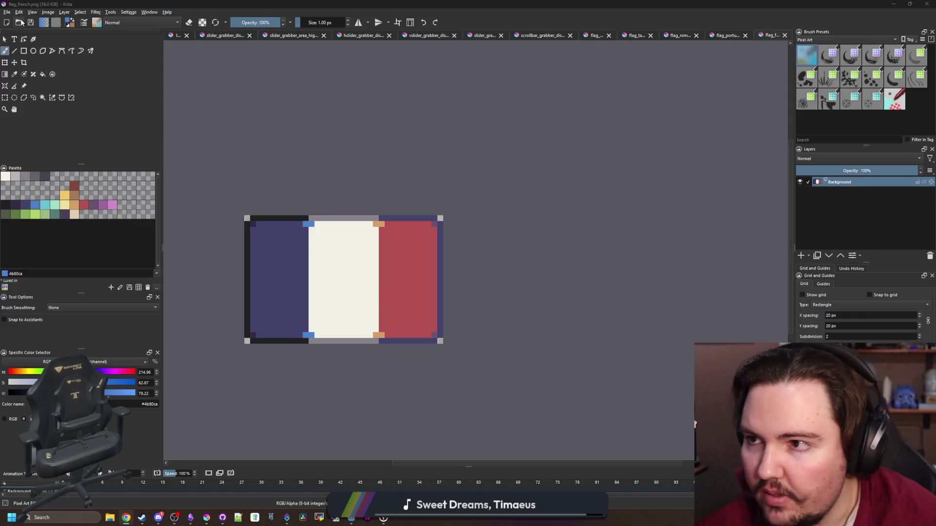
pyautogui.click(7, 12)
pyautogui.press('Escape')
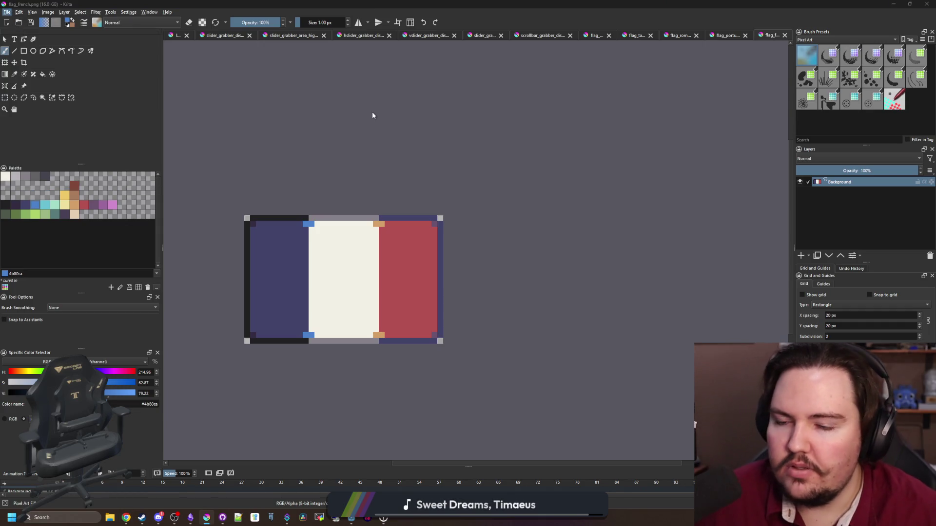
pyautogui.hotkey('ctrl', 'o')
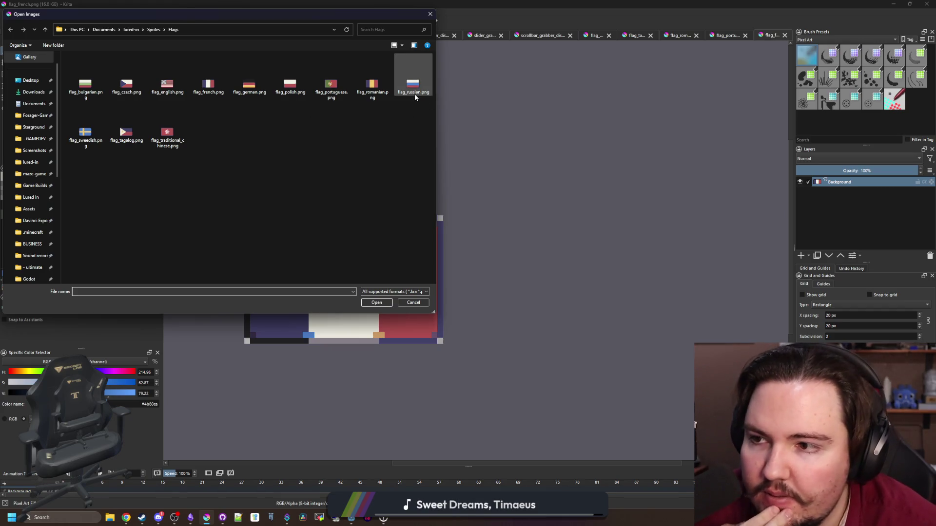
pyautogui.press('Escape')
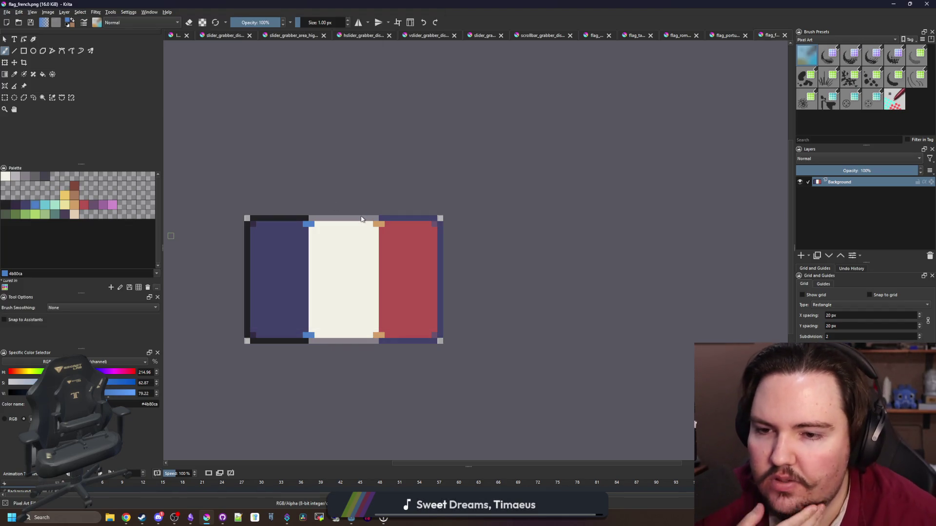
pyautogui.scroll(-4, 393, 238)
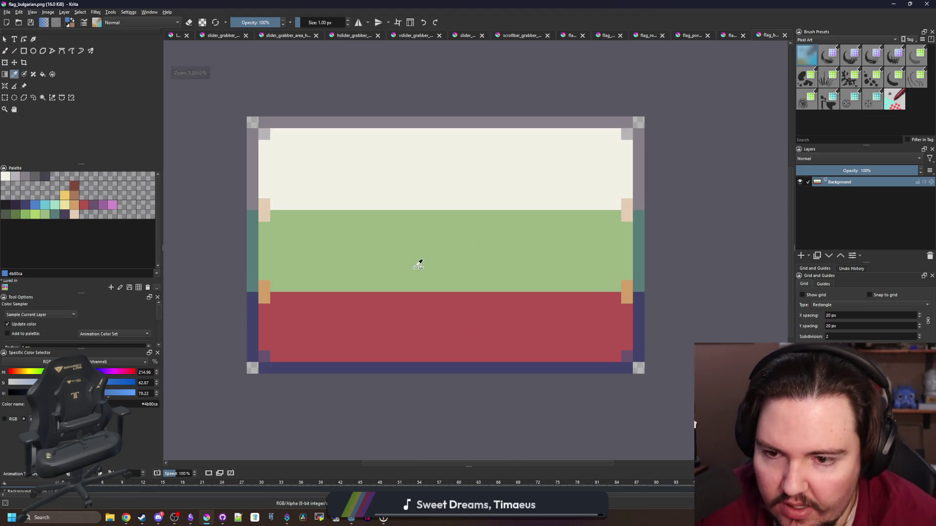
# Select an upper four-row band and shift it up two pixels
pyautogui.scroll(1, 419, 265)
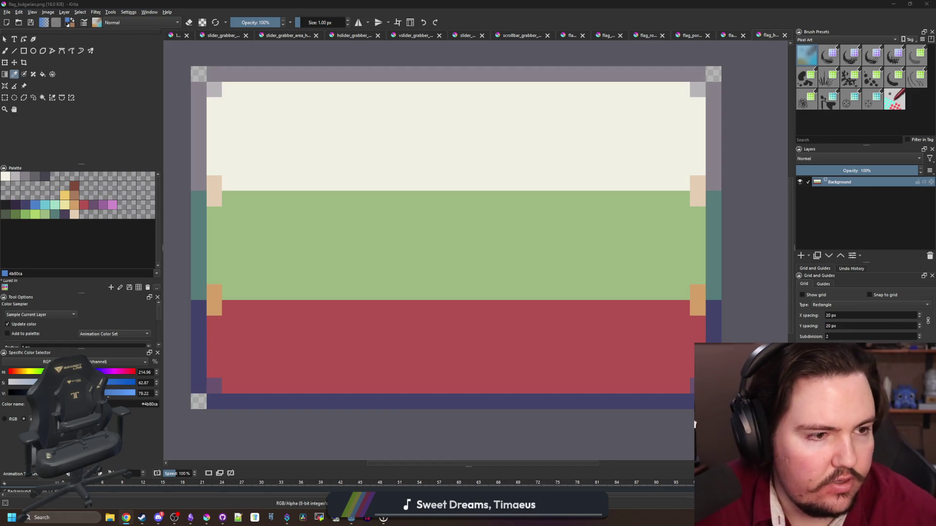
pyautogui.press('b')
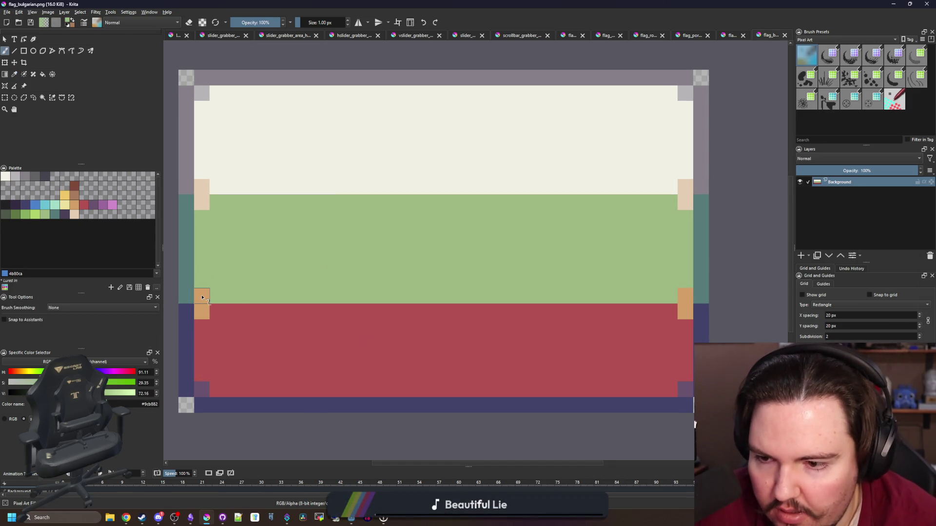
pyautogui.click(202, 296)
pyautogui.hotkey('ctrl', 'z')
pyautogui.click(5, 97)
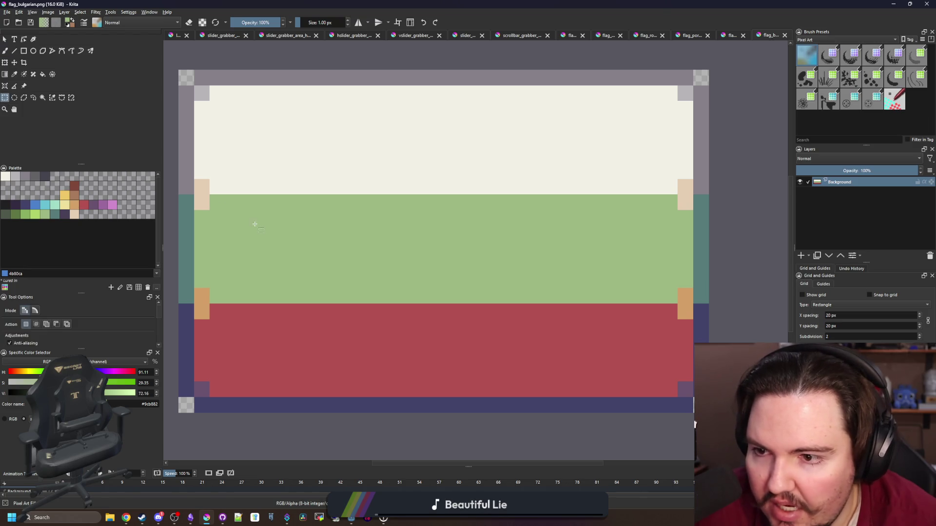
pyautogui.moveTo(198, 225)
pyautogui.mouseDown()
pyautogui.moveTo(735, 188)
pyautogui.moveTo(704, 169)
pyautogui.mouseUp()
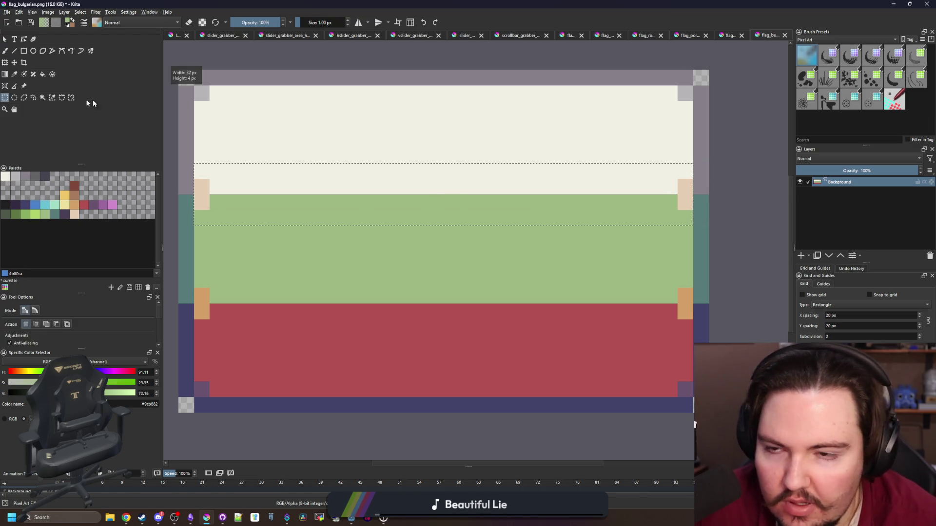
pyautogui.click(14, 63)
pyautogui.moveTo(397, 203); pyautogui.dragTo(401, 182)
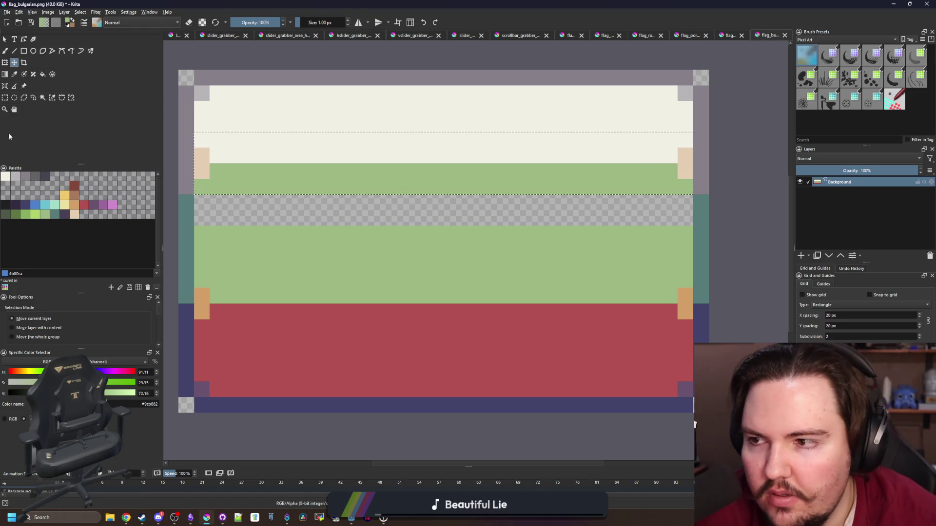
# Select a lower four-row band and shift it down two pixels toward the bottom border
pyautogui.click(5, 98)
pyautogui.moveTo(191, 272)
pyautogui.mouseDown()
pyautogui.moveTo(428, 330)
pyautogui.moveTo(697, 337)
pyautogui.mouseUp()
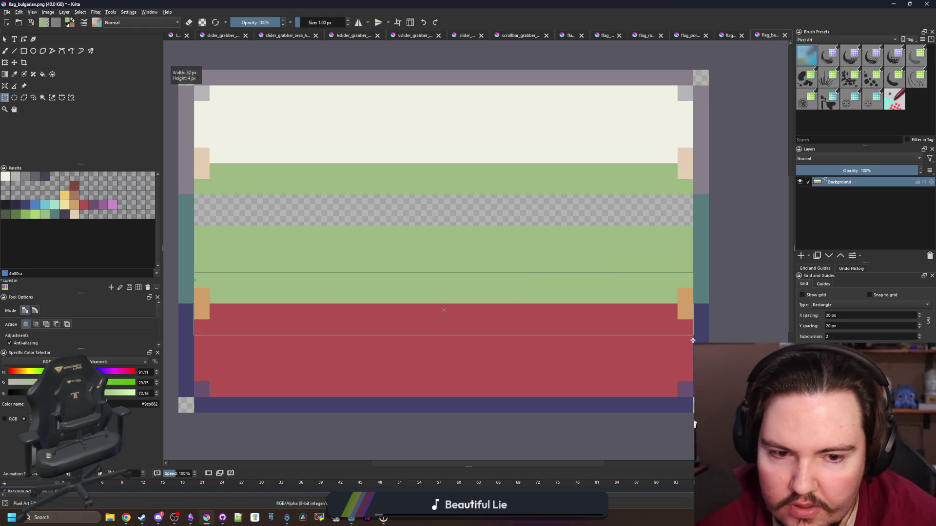
pyautogui.click(14, 62)
pyautogui.moveTo(280, 309); pyautogui.dragTo(280, 329)
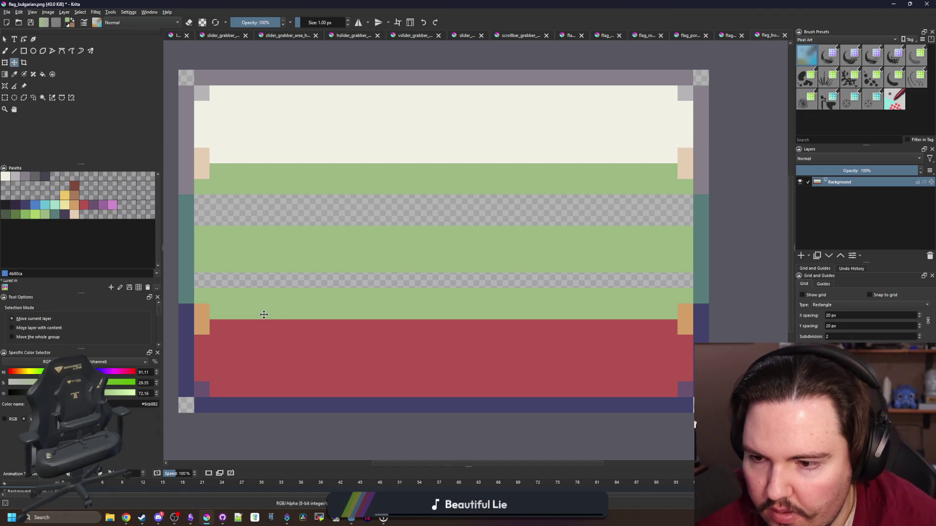
pyautogui.moveTo(264, 314)
pyautogui.mouseDown()
pyautogui.moveTo(258, 328)
pyautogui.moveTo(270, 335)
pyautogui.moveTo(272, 323)
pyautogui.mouseUp()
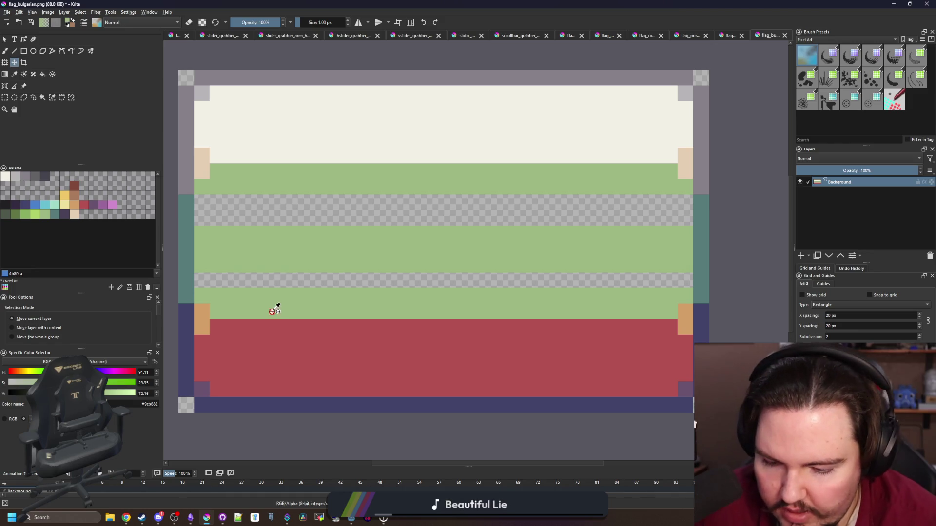
# Fill the middle green stripe yellow and the top white stripe red
pyautogui.press('p')
pyautogui.press('f')
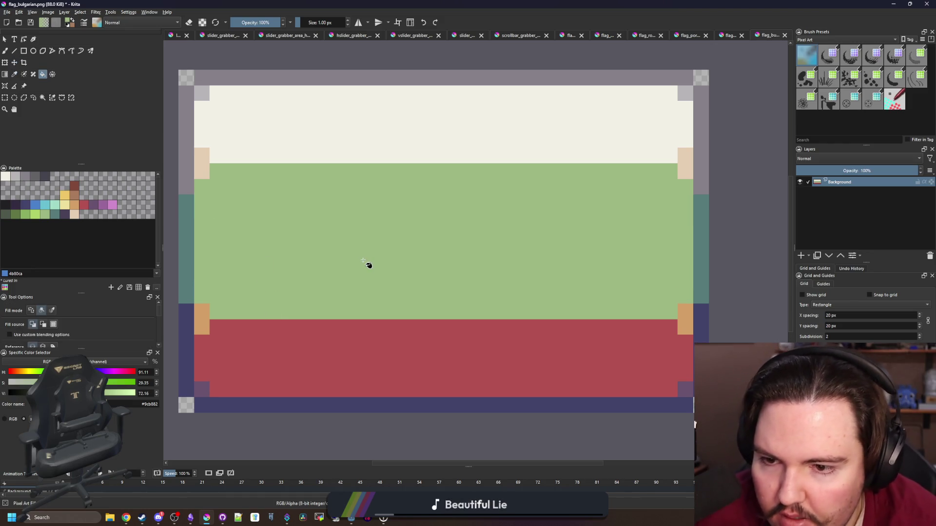
pyautogui.scroll(-3, 367, 265)
pyautogui.scroll(2, 366, 265)
pyautogui.scroll(1, 366, 264)
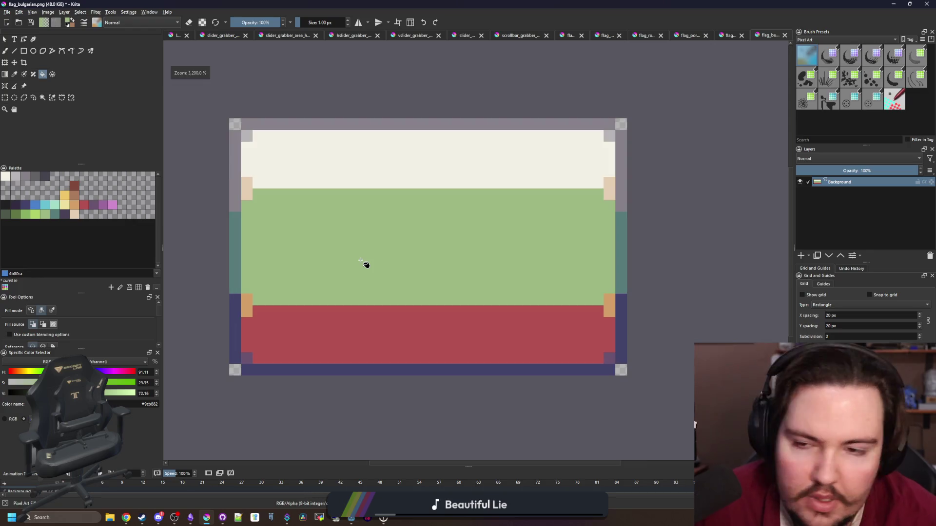
pyautogui.click(59, 207)
pyautogui.click(372, 236)
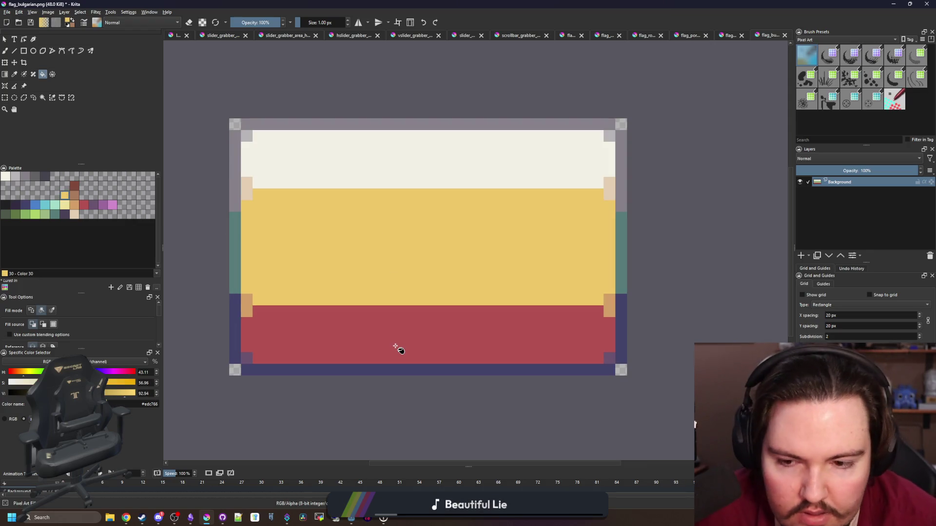
pyautogui.keyDown('ctrl'); pyautogui.click(374, 344); pyautogui.keyUp('ctrl')
pyautogui.click(301, 181)
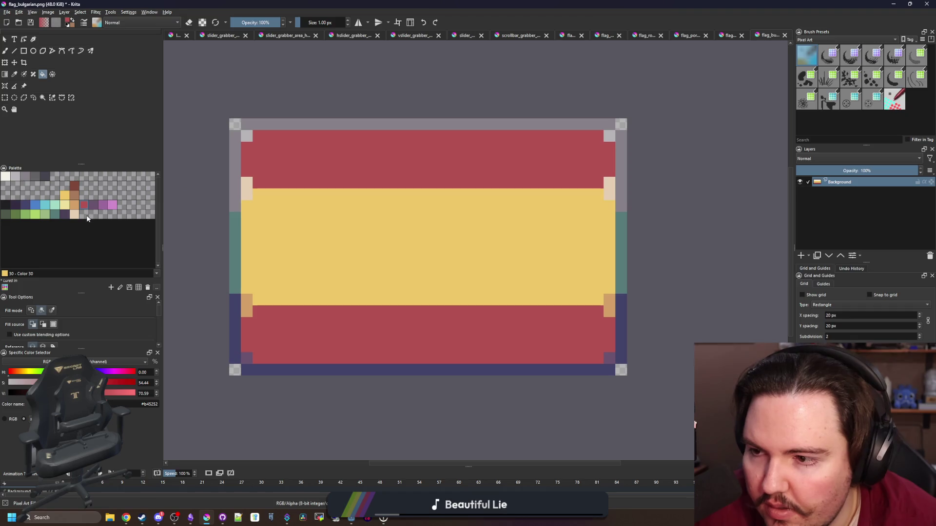
# Turn the left and right peach edge pixels tan and the top inner corners purple
pyautogui.click(74, 204)
pyautogui.click(250, 193)
pyautogui.click(610, 187)
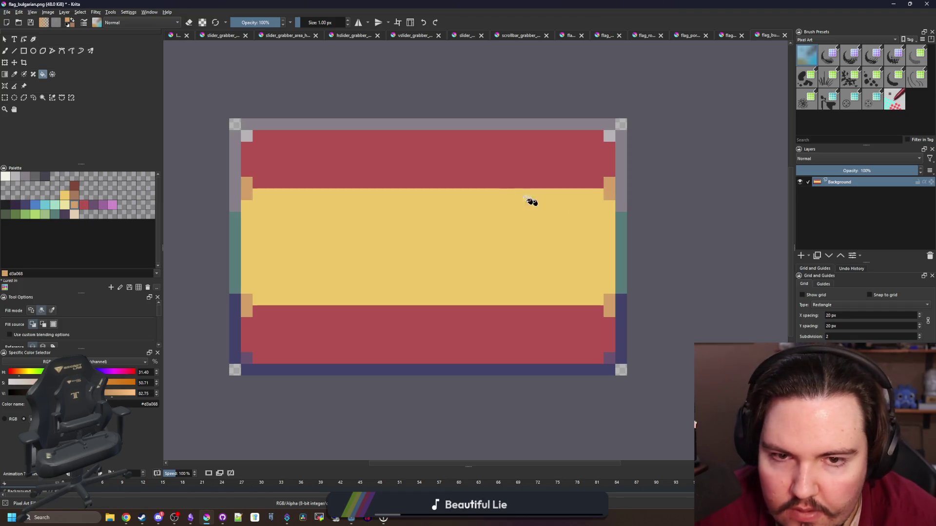
pyautogui.scroll(1, 531, 202)
pyautogui.scroll(-1, 208, 173)
pyautogui.click(57, 213)
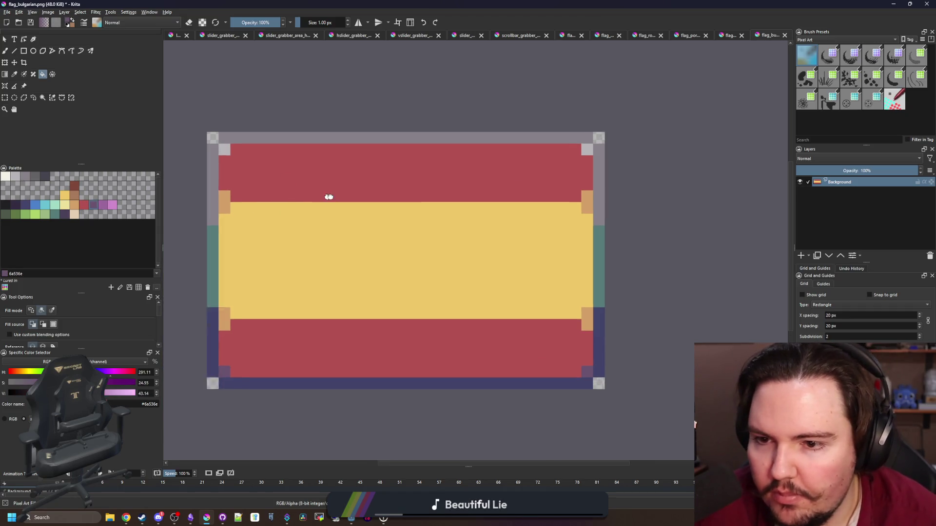
pyautogui.press('b')
pyautogui.click(236, 149)
pyautogui.click(599, 149)
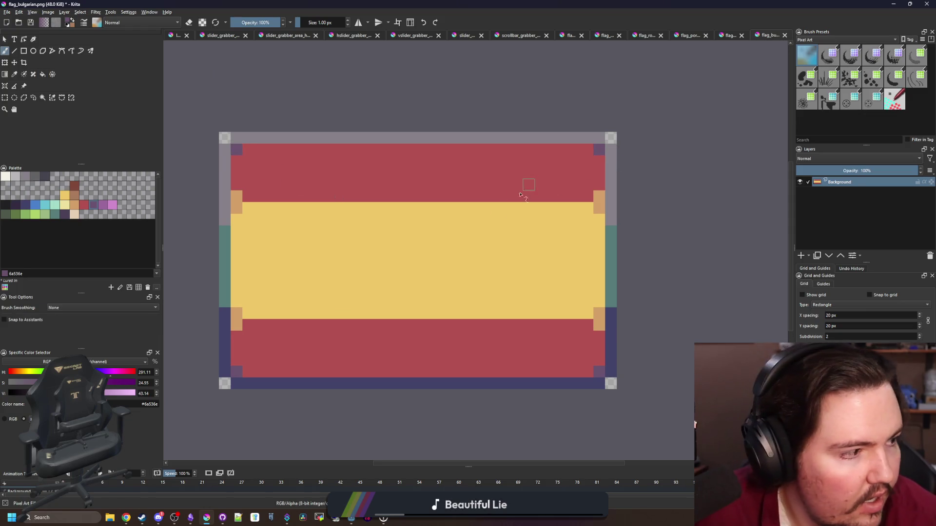
pyautogui.keyDown('ctrl'); pyautogui.click(612, 323); pyautogui.keyUp('ctrl')
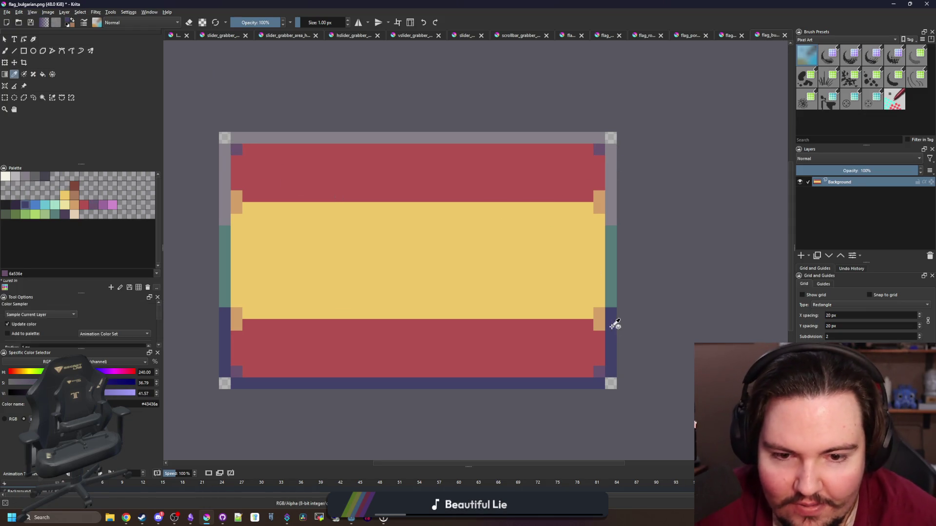
# Paint and fill the flag's top, left and right border strips dark blue
pyautogui.moveTo(610, 169); pyautogui.dragTo(611, 149)
pyautogui.press('f')
pyautogui.click(594, 142)
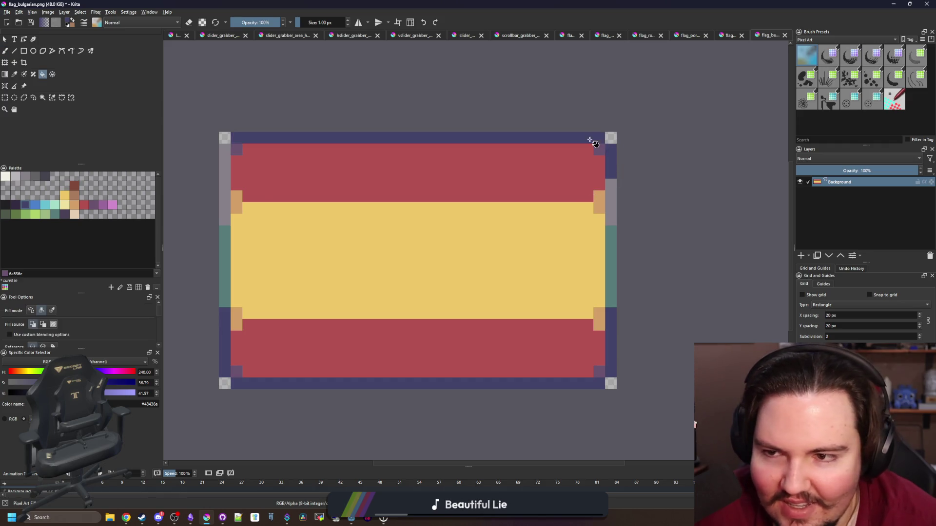
pyautogui.click(226, 195)
pyautogui.click(613, 242)
pyautogui.click(615, 214)
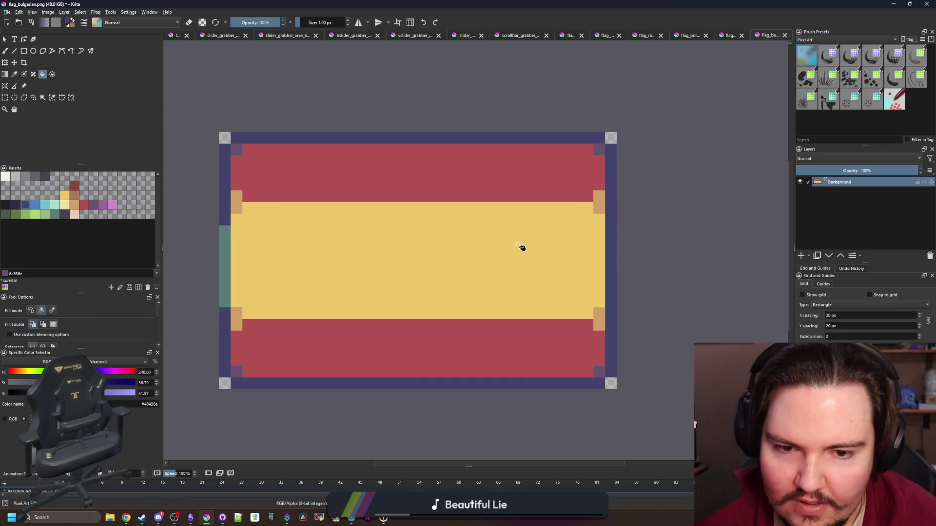
pyautogui.click(226, 257)
# Paint the middle of the left border brown, undoing the matching right-border stroke
pyautogui.click(75, 195)
pyautogui.press('b')
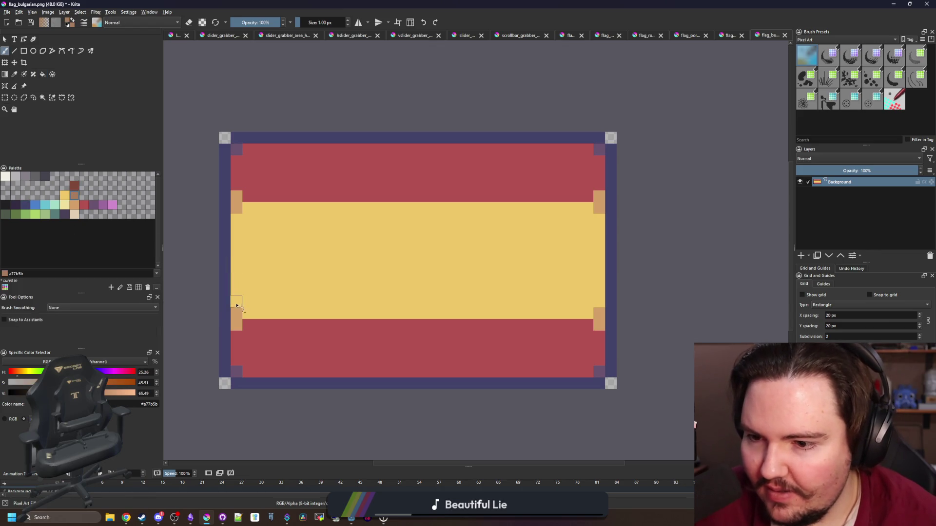
pyautogui.moveTo(224, 317); pyautogui.dragTo(227, 208)
pyautogui.moveTo(611, 203); pyautogui.dragTo(608, 312)
pyautogui.hotkey('ctrl', 'z')
pyautogui.scroll(-8, 419, 282)
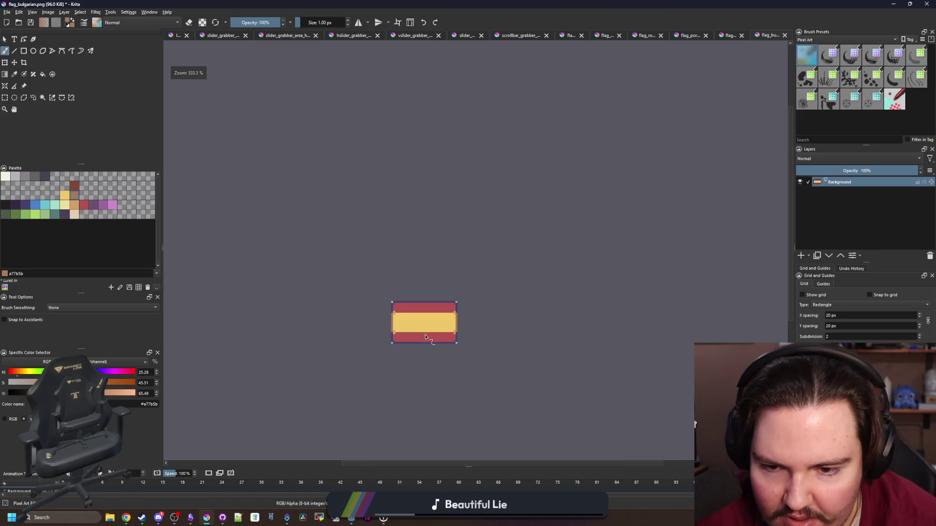
pyautogui.scroll(8, 412, 340)
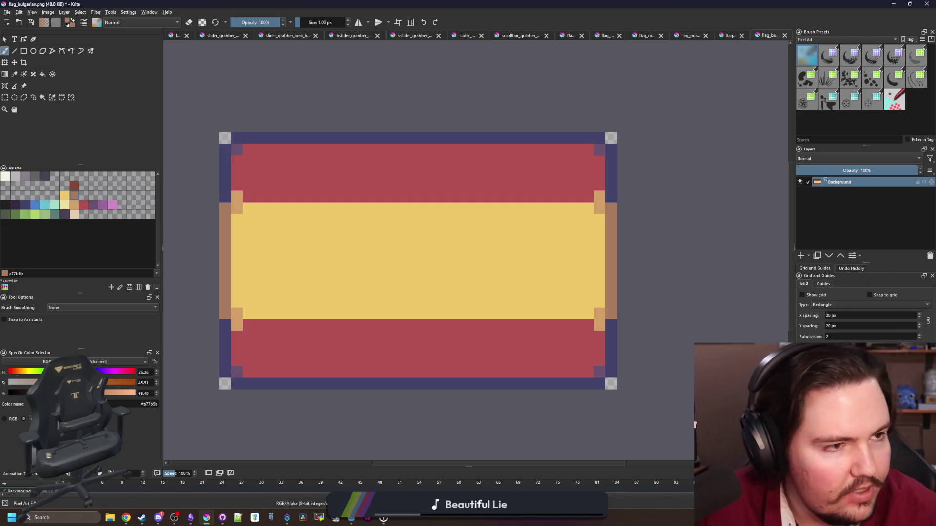
# Add an empty Paint Layer 1 above Background and dismiss the two pop-up messages
pyautogui.hotkey('alt', 'Tab')
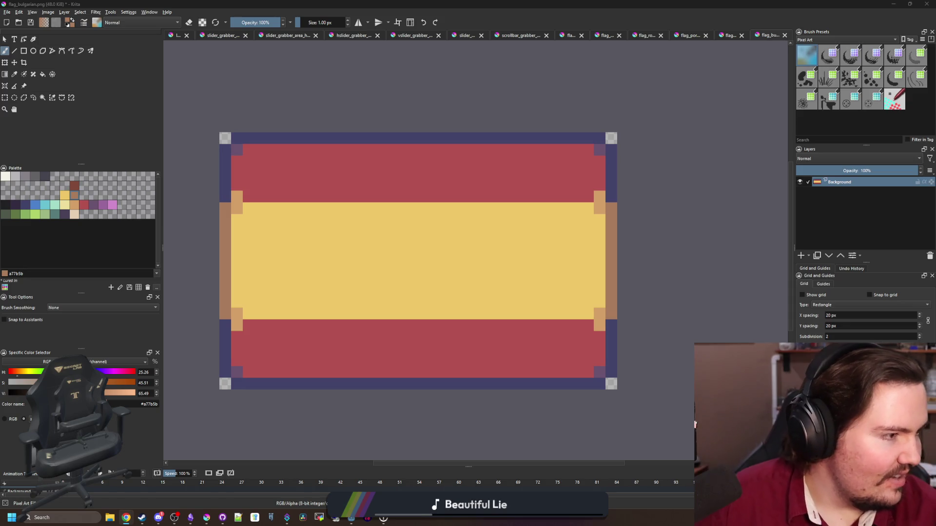
pyautogui.click(805, 256)
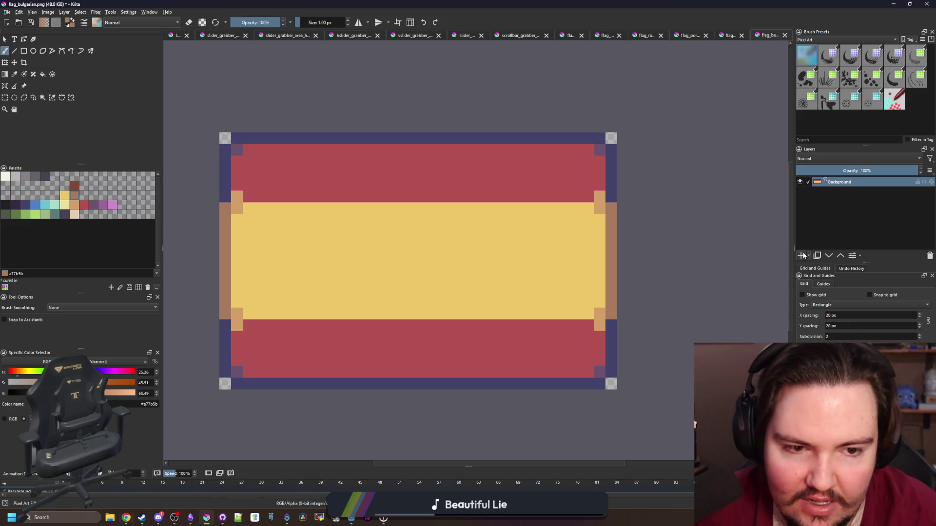
pyautogui.click(804, 256)
pyautogui.click(470, 259)
pyautogui.click(465, 262)
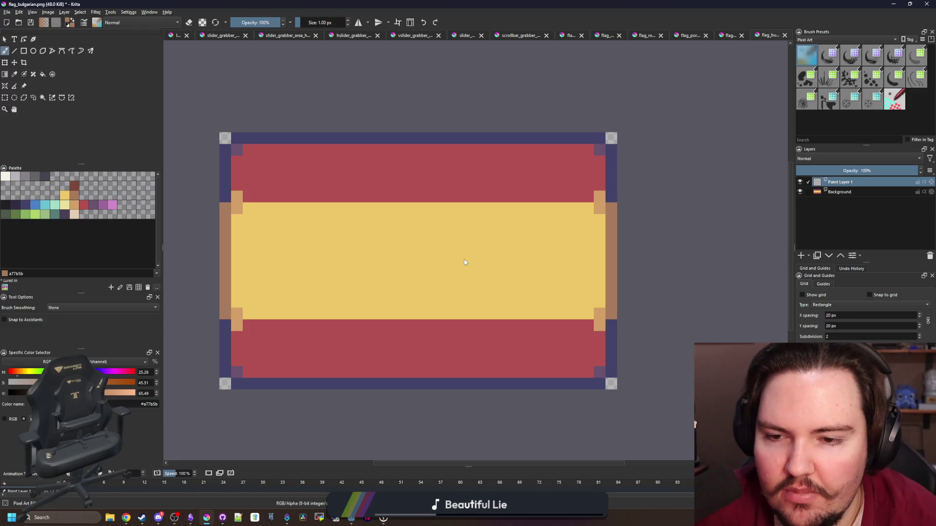
# Paste the coat of arms, then scale it down and place it on the yellow band
pyautogui.hotkey('ctrl', 'v')
pyautogui.hotkey('ctrl', 't')
pyautogui.scroll(-10, 468, 263)
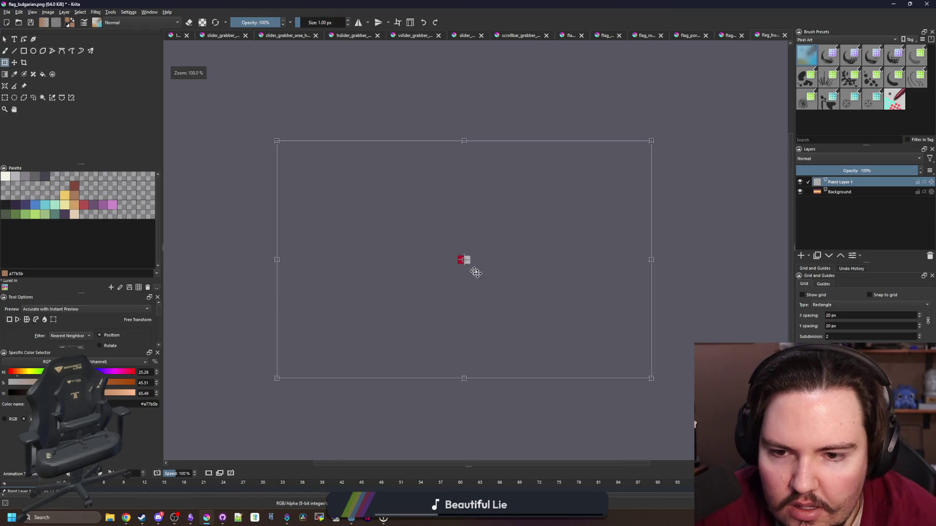
pyautogui.press('Escape')
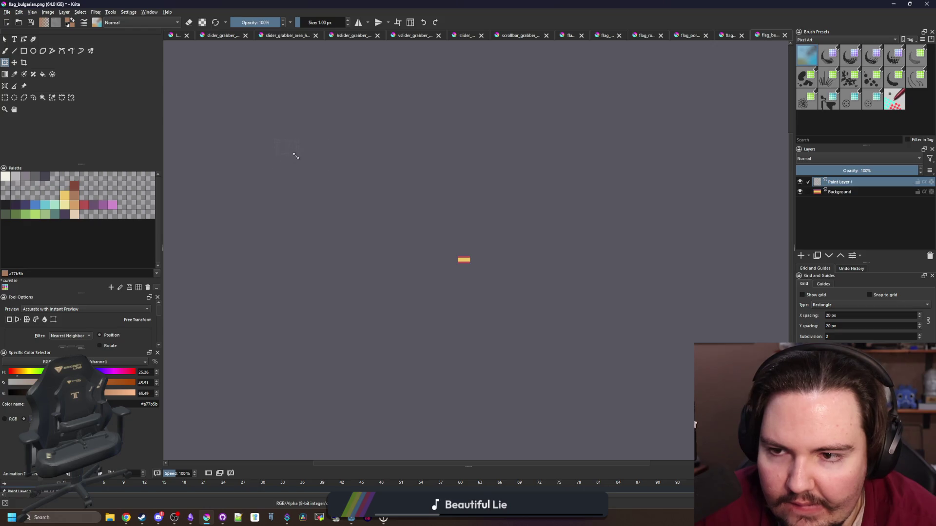
pyautogui.scroll(6, 471, 258)
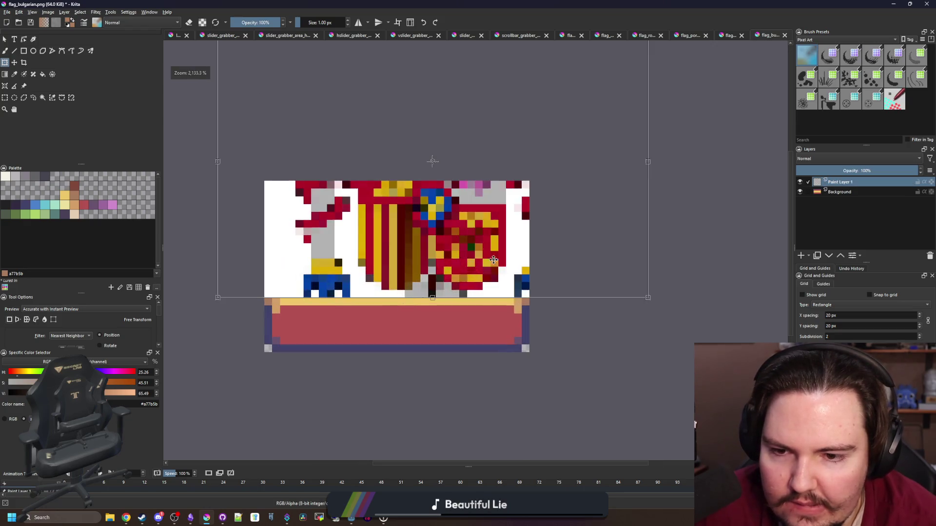
pyautogui.moveTo(650, 389)
pyautogui.mouseDown()
pyautogui.moveTo(366, 234)
pyautogui.moveTo(370, 209)
pyautogui.mouseUp()
pyautogui.moveTo(326, 185); pyautogui.dragTo(395, 284)
pyautogui.scroll(2, 337, 285)
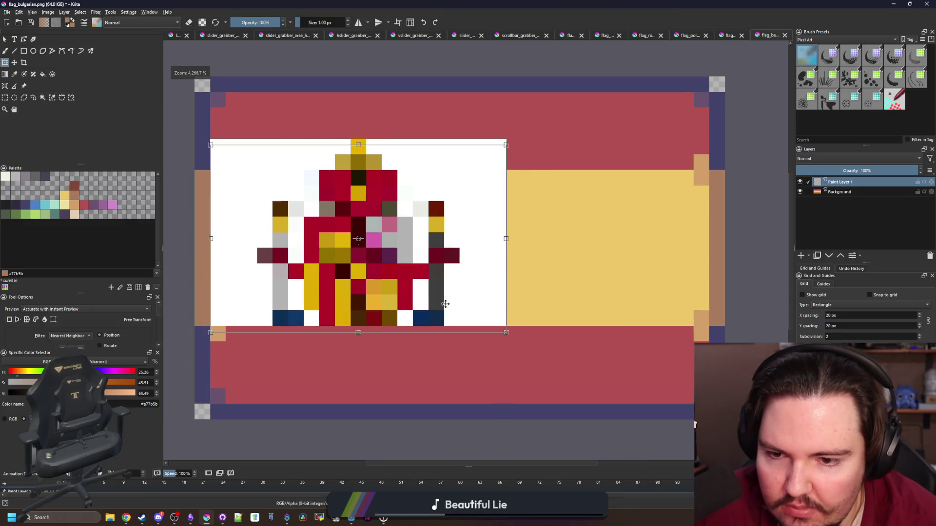
pyautogui.moveTo(499, 327); pyautogui.dragTo(483, 318)
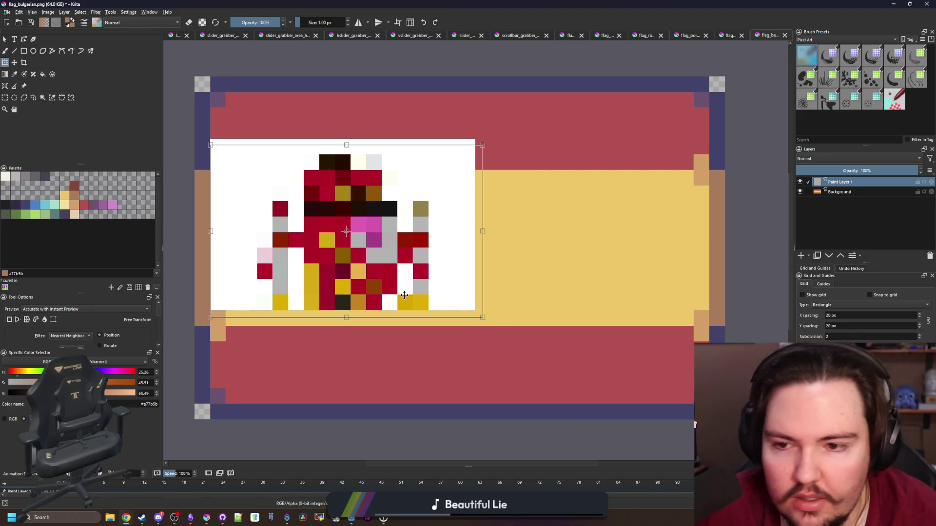
pyautogui.moveTo(482, 316)
pyautogui.mouseDown()
pyautogui.moveTo(414, 284)
pyautogui.moveTo(437, 295)
pyautogui.moveTo(429, 288)
pyautogui.mouseUp()
pyautogui.moveTo(376, 216)
pyautogui.mouseDown()
pyautogui.moveTo(424, 232)
pyautogui.moveTo(487, 232)
pyautogui.moveTo(423, 247)
pyautogui.moveTo(397, 234)
pyautogui.moveTo(396, 241)
pyautogui.mouseUp()
pyautogui.press('Return')
# Paint a row of brown pixels, then erase the crest's white top, left and bottom edges
pyautogui.scroll(1, 395, 241)
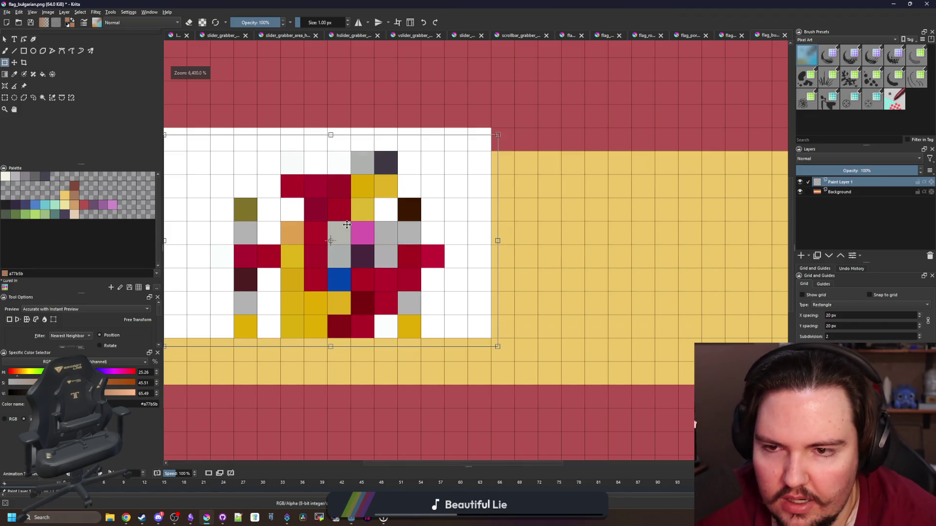
pyautogui.scroll(1, 526, 169)
pyautogui.press('b')
pyautogui.moveTo(568, 160)
pyautogui.mouseDown()
pyautogui.moveTo(272, 158)
pyautogui.moveTo(592, 152)
pyautogui.mouseUp()
pyautogui.press('e')
pyautogui.moveTo(254, 139); pyautogui.dragTo(587, 141)
pyautogui.moveTo(307, 316)
pyautogui.mouseDown()
pyautogui.moveTo(282, 203)
pyautogui.moveTo(258, 261)
pyautogui.moveTo(261, 180)
pyautogui.mouseUp()
pyautogui.moveTo(354, 276); pyautogui.dragTo(425, 317)
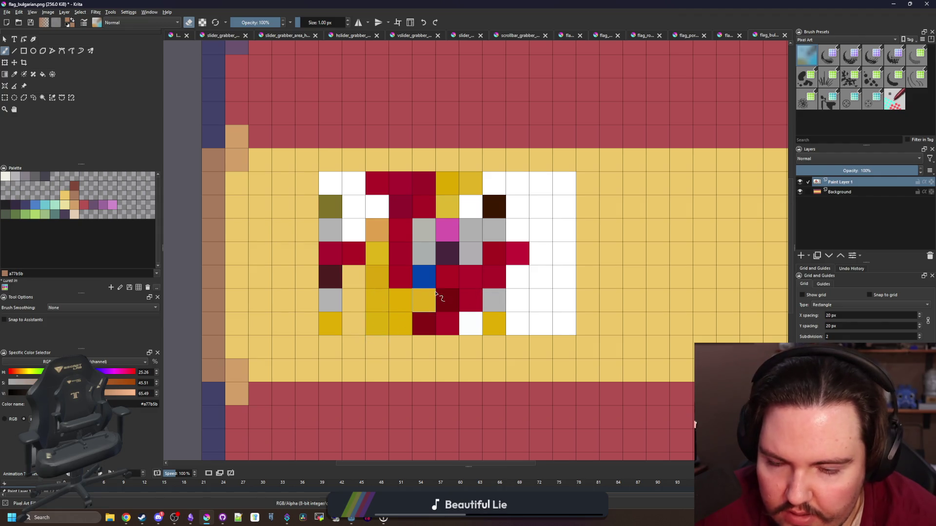
# Sample the crest's pink and paint an H shape with its left column and crossbar
pyautogui.press('p')
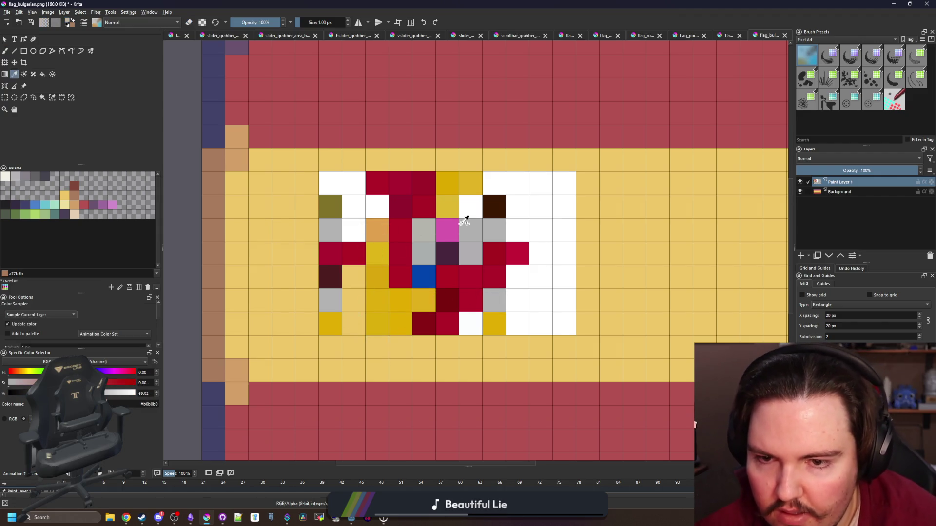
pyautogui.click(448, 230)
pyautogui.press('b')
pyautogui.moveTo(353, 253)
pyautogui.mouseDown()
pyautogui.moveTo(334, 254)
pyautogui.moveTo(331, 321)
pyautogui.moveTo(331, 205)
pyautogui.mouseUp()
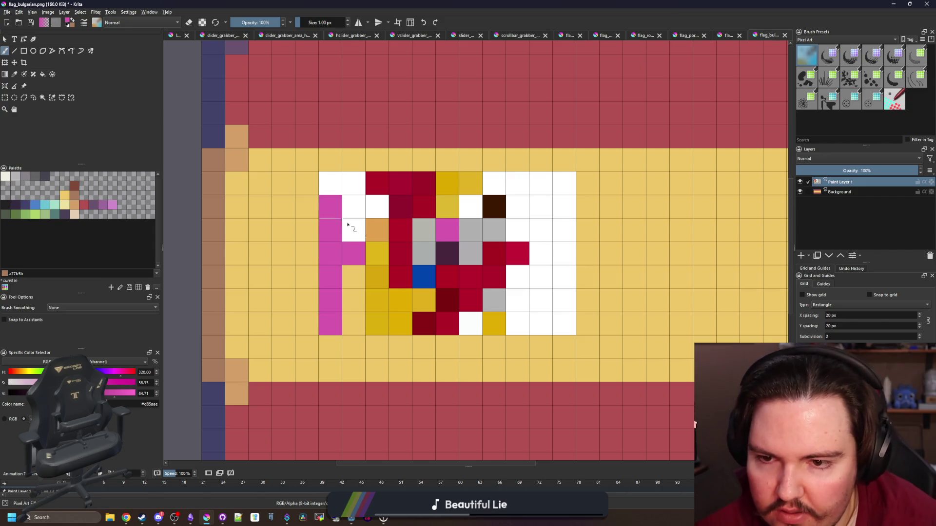
pyautogui.moveTo(377, 225)
pyautogui.mouseDown()
pyautogui.moveTo(377, 273)
pyautogui.moveTo(460, 252)
pyautogui.moveTo(412, 230)
pyautogui.moveTo(494, 254)
pyautogui.moveTo(493, 307)
pyautogui.moveTo(454, 294)
pyautogui.moveTo(386, 327)
pyautogui.moveTo(399, 298)
pyautogui.mouseUp()
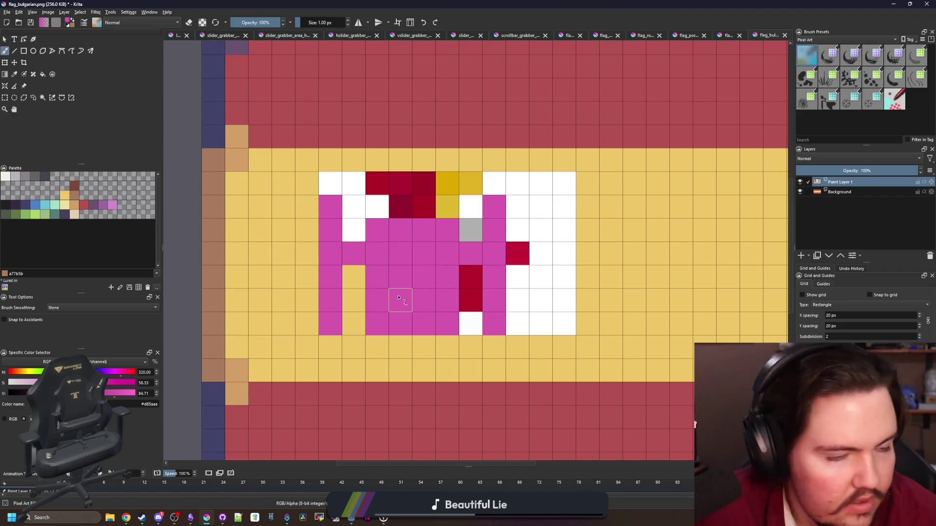
# Erase the leftover white, red and detail cells around the H back to yellow
pyautogui.press('e')
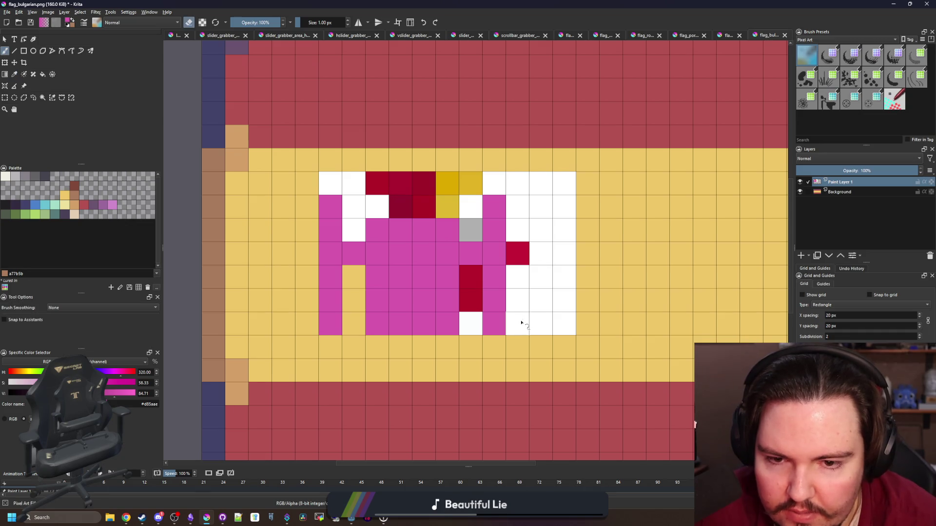
pyautogui.moveTo(520, 322)
pyautogui.mouseDown()
pyautogui.moveTo(529, 183)
pyautogui.moveTo(557, 325)
pyautogui.moveTo(564, 185)
pyautogui.mouseUp()
pyautogui.moveTo(470, 273); pyautogui.dragTo(470, 327)
pyautogui.moveTo(470, 232)
pyautogui.mouseDown()
pyautogui.moveTo(484, 191)
pyautogui.moveTo(453, 211)
pyautogui.moveTo(378, 188)
pyautogui.moveTo(342, 193)
pyautogui.moveTo(363, 223)
pyautogui.moveTo(424, 183)
pyautogui.moveTo(375, 183)
pyautogui.moveTo(446, 183)
pyautogui.mouseUp()
pyautogui.click(86, 206)
pyautogui.press('e')
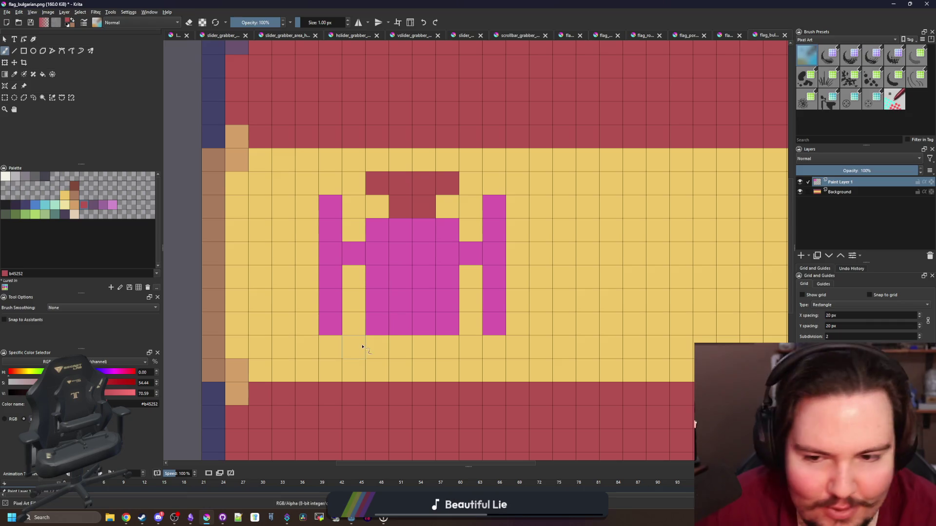
# Paint two tan crown cells and recolour several pink cells and the lower centre column red
pyautogui.press('e')
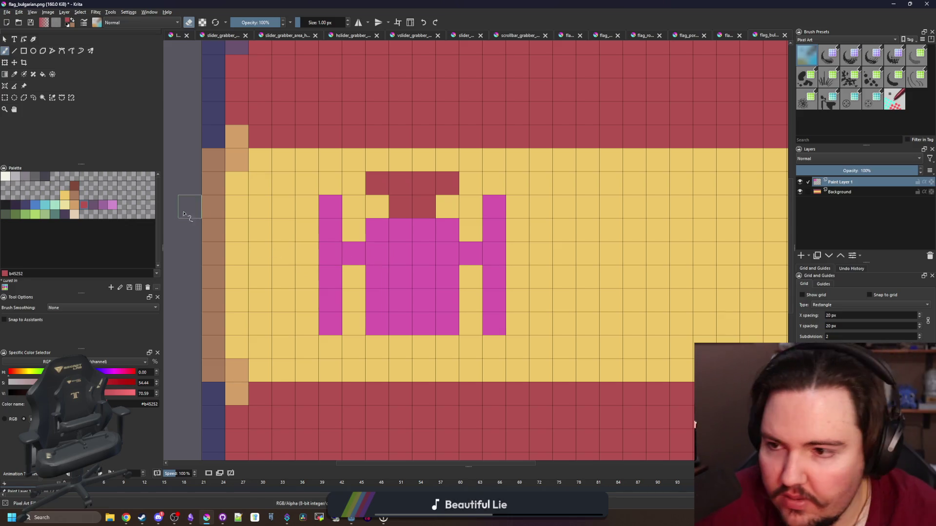
pyautogui.click(75, 204)
pyautogui.press('e')
pyautogui.moveTo(400, 206); pyautogui.dragTo(424, 206)
pyautogui.click(85, 205)
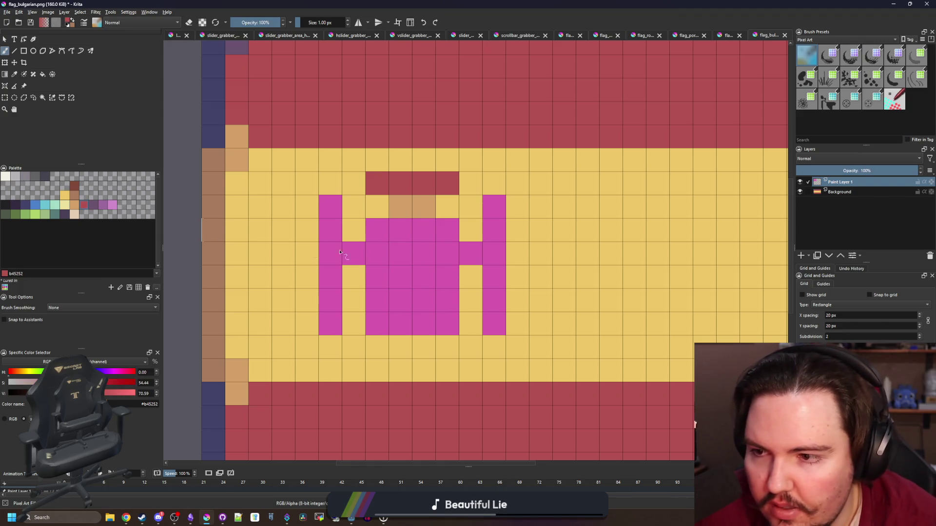
pyautogui.click(378, 230)
pyautogui.click(383, 256)
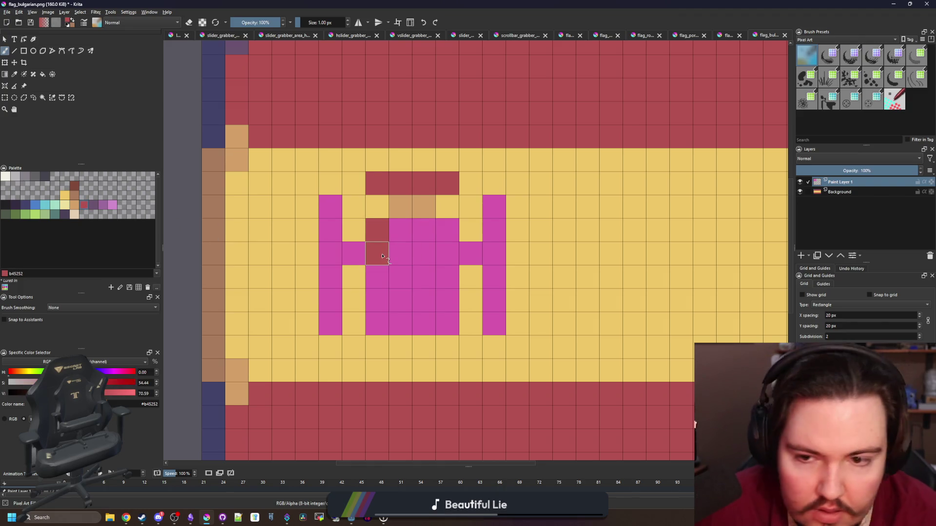
pyautogui.moveTo(382, 256); pyautogui.dragTo(395, 239)
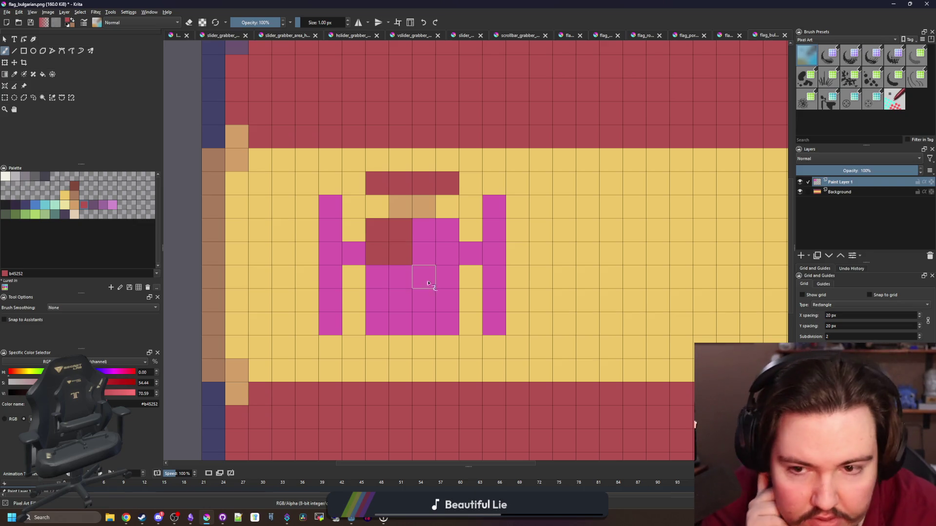
pyautogui.moveTo(424, 275)
pyautogui.mouseDown()
pyautogui.moveTo(424, 319)
pyautogui.moveTo(448, 279)
pyautogui.mouseUp()
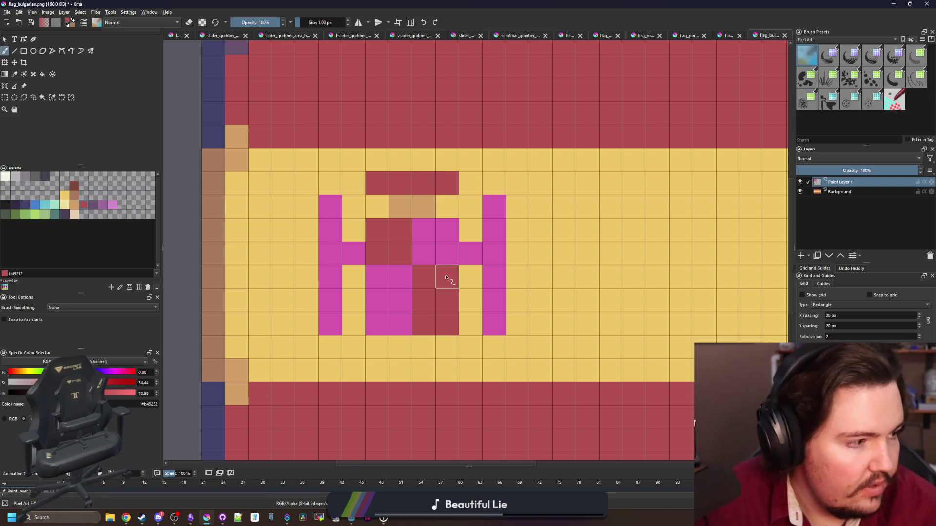
# Paint a 2x2 off-white centre square, a tan lower-left block and a tan cell below it
pyautogui.click(5, 176)
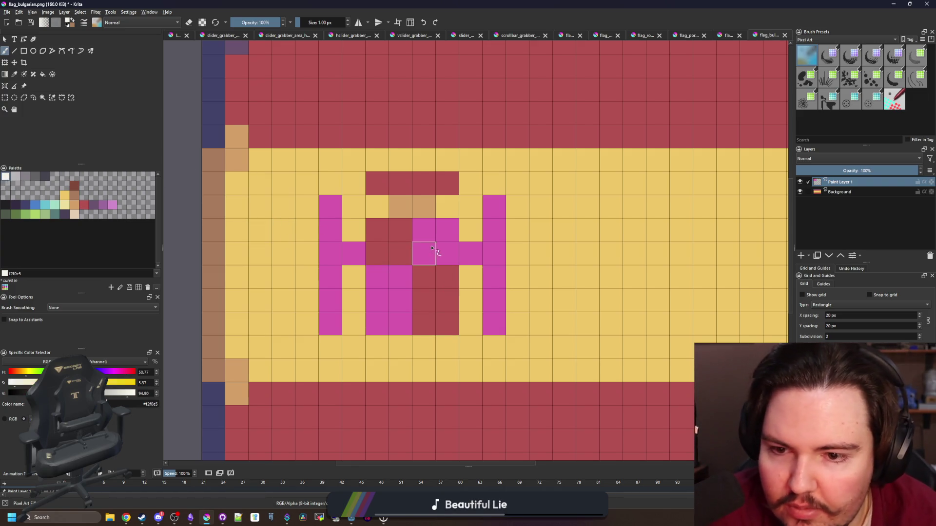
pyautogui.moveTo(425, 254); pyautogui.dragTo(448, 230)
pyautogui.click(448, 250)
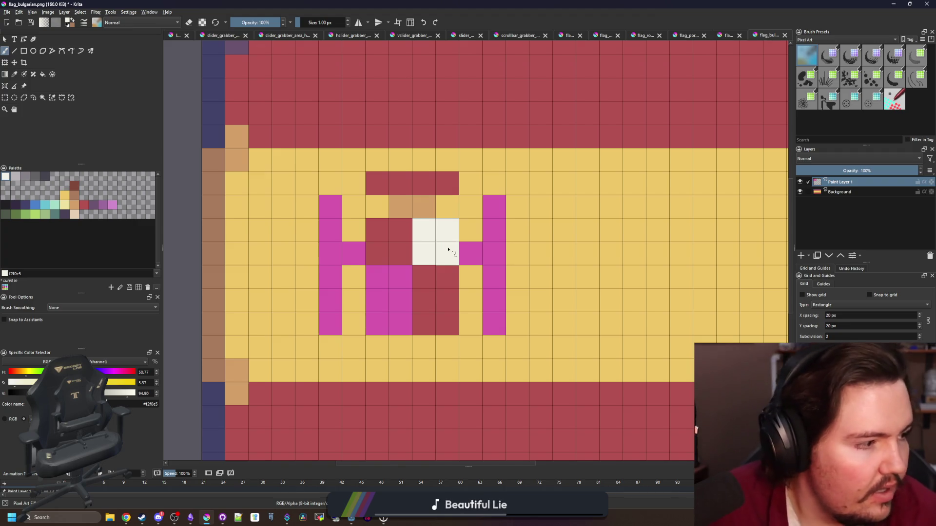
pyautogui.click(74, 209)
pyautogui.moveTo(401, 300)
pyautogui.mouseDown()
pyautogui.moveTo(401, 277)
pyautogui.moveTo(378, 322)
pyautogui.moveTo(376, 277)
pyautogui.mouseUp()
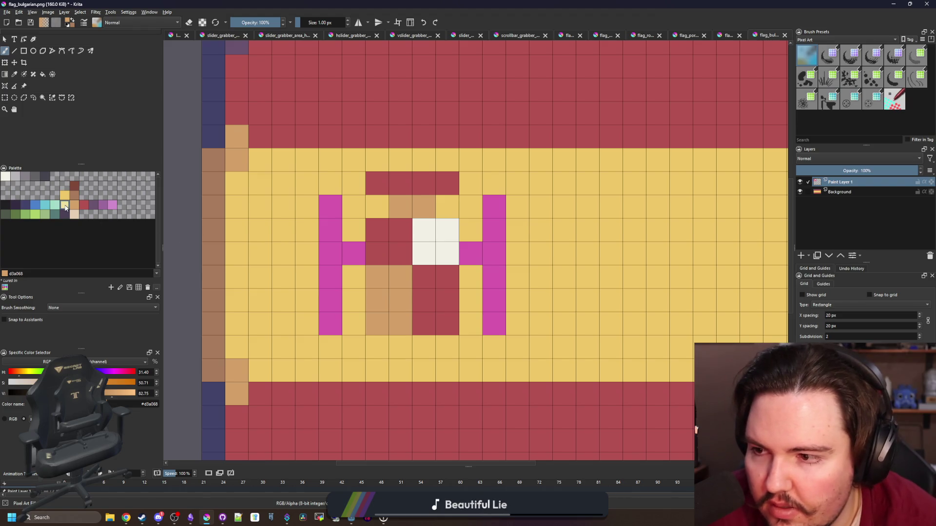
pyautogui.click(66, 208)
pyautogui.click(378, 324)
pyautogui.hotkey('ctrl', 'z')
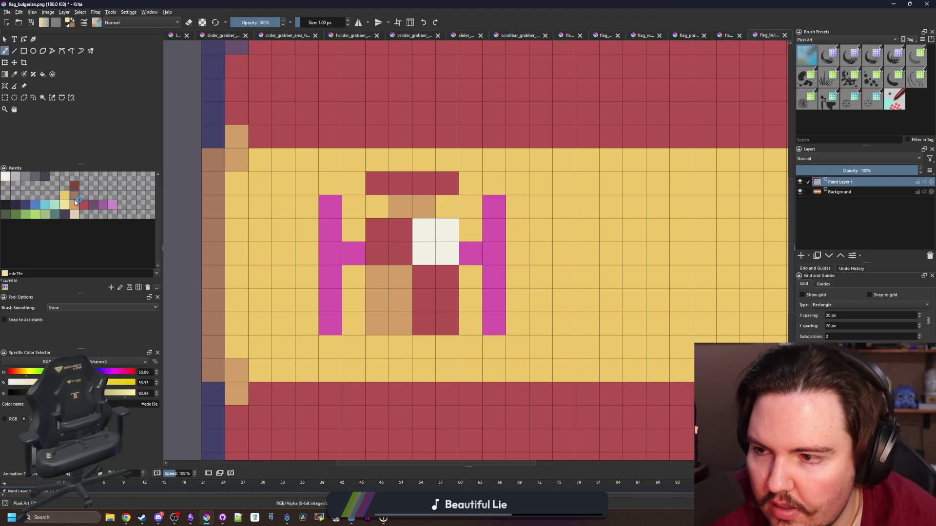
pyautogui.click(74, 204)
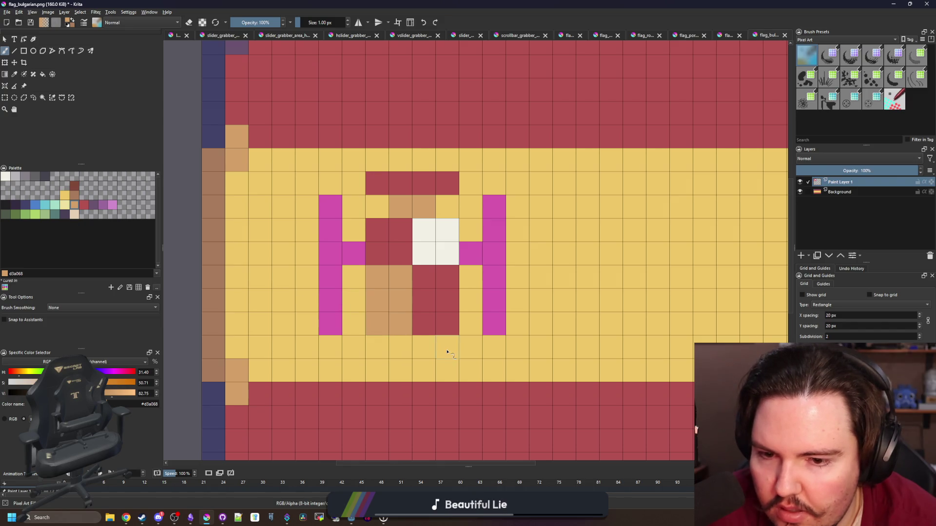
pyautogui.click(447, 324)
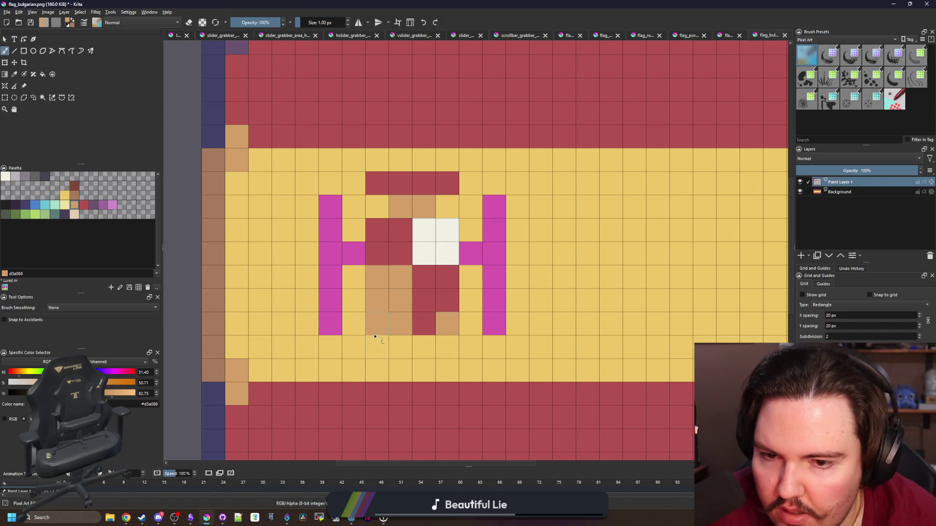
pyautogui.scroll(-6, 419, 297)
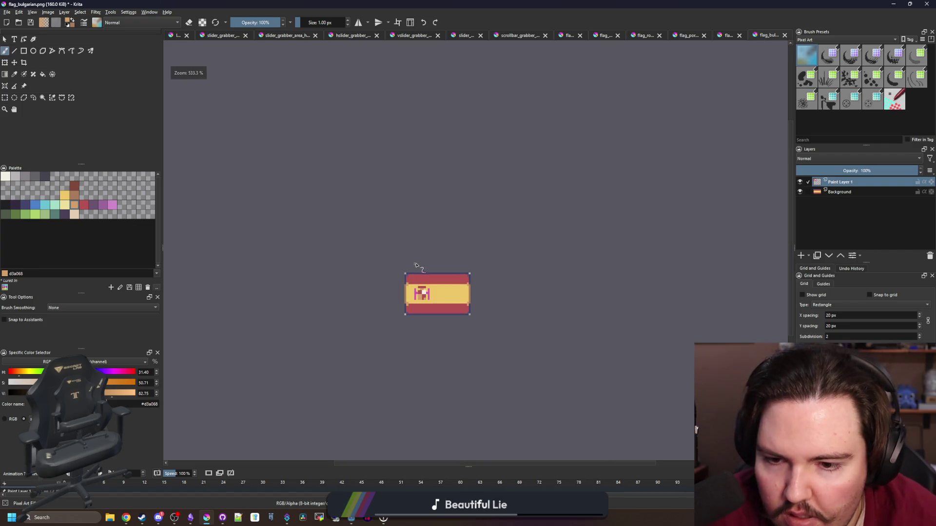
pyautogui.scroll(5, 418, 283)
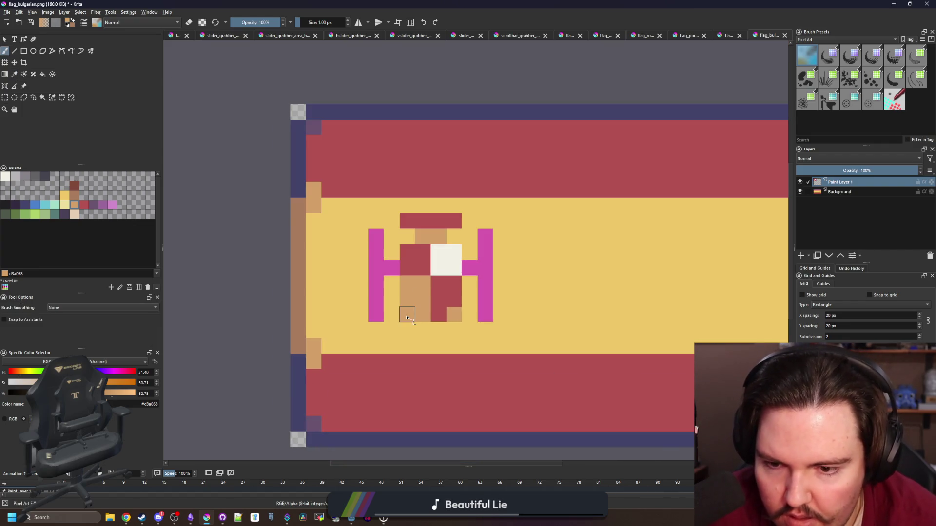
pyautogui.scroll(2, 406, 320)
pyautogui.press('e')
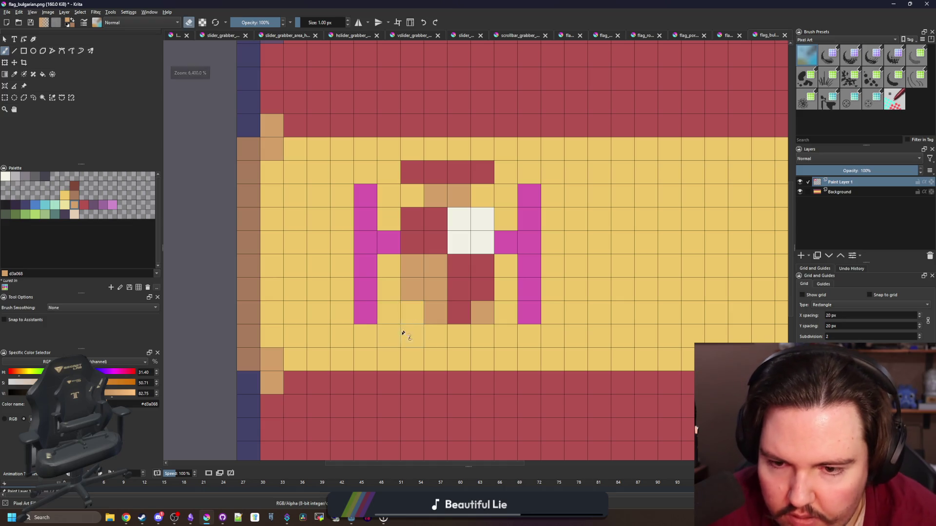
pyautogui.scroll(-6, 403, 292)
pyautogui.scroll(6, 404, 293)
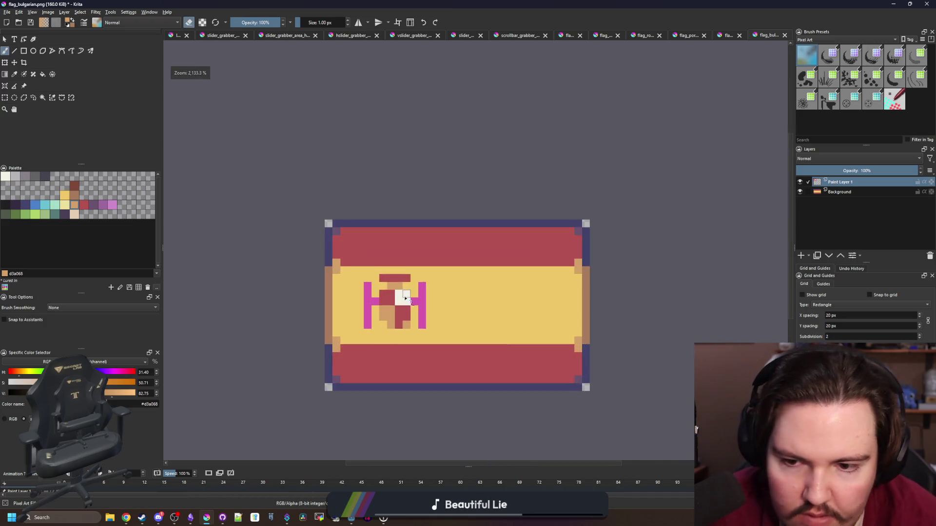
pyautogui.scroll(1, 385, 332)
# Repaint the left and right pink bars off-white to form two pillars
pyautogui.press('e')
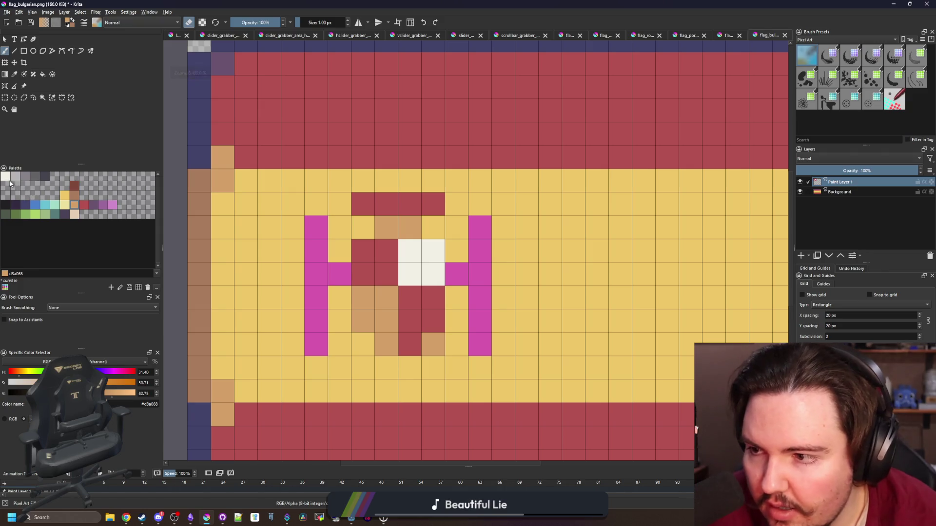
pyautogui.click(5, 176)
pyautogui.click(339, 274)
pyautogui.moveTo(316, 275)
pyautogui.mouseDown()
pyautogui.moveTo(319, 258)
pyautogui.moveTo(321, 328)
pyautogui.mouseUp()
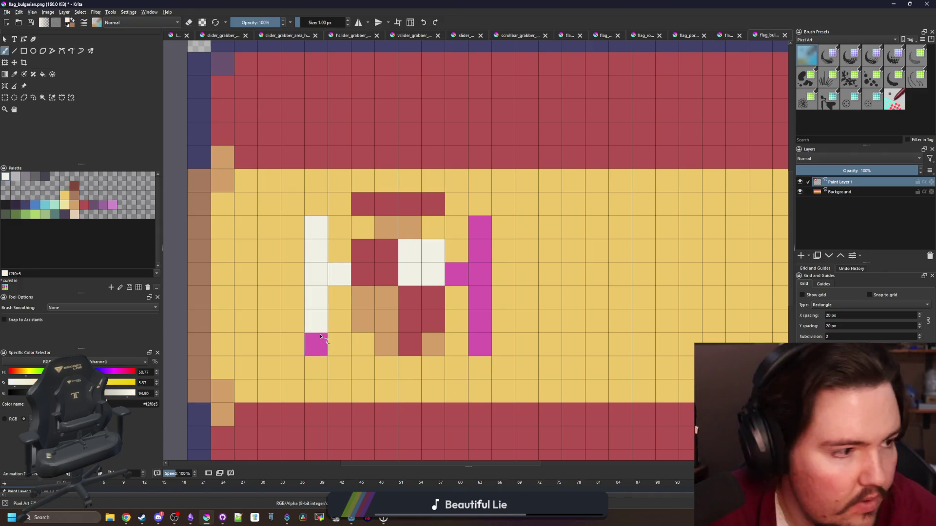
pyautogui.click(320, 336)
pyautogui.moveTo(479, 322); pyautogui.dragTo(476, 241)
# Paint red bands across both the left and right pillars
pyautogui.click(84, 205)
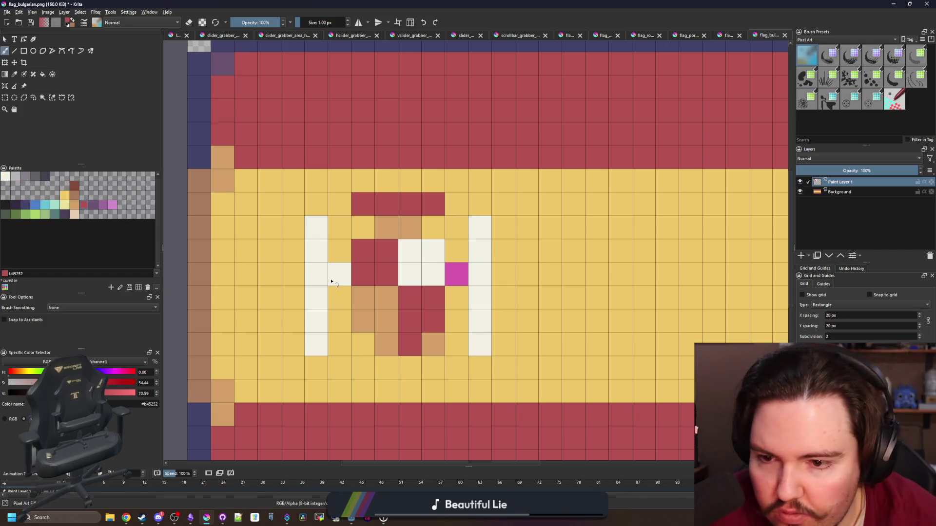
pyautogui.moveTo(332, 281); pyautogui.dragTo(314, 275)
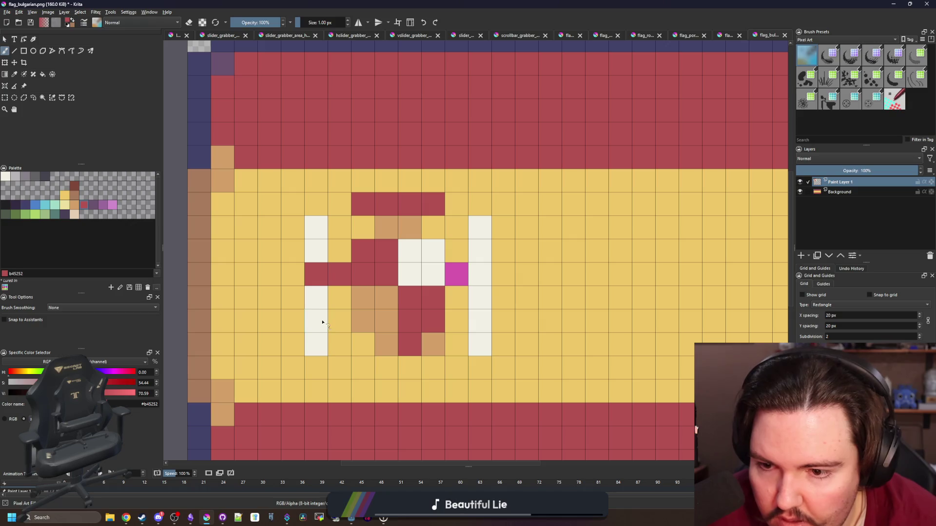
pyautogui.moveTo(320, 321); pyautogui.dragTo(293, 322)
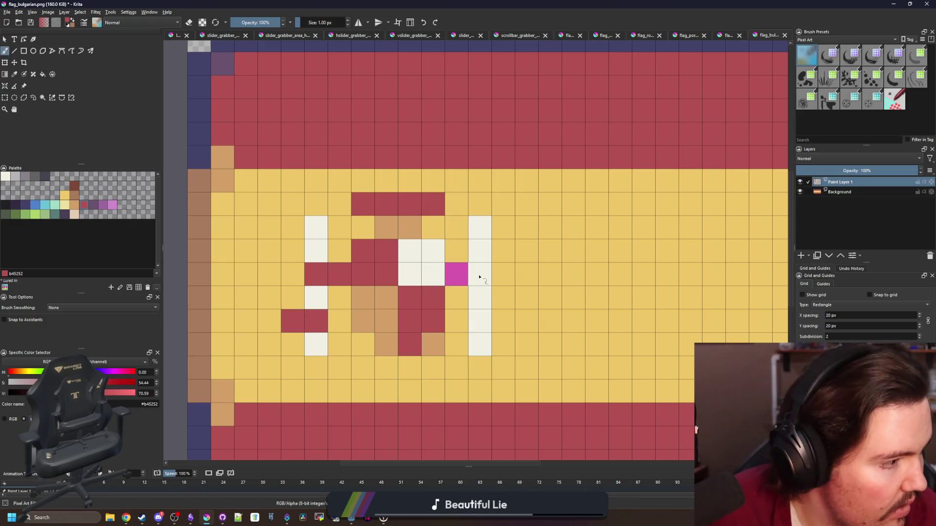
pyautogui.moveTo(479, 277); pyautogui.dragTo(504, 274)
pyautogui.moveTo(477, 323); pyautogui.dragTo(504, 322)
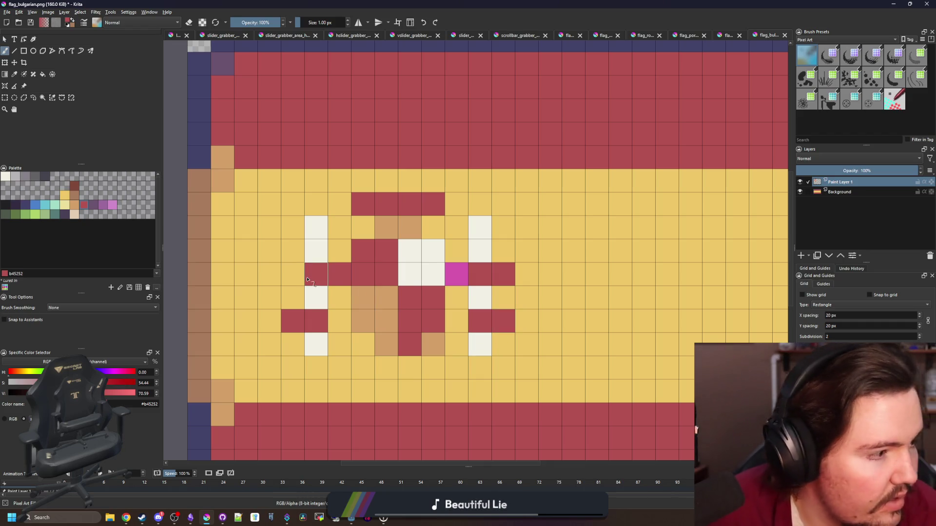
# Paint both pillar bases blue and both pillar tops tan
pyautogui.click(38, 206)
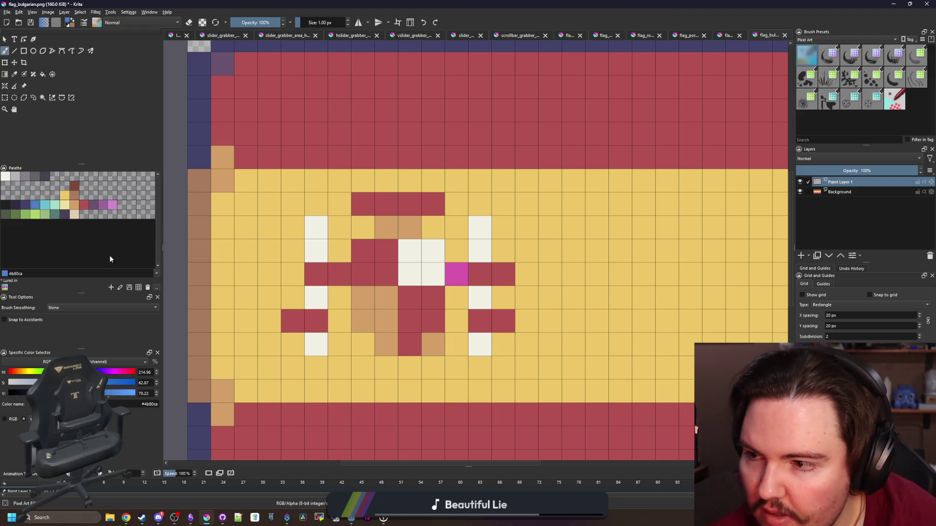
pyautogui.click(316, 344)
pyautogui.click(480, 344)
pyautogui.click(64, 196)
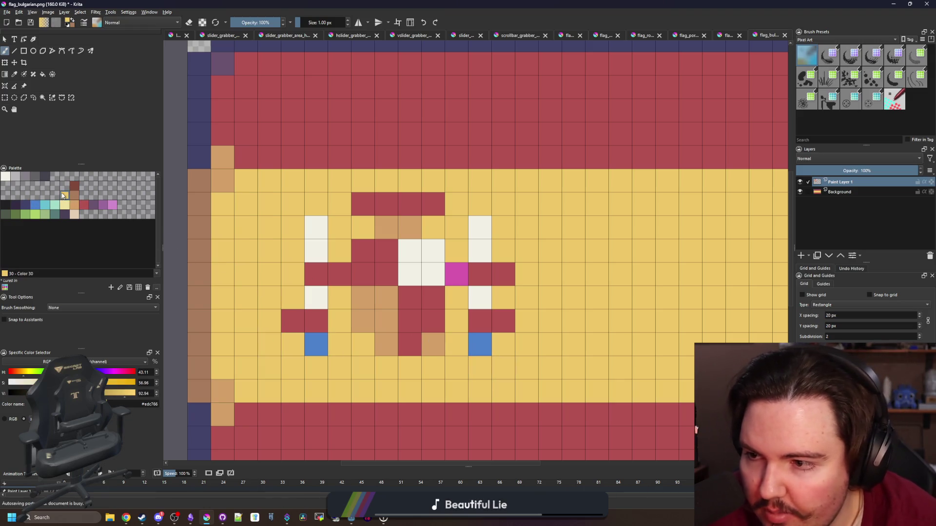
pyautogui.click(68, 207)
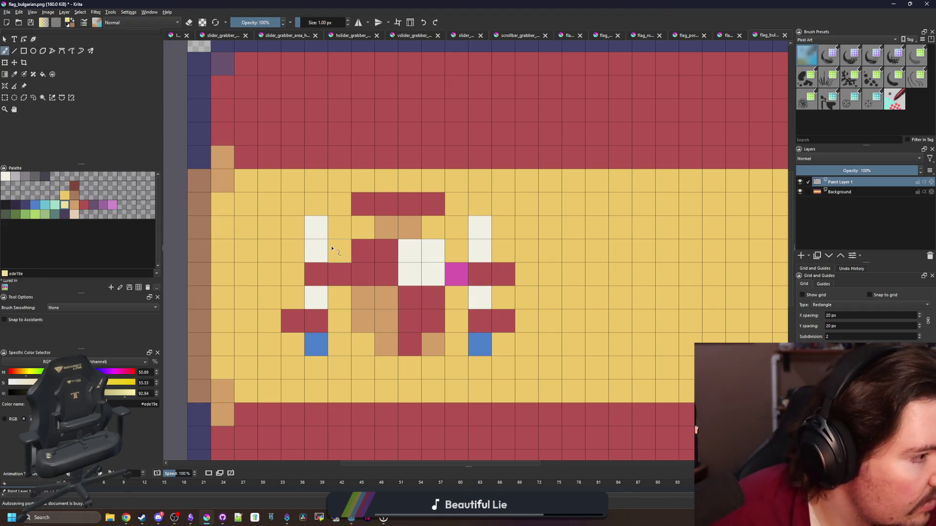
pyautogui.click(75, 204)
pyautogui.click(315, 227)
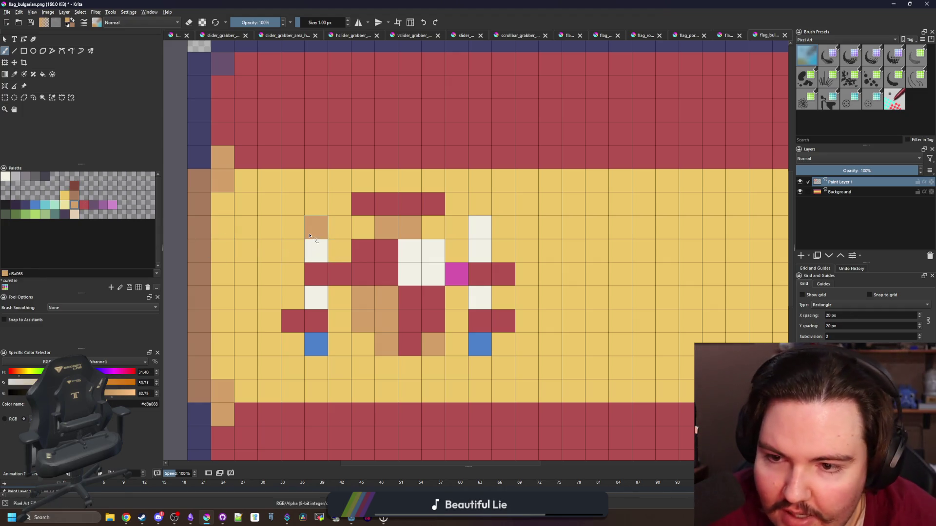
pyautogui.click(479, 228)
# Sample the emblem's red to recolour the magenta pixel, and paint a blue centre square
pyautogui.scroll(-8, 350, 254)
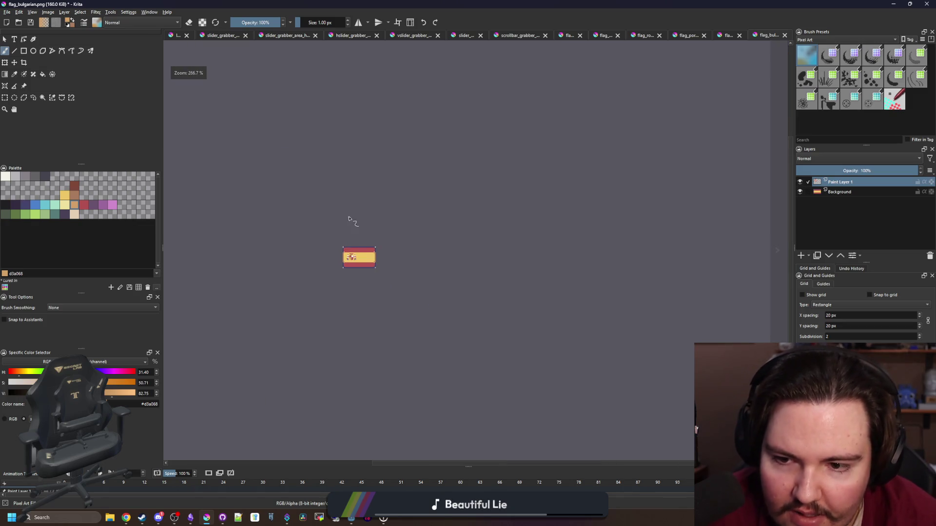
pyautogui.scroll(8, 341, 239)
pyautogui.click(5, 99)
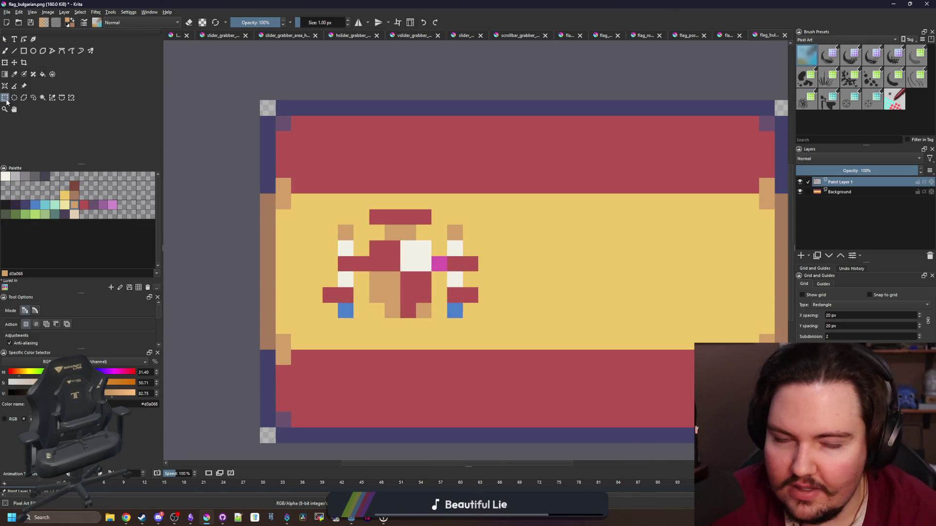
pyautogui.scroll(2, 364, 279)
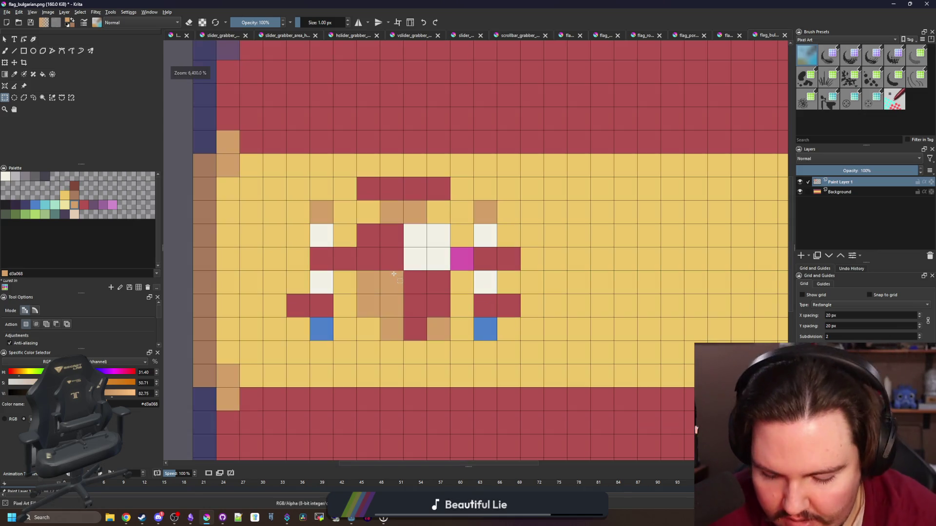
pyautogui.press('p')
pyautogui.click(490, 324)
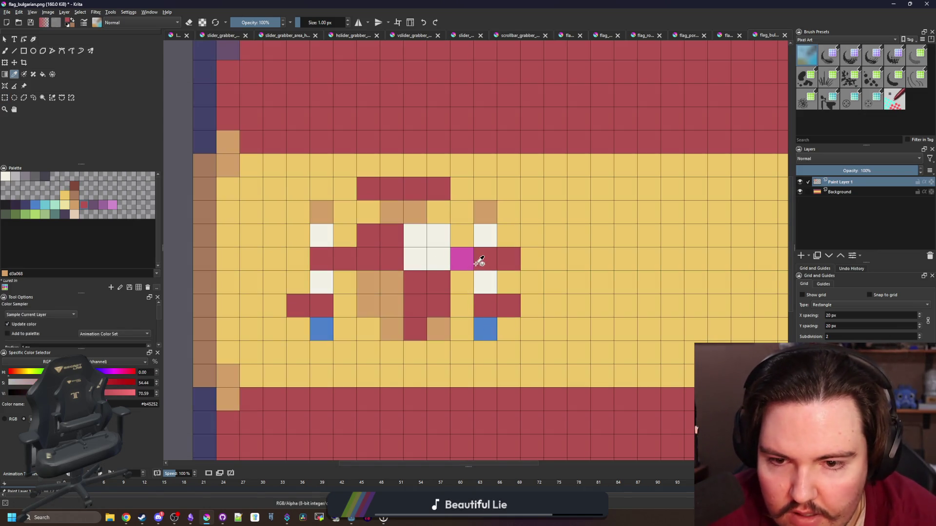
pyautogui.press('b')
pyautogui.hotkey('ctrl', 'z')
pyautogui.moveTo(419, 284); pyautogui.dragTo(391, 284)
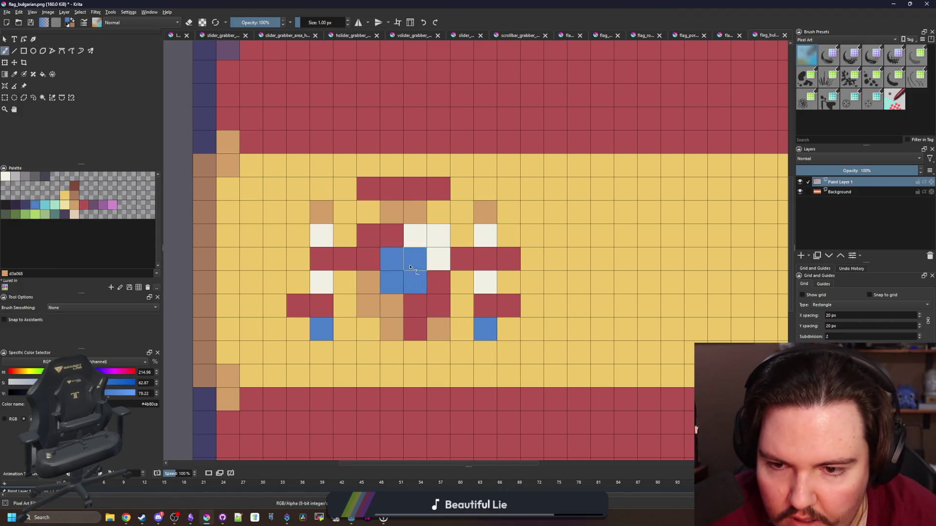
pyautogui.scroll(-5, 393, 265)
pyautogui.scroll(5, 413, 293)
pyautogui.hotkey('ctrl', 'r')
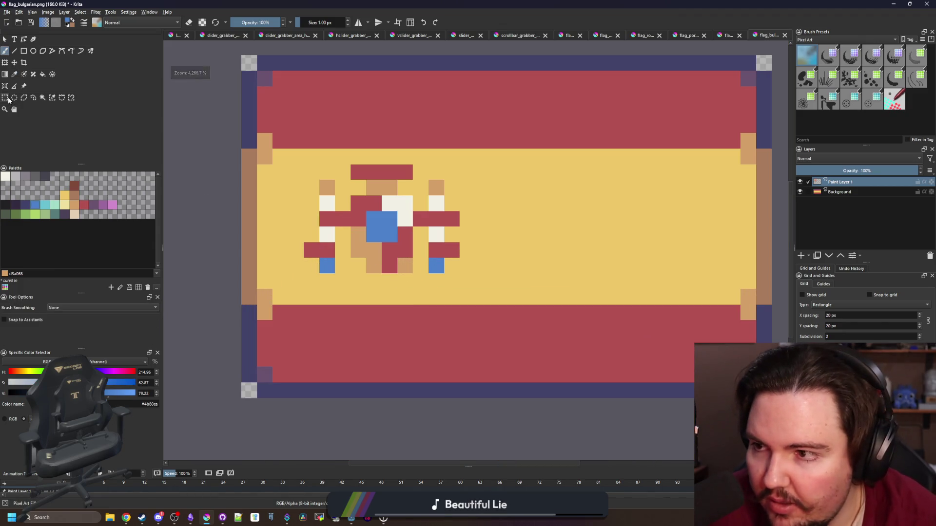
# Select the whole emblem and shift it slightly right on the yellow stripe
pyautogui.moveTo(304, 273)
pyautogui.mouseDown()
pyautogui.moveTo(442, 166)
pyautogui.moveTo(459, 165)
pyautogui.mouseUp()
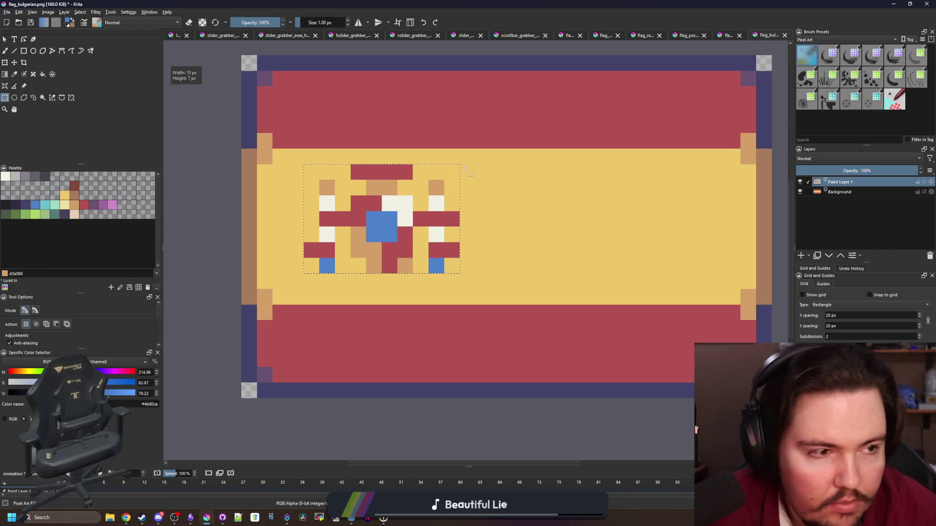
pyautogui.click(15, 63)
pyautogui.moveTo(390, 223); pyautogui.dragTo(438, 222)
pyautogui.scroll(-3, 438, 222)
pyautogui.scroll(-3, 438, 223)
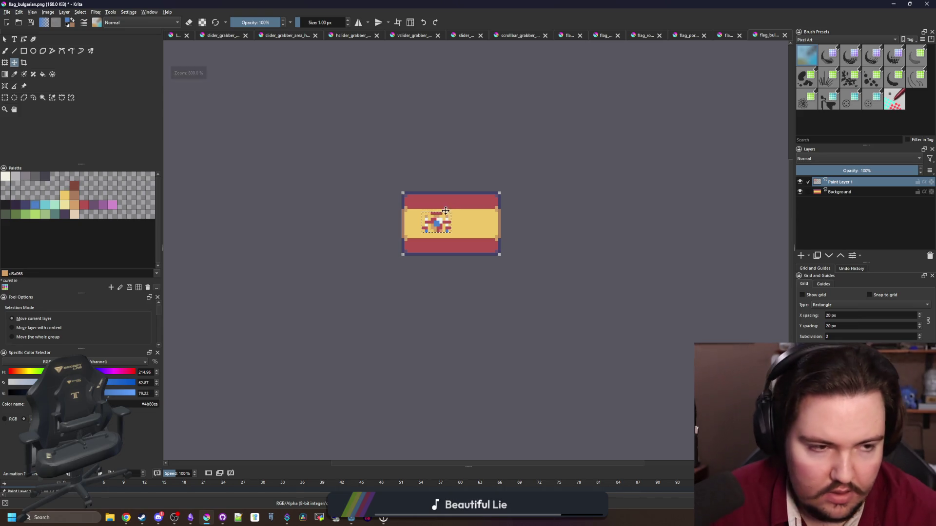
pyautogui.scroll(3, 442, 237)
pyautogui.press('Left')
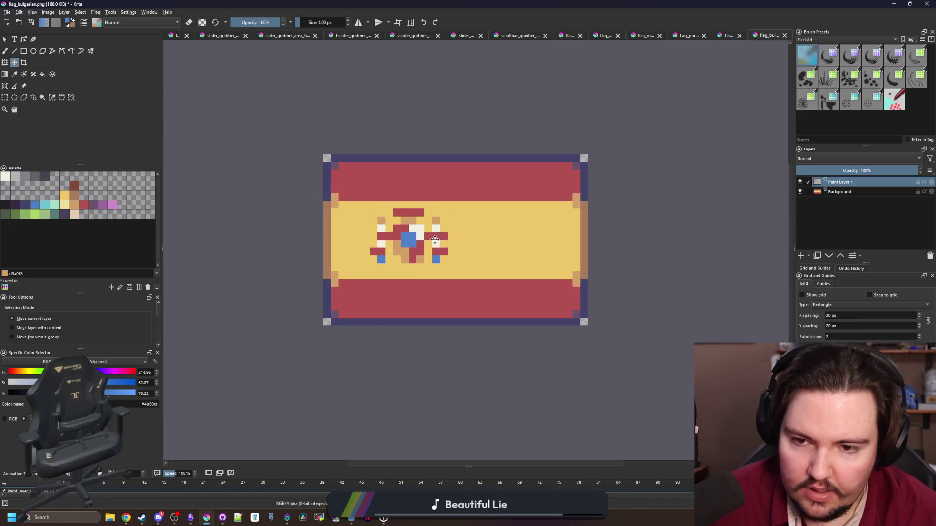
# Save the sprite as flag_spanish_spain.png, accepting the PNG export settings
pyautogui.click(4, 12)
pyautogui.click(26, 57)
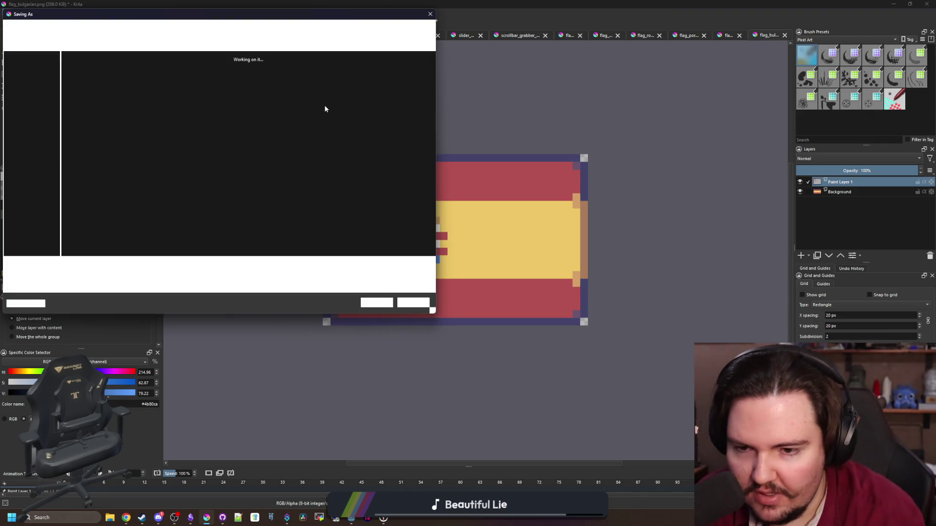
pyautogui.write('flag_spanish_spain')
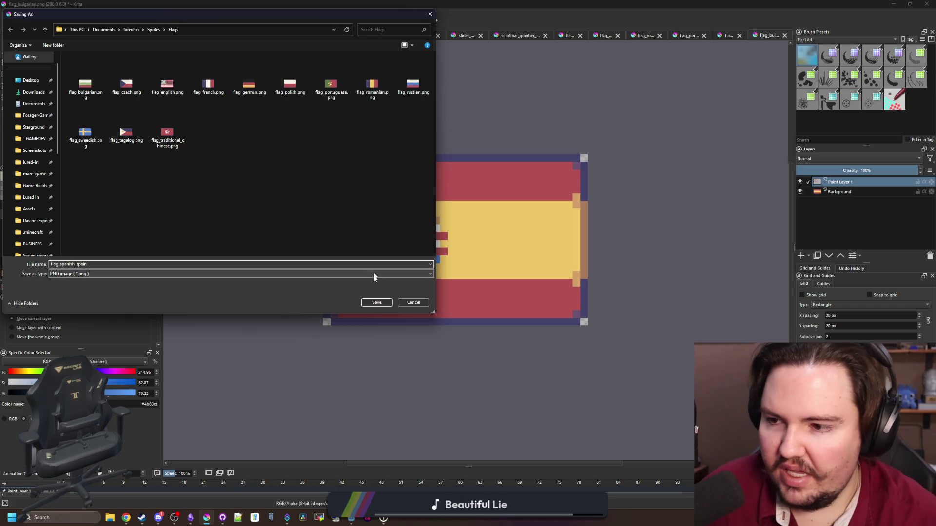
pyautogui.click(376, 303)
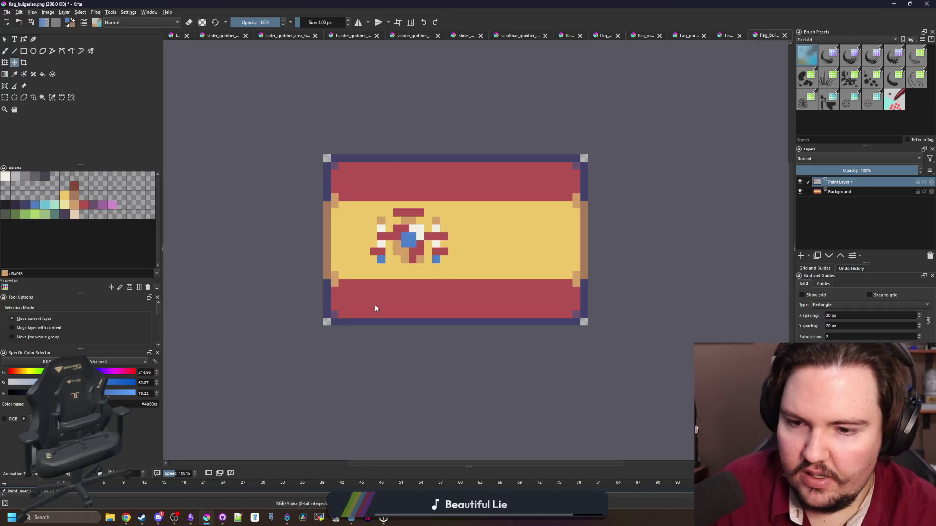
pyautogui.click(502, 340)
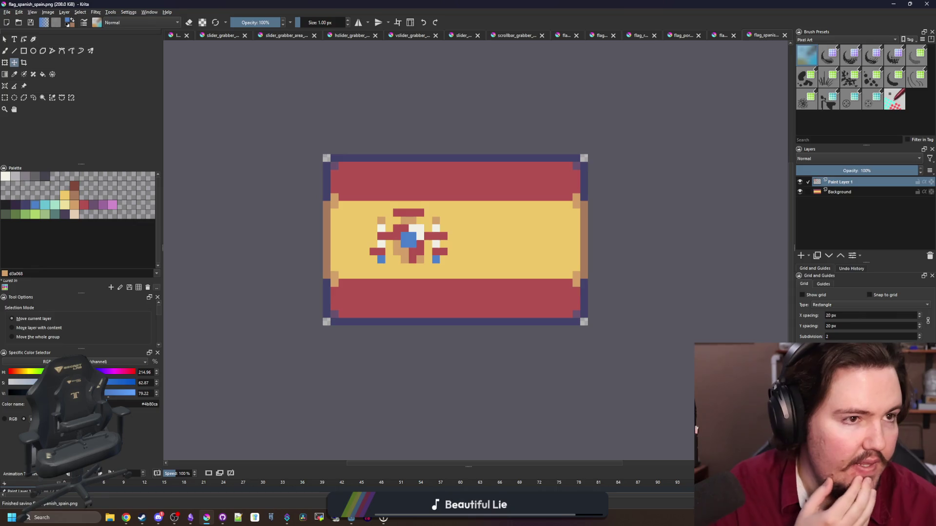
pyautogui.hotkey('alt', 'Tab')
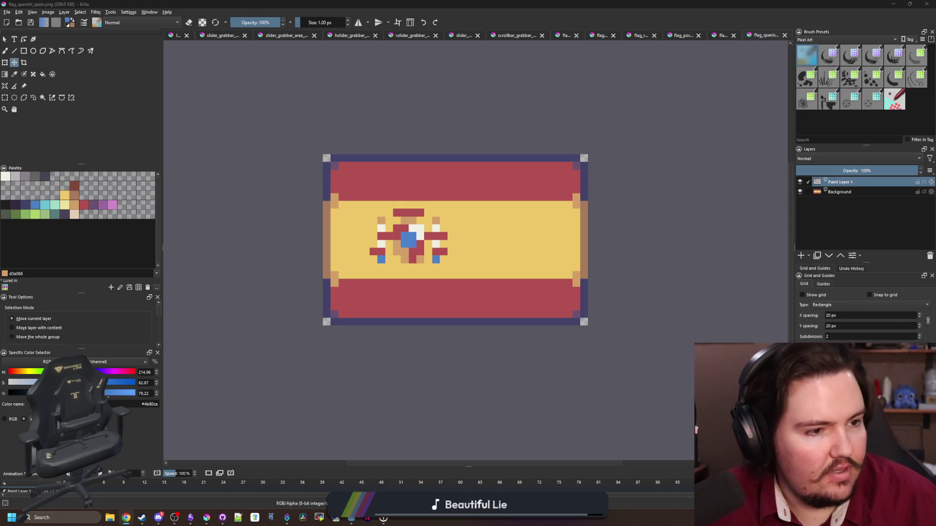
pyautogui.hotkey('alt', 'Tab')
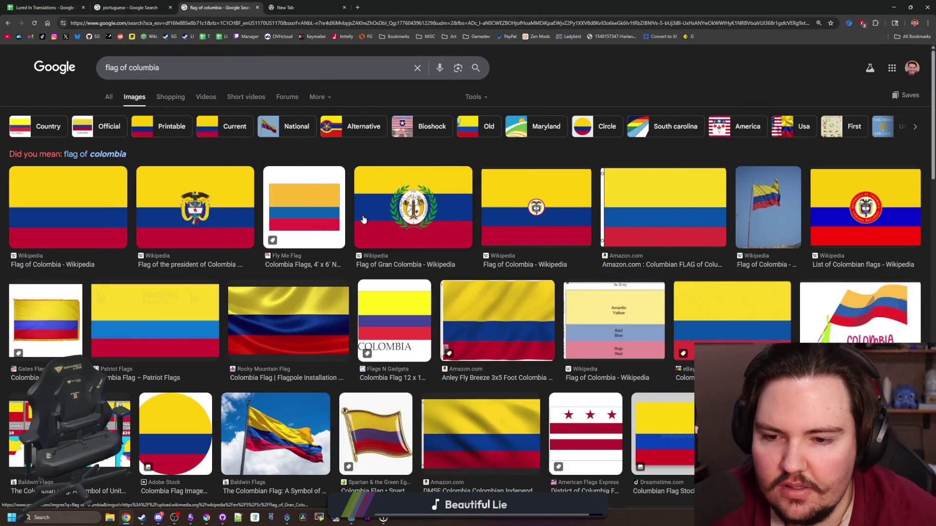
# Search Google Images for the flag of Argentina
pyautogui.click(170, 69)
pyautogui.press('BackSpace')
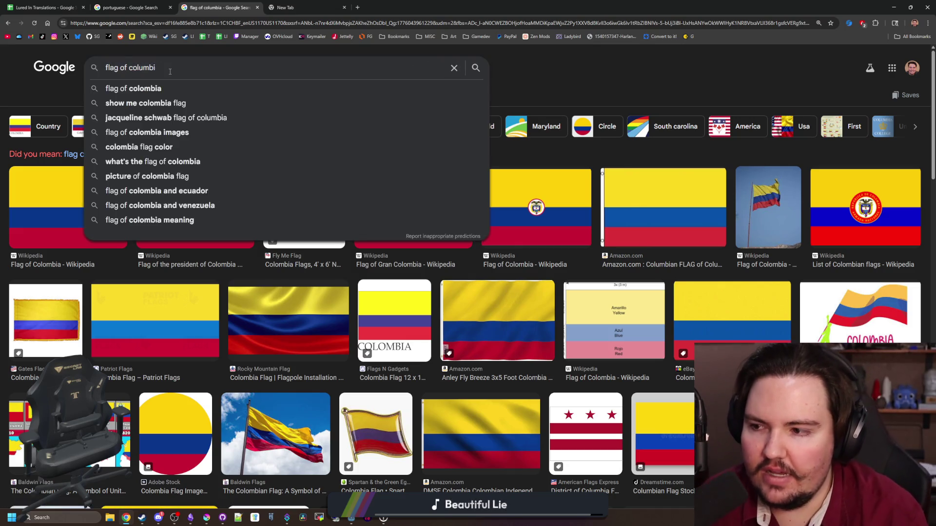
pyautogui.press('BackSpace')
pyautogui.press('BackSpace')
pyautogui.press('BackSpace')
pyautogui.write('arg')
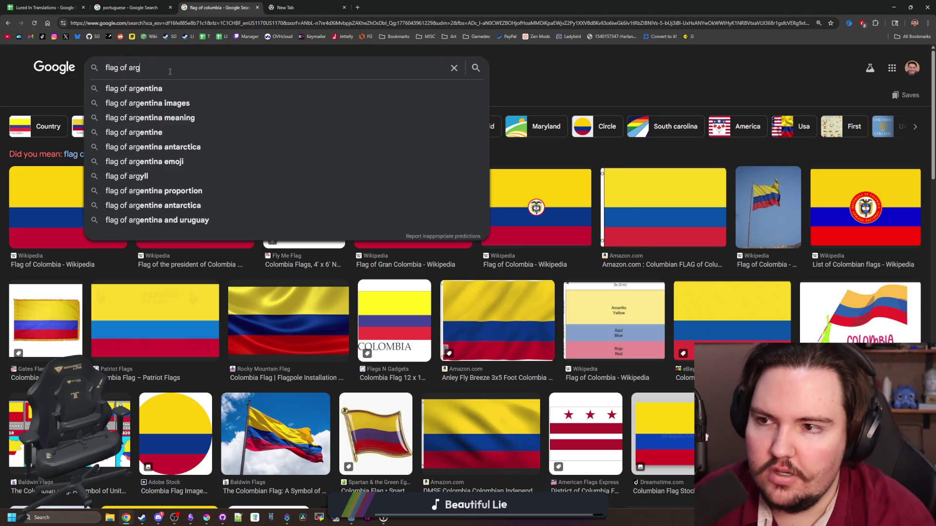
pyautogui.write('entina')
pyautogui.press('Return')
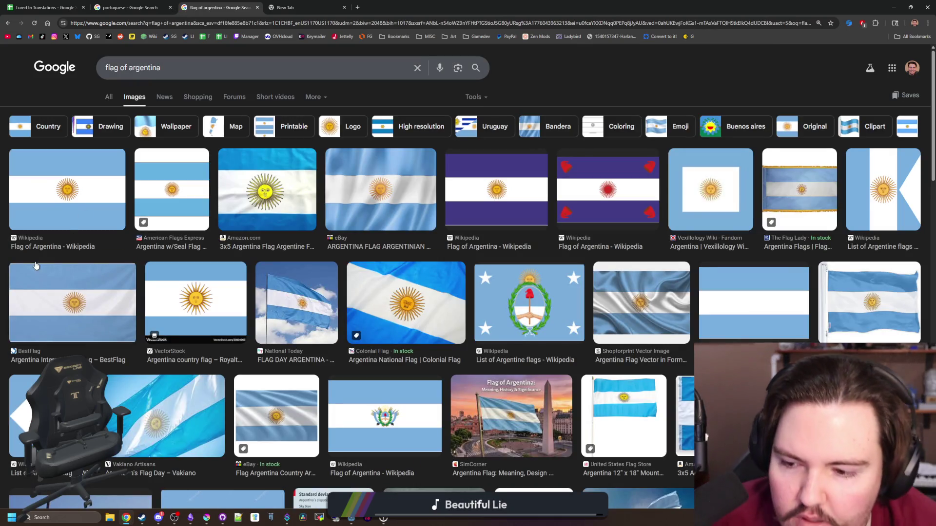
# Search for the Chile flag, return to the Argentina results, then go back to Krita
pyautogui.click(180, 75)
pyautogui.press('BackSpace')
pyautogui.press('BackSpace')
pyautogui.press('BackSpace')
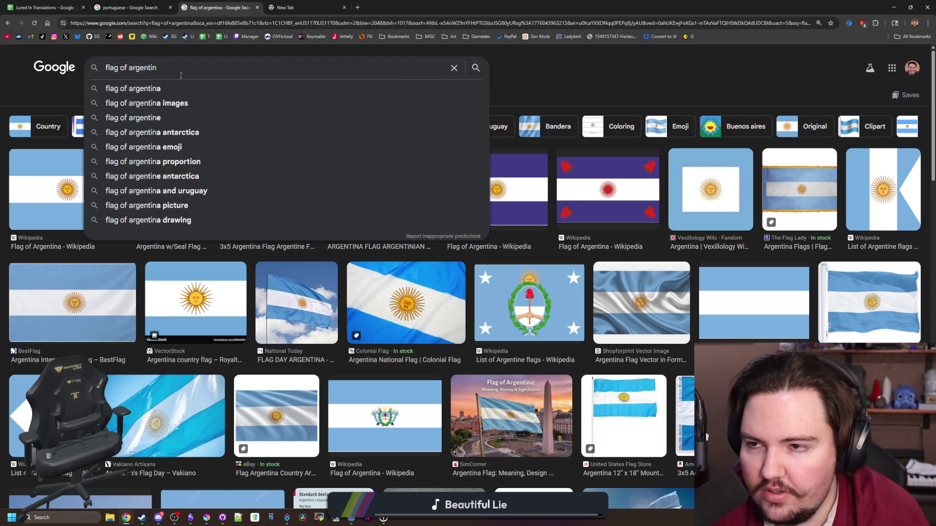
pyautogui.write('chile')
pyautogui.press('Return')
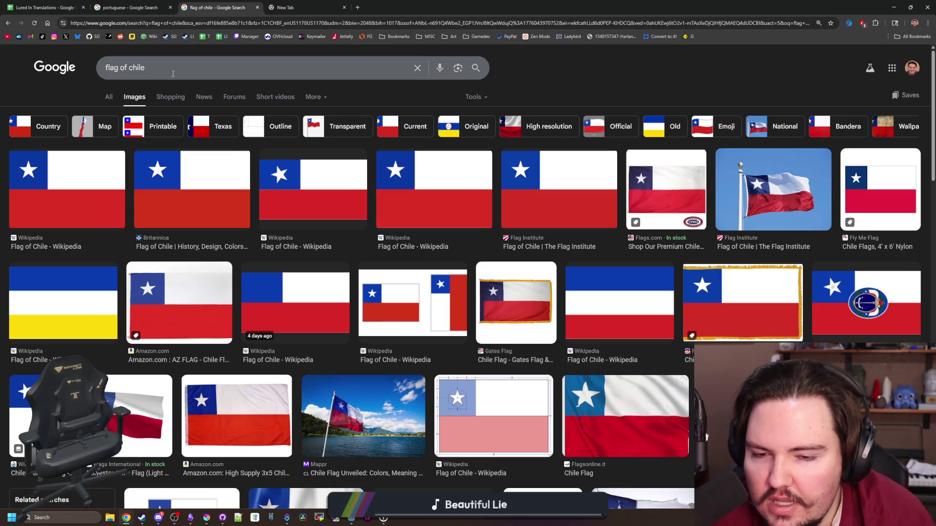
pyautogui.hotkey('alt', 'Left')
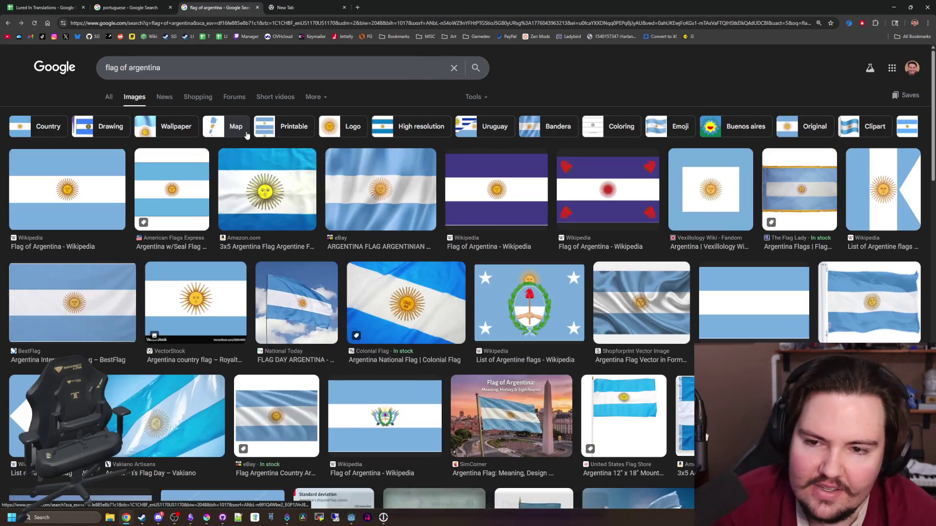
pyautogui.hotkey('alt', 'Left')
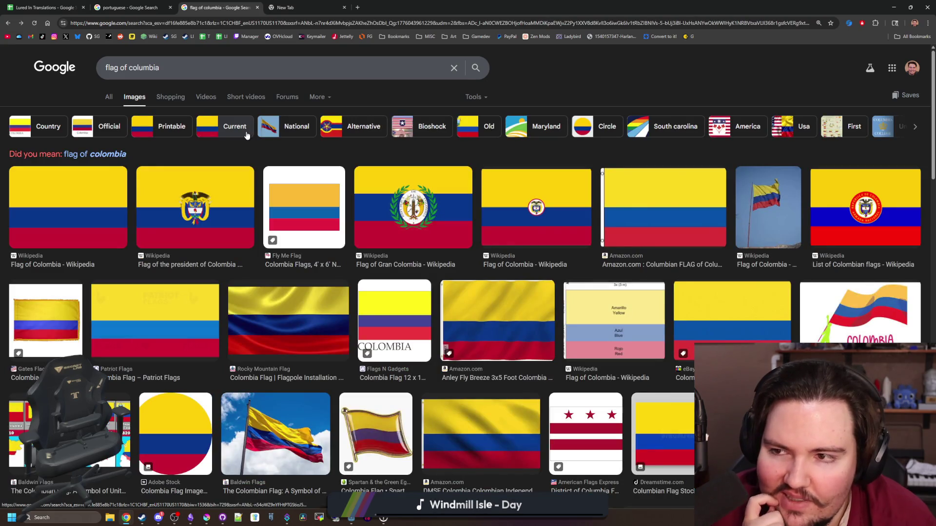
pyautogui.hotkey('alt', 'Right')
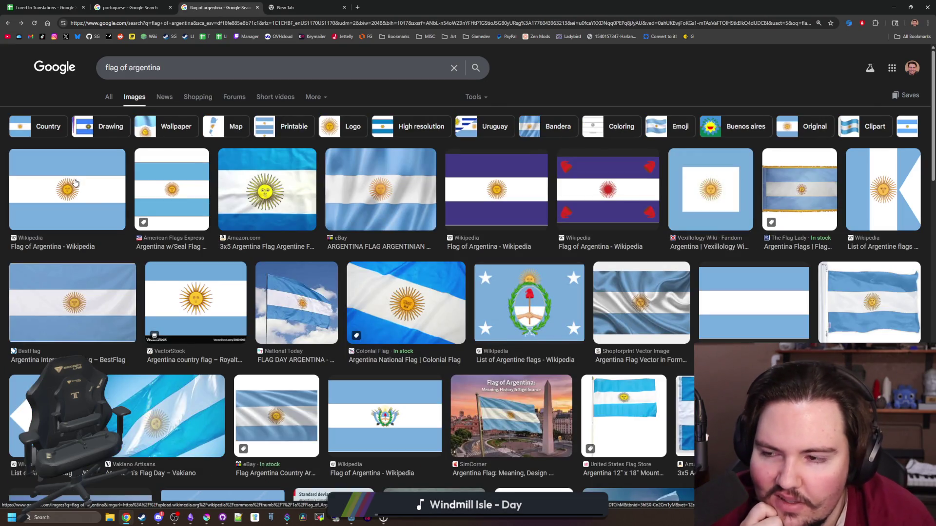
pyautogui.hotkey('alt', 'Tab')
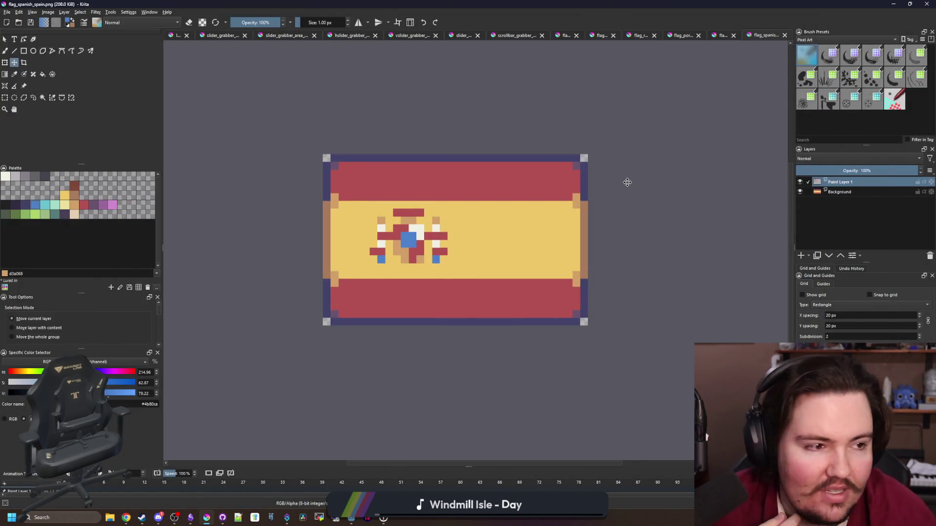
# Open the flag_russian.png sprite
pyautogui.click(7, 12)
pyautogui.click(23, 30)
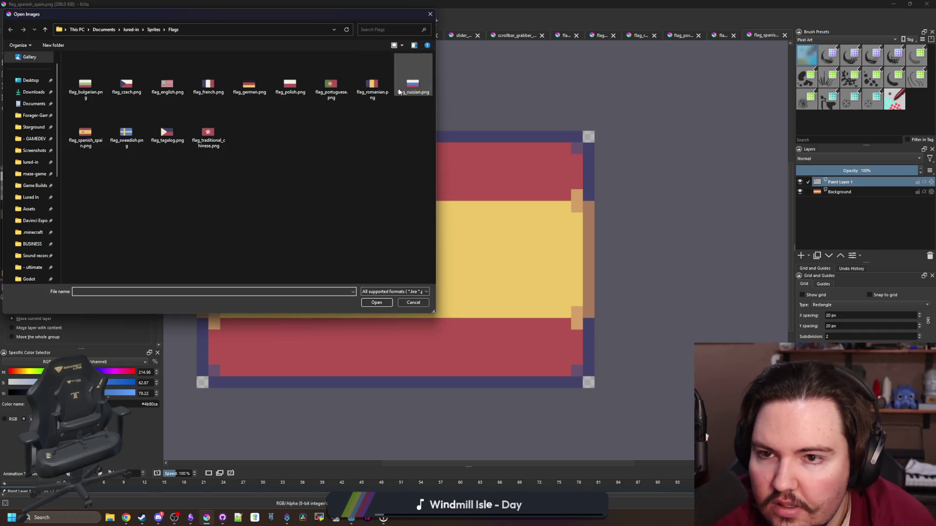
pyautogui.doubleClick(399, 92)
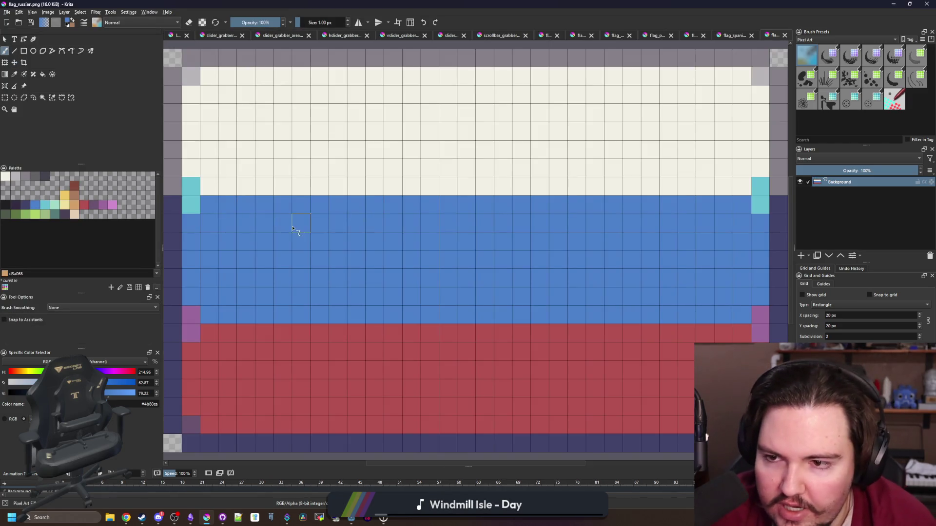
# Fill the top stripe purple, the middle stripe cream, then both outer stripes blue 4b80ca
pyautogui.press('f')
pyautogui.press('-')
pyautogui.click(213, 179)
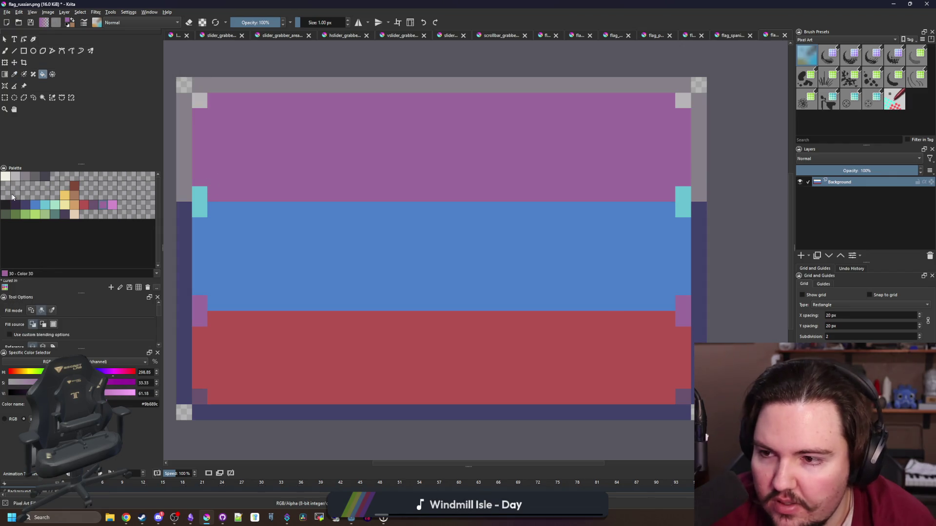
pyautogui.click(5, 176)
pyautogui.click(323, 281)
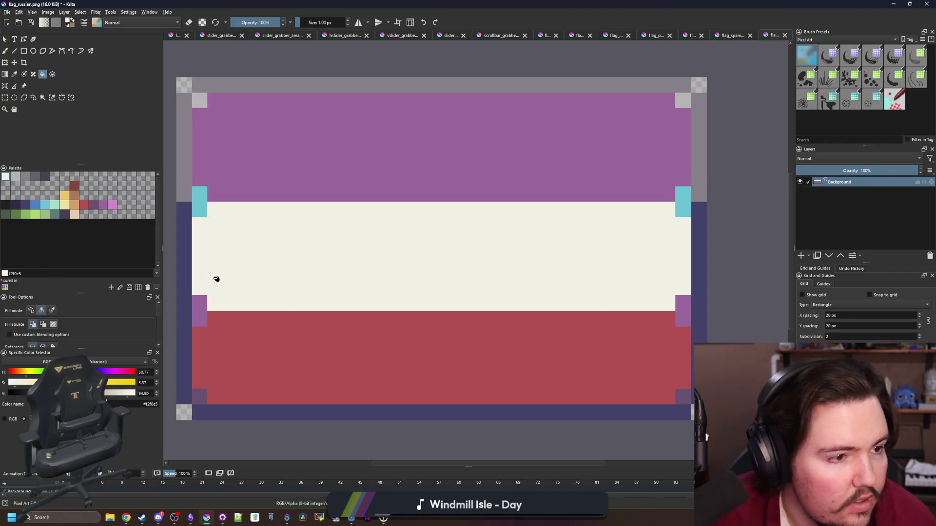
pyautogui.click(36, 207)
pyautogui.click(318, 341)
pyautogui.click(341, 176)
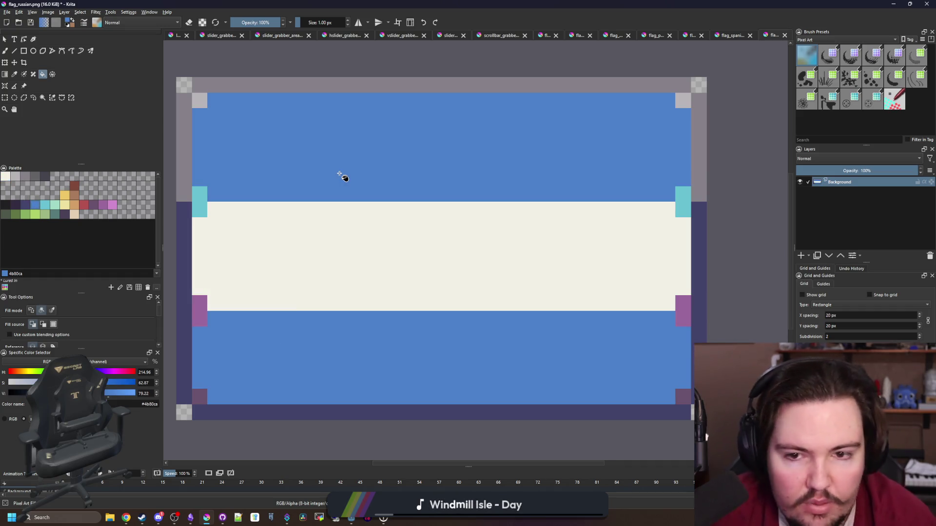
# Recolour the top and bottom stripes cyan 68c2d3
pyautogui.click(45, 205)
pyautogui.click(273, 193)
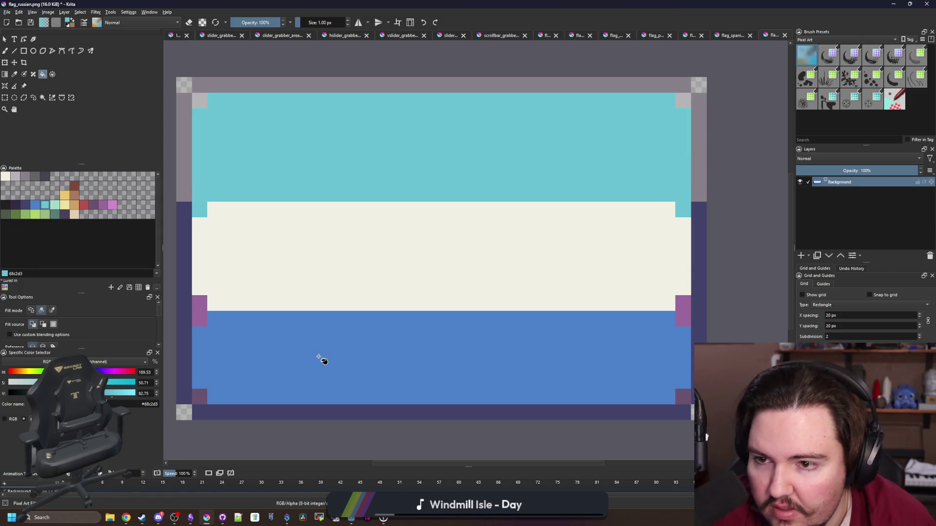
pyautogui.click(322, 358)
pyautogui.scroll(-8, 330, 327)
pyautogui.scroll(6, 339, 318)
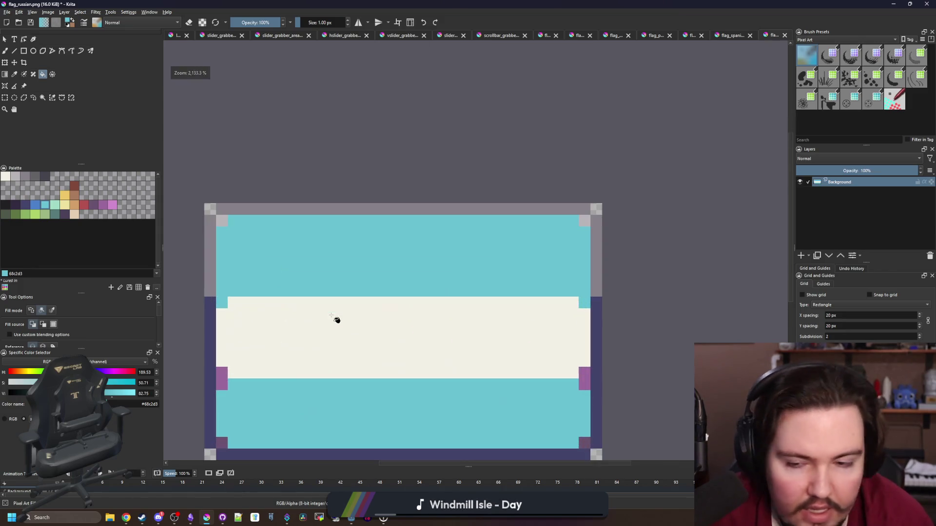
pyautogui.scroll(2, 288, 382)
pyautogui.click(56, 206)
# Paint light-green a2dcc7 accents on all four stripe edges
pyautogui.press('b')
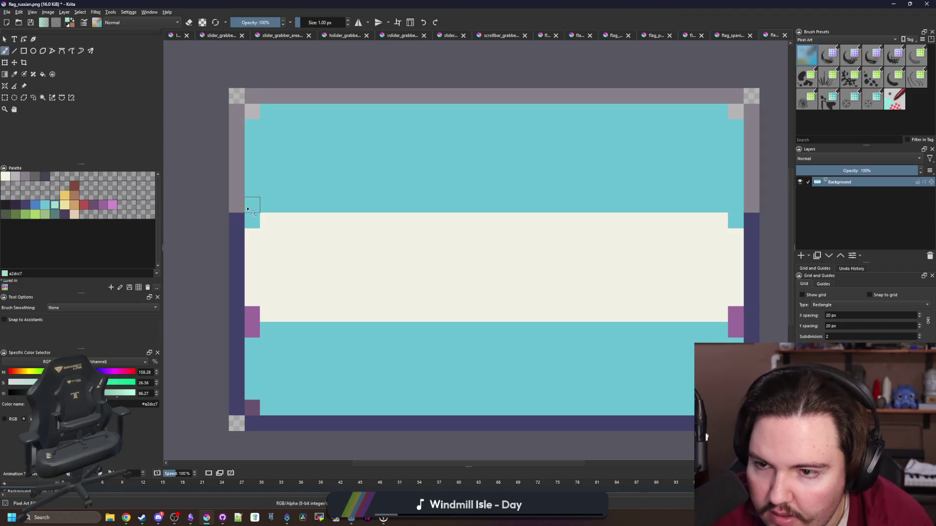
pyautogui.moveTo(252, 205); pyautogui.dragTo(252, 221)
pyautogui.moveTo(252, 314); pyautogui.dragTo(257, 336)
pyautogui.moveTo(741, 333); pyautogui.dragTo(736, 312)
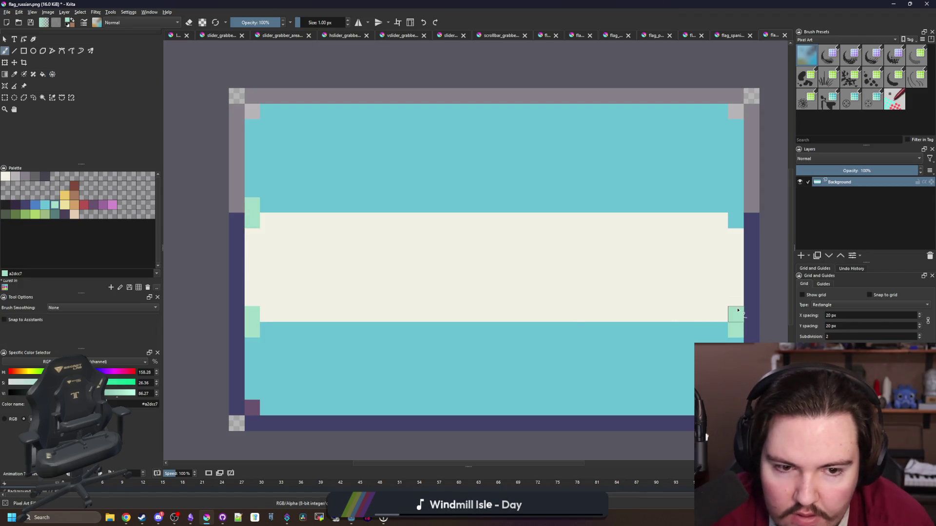
pyautogui.moveTo(736, 204); pyautogui.dragTo(736, 221)
# Undo a trial blue border fill and paint the corner pixels blue 4b80ca
pyautogui.click(35, 205)
pyautogui.press('f')
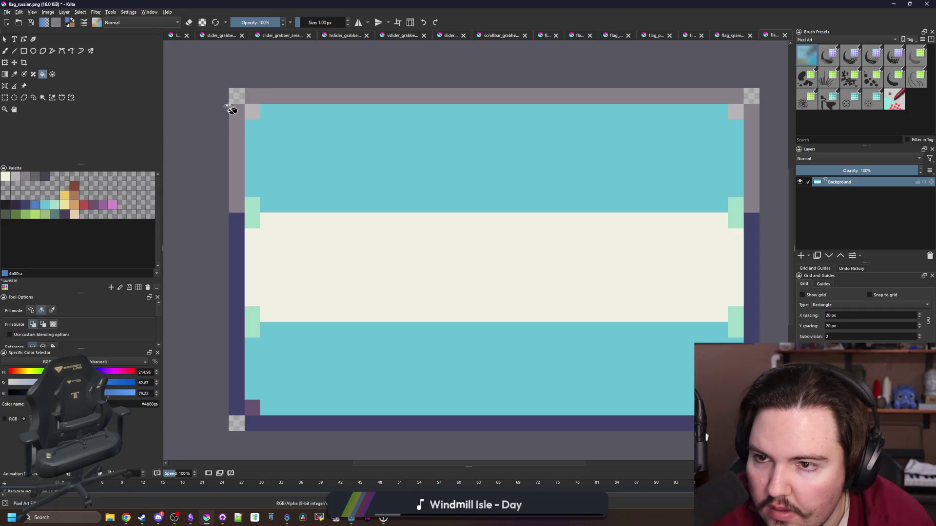
pyautogui.click(270, 95)
pyautogui.click(239, 137)
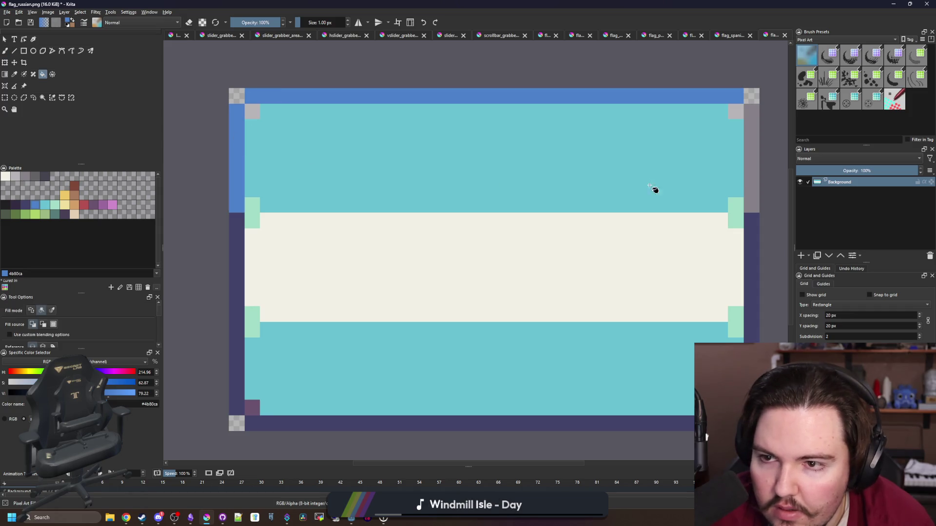
pyautogui.press('b')
pyautogui.hotkey('ctrl', 'z')
pyautogui.click(735, 111)
pyautogui.click(252, 112)
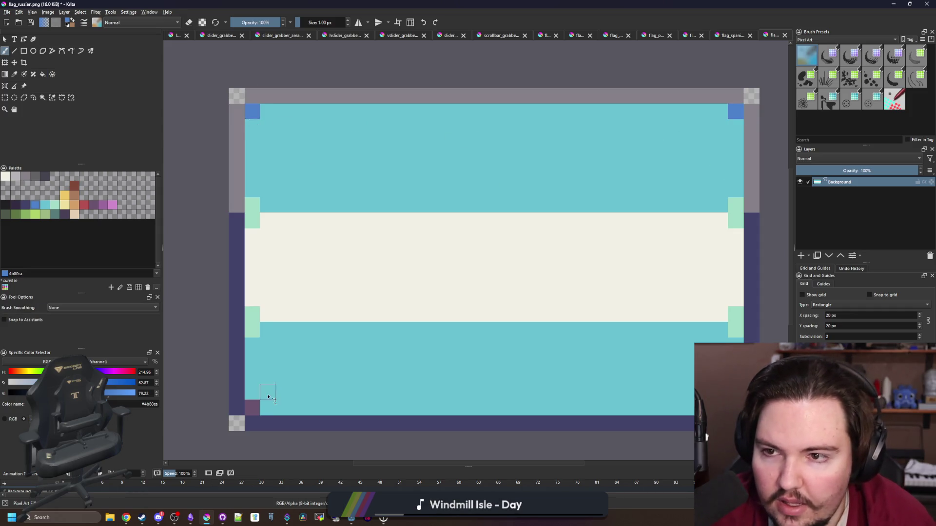
pyautogui.click(257, 413)
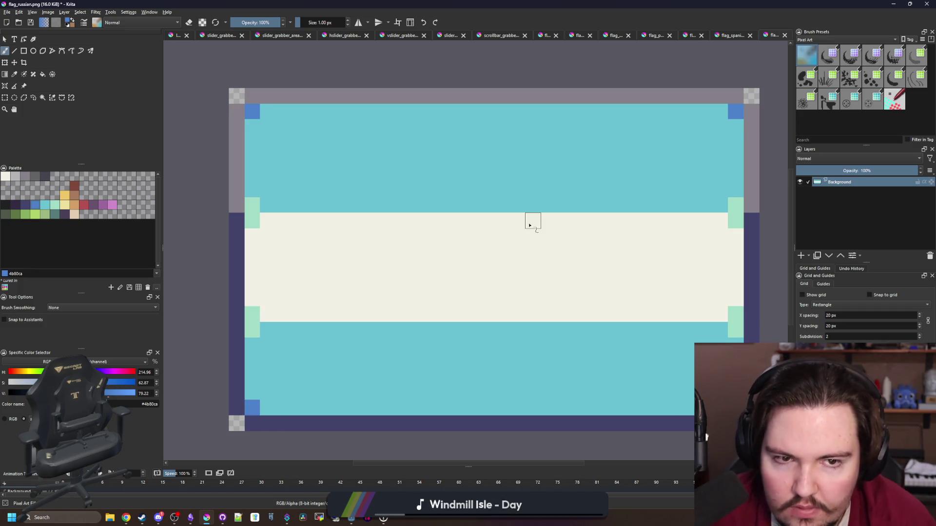
# Fill the left, top and right grey borders dark purple 43436a
pyautogui.click(25, 205)
pyautogui.press('f')
pyautogui.click(235, 162)
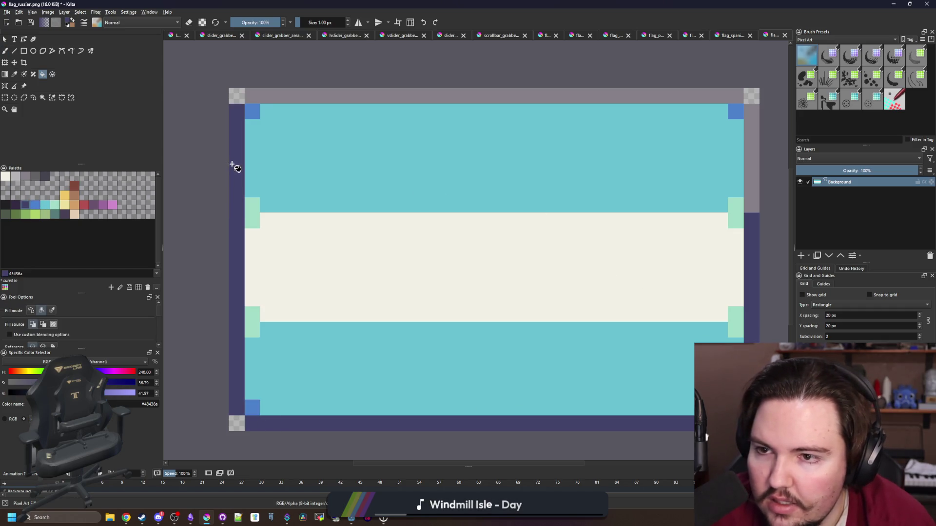
pyautogui.click(263, 100)
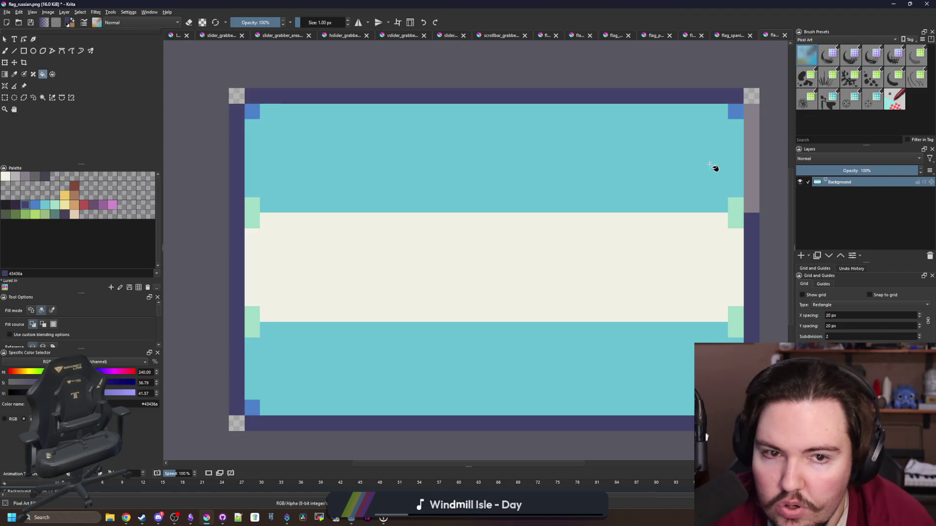
pyautogui.click(751, 159)
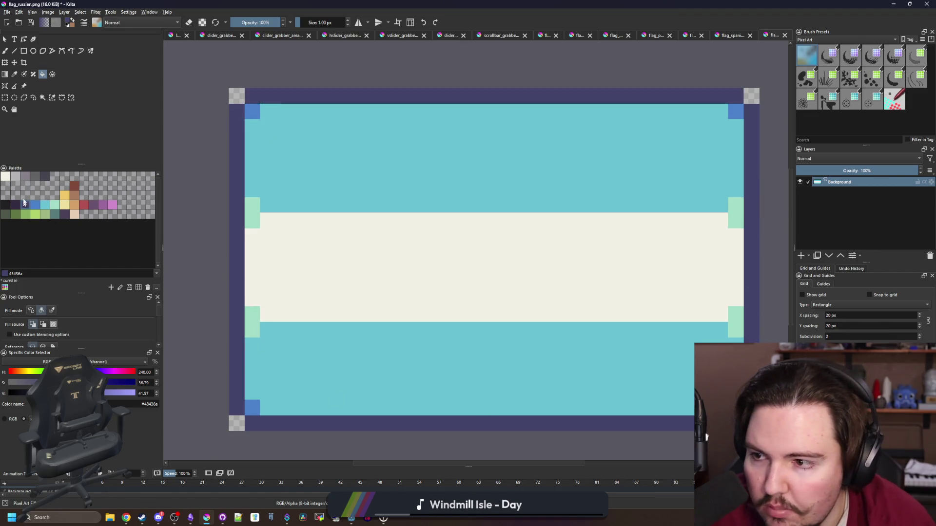
# Paint the middles of the left and right borders grey 868188
pyautogui.click(25, 176)
pyautogui.press('b')
pyautogui.moveTo(236, 319); pyautogui.dragTo(236, 215)
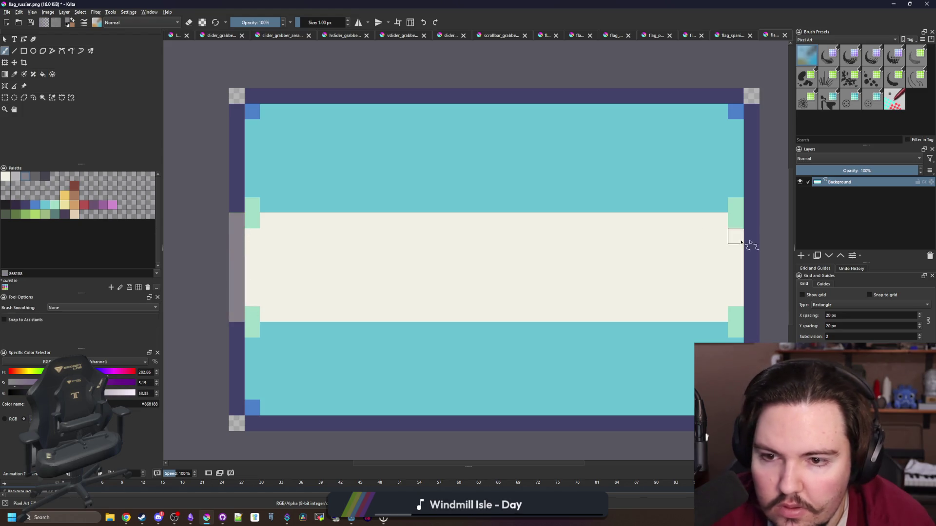
pyautogui.moveTo(750, 221); pyautogui.dragTo(751, 314)
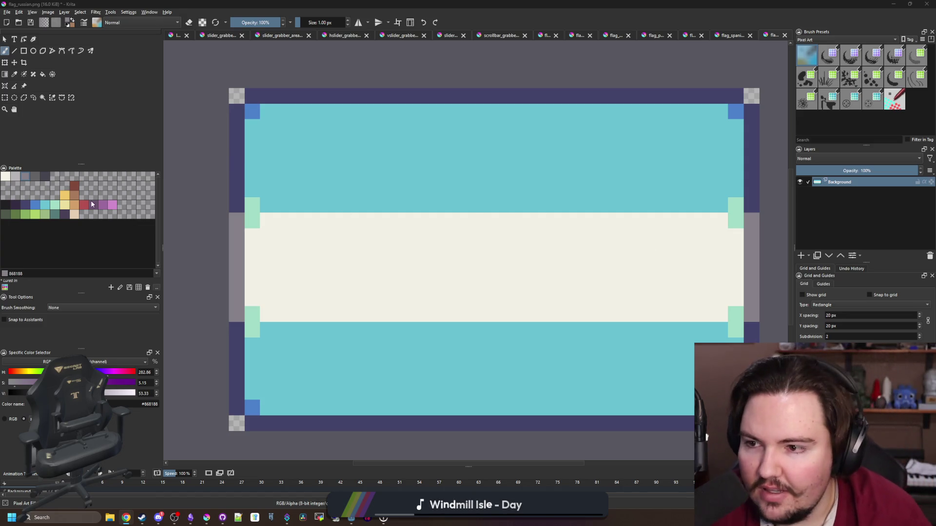
pyautogui.click(65, 196)
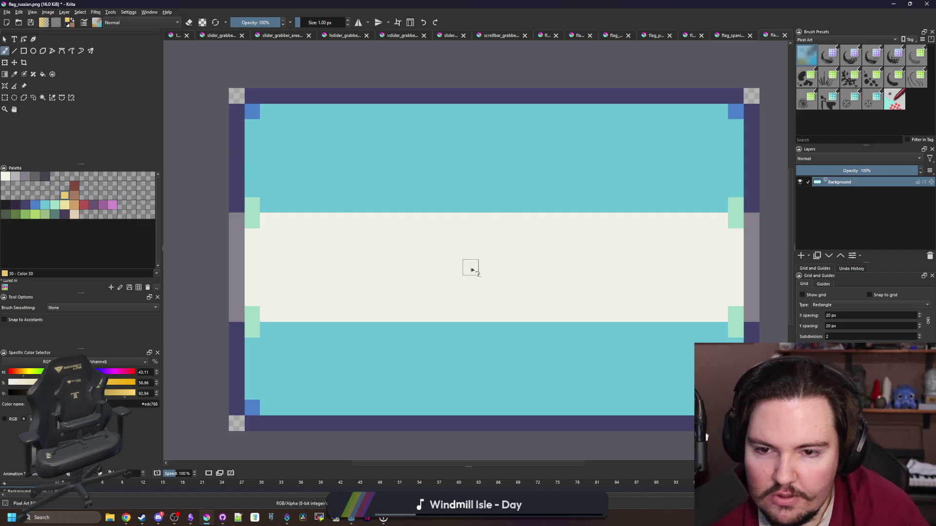
# Paint a yellow edc766 sun block in the flag centre, measuring its side margins
pyautogui.moveTo(484, 265)
pyautogui.mouseDown()
pyautogui.moveTo(481, 257)
pyautogui.moveTo(484, 282)
pyautogui.moveTo(470, 283)
pyautogui.moveTo(459, 259)
pyautogui.mouseUp()
pyautogui.click(459, 260)
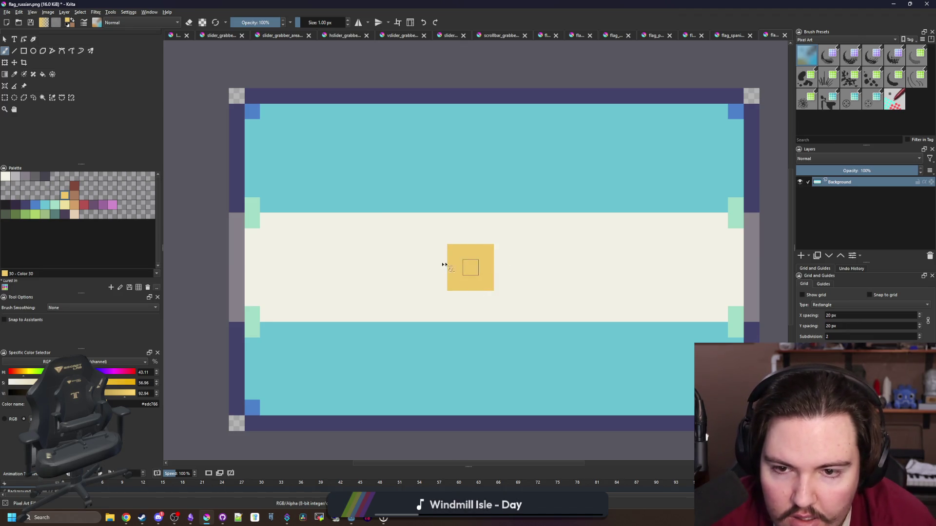
pyautogui.scroll(-5, 446, 264)
pyautogui.scroll(4, 446, 259)
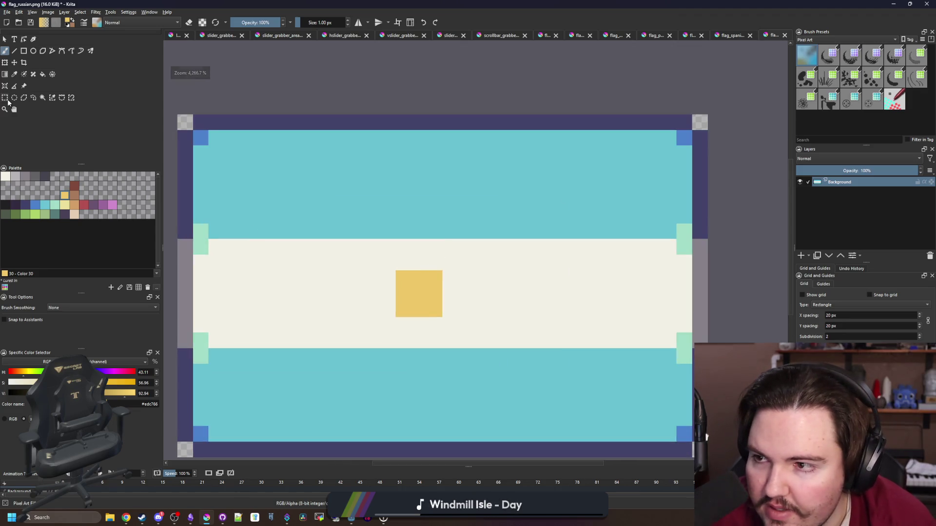
pyautogui.hotkey('ctrl', 'r')
pyautogui.moveTo(441, 293); pyautogui.dragTo(238, 310)
pyautogui.moveTo(489, 322)
pyautogui.mouseDown()
pyautogui.moveTo(738, 310)
pyautogui.moveTo(506, 301)
pyautogui.mouseUp()
pyautogui.scroll(1, 511, 326)
pyautogui.press('b')
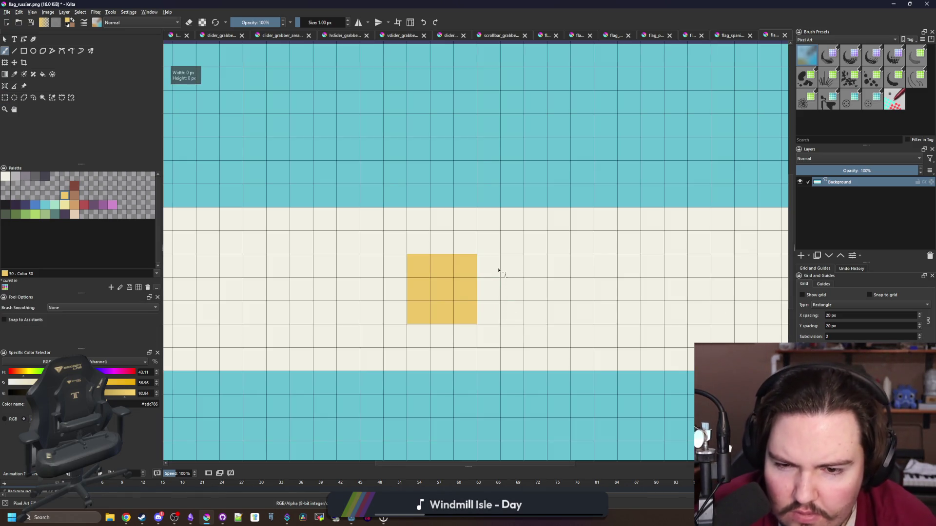
pyautogui.moveTo(499, 271); pyautogui.dragTo(492, 315)
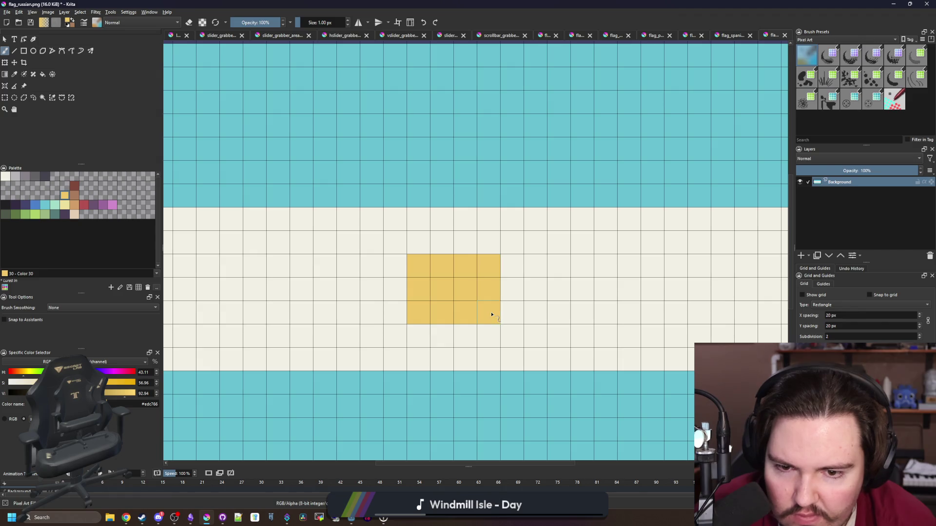
# Paint over the sun's leftmost column with cream to centre it
pyautogui.keyDown('ctrl'); pyautogui.click(395, 309); pyautogui.keyUp('ctrl')
pyautogui.moveTo(419, 315); pyautogui.dragTo(418, 265)
pyautogui.keyDown('ctrl'); pyautogui.click(443, 277); pyautogui.keyUp('ctrl')
pyautogui.scroll(-3, 443, 277)
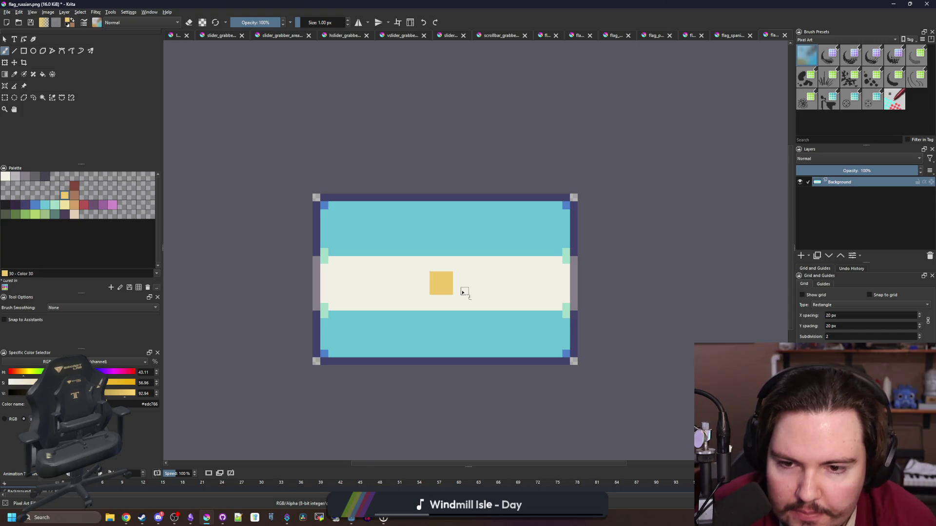
pyautogui.scroll(3, 464, 292)
pyautogui.moveTo(452, 291); pyautogui.dragTo(498, 294)
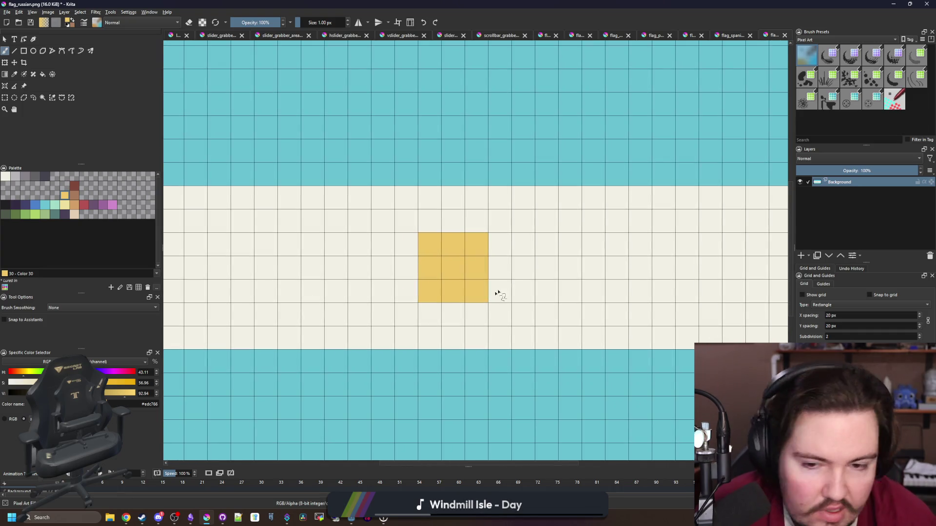
# Add yellow ray pixels below, left, right, above and at both upper diagonals
pyautogui.click(455, 335)
pyautogui.click(386, 274)
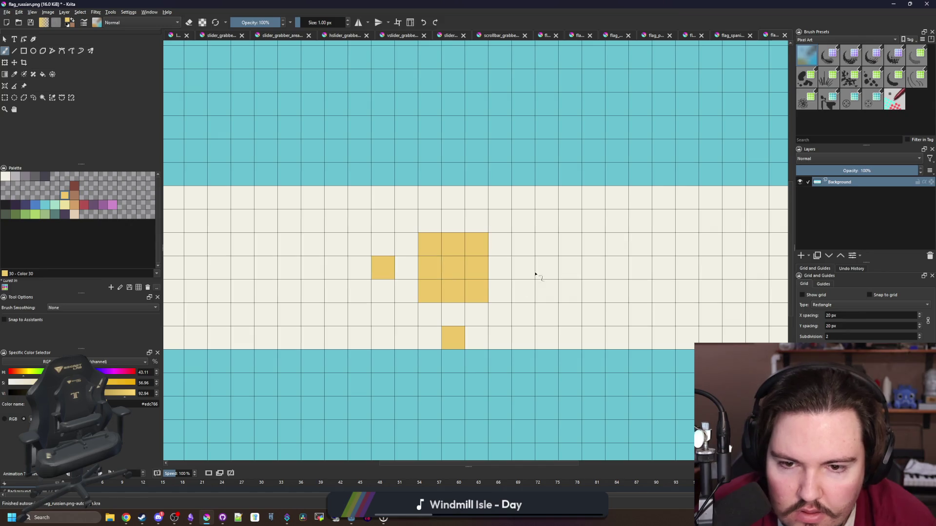
pyautogui.click(531, 270)
pyautogui.click(458, 202)
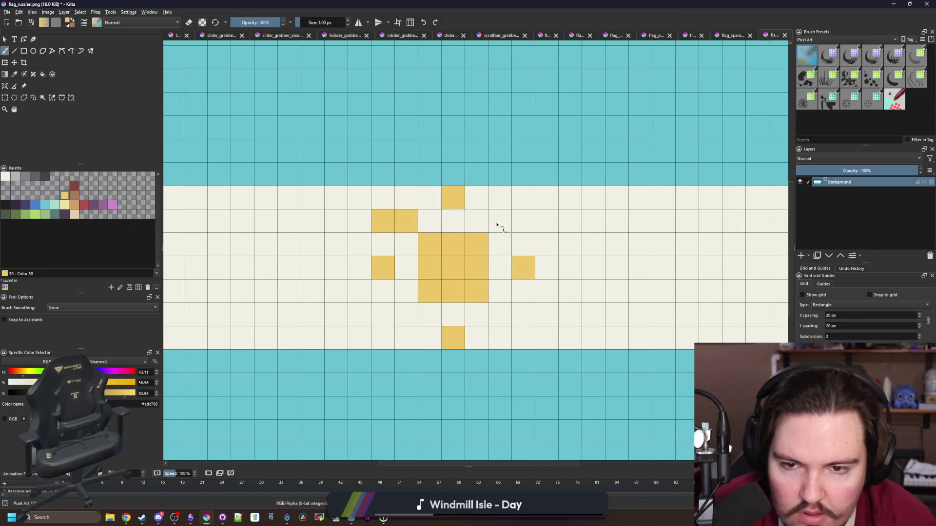
pyautogui.click(405, 221)
pyautogui.click(503, 223)
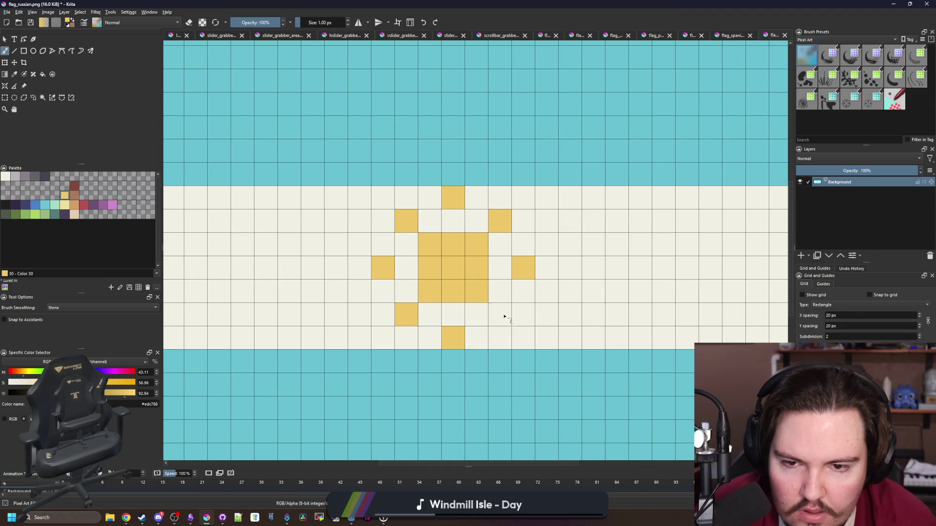
pyautogui.press('-')
pyautogui.press('-')
pyautogui.press('-')
# Save the flag as flag_spanish_latin_america.png, then bring the Godot editor forward
pyautogui.hotkey('ctrl', 'shift', 's')
pyautogui.write('flag_')
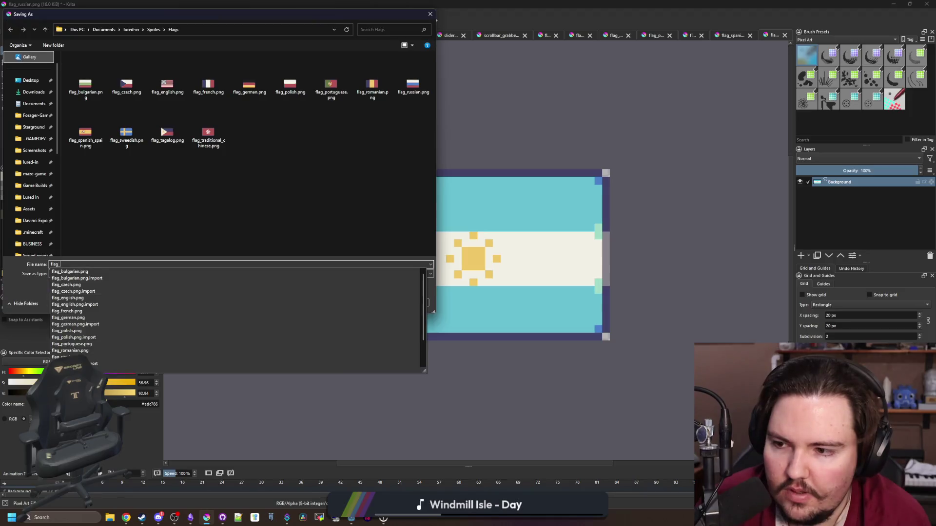
pyautogui.write('spanish_latin_america')
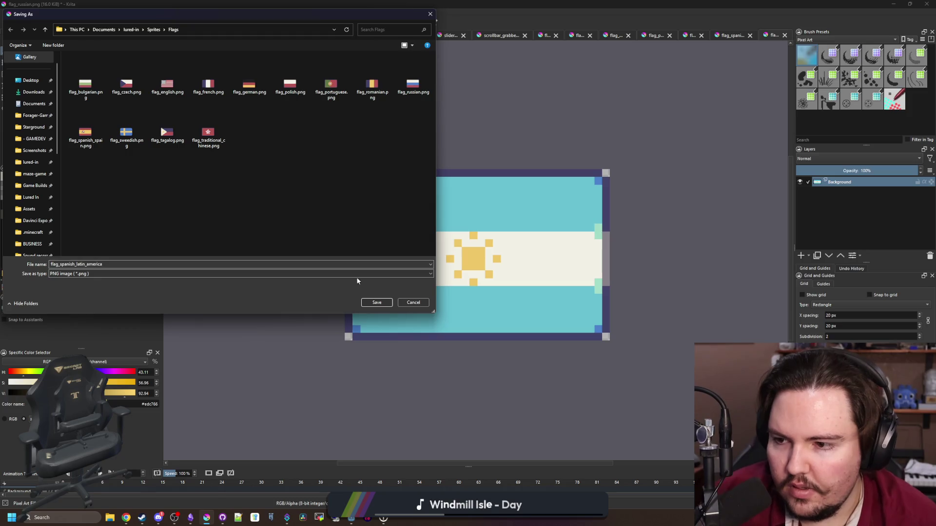
pyautogui.click(382, 304)
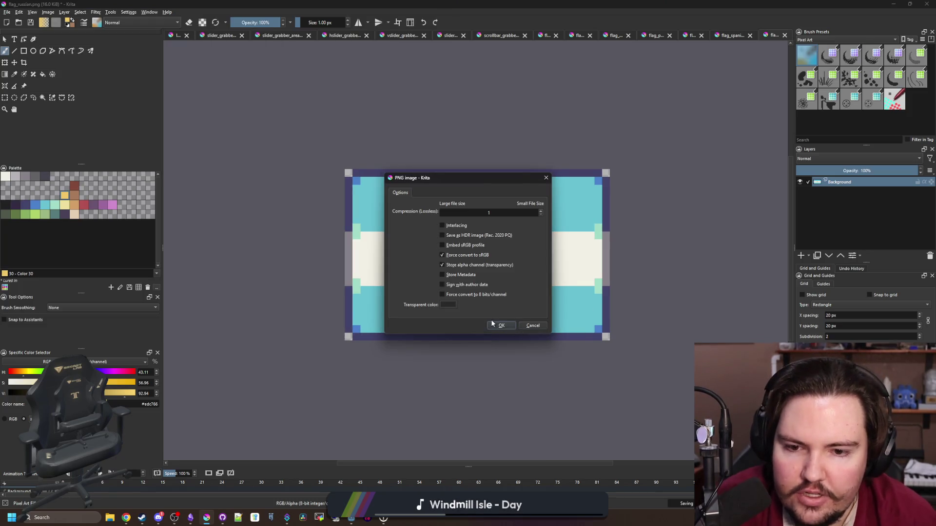
pyautogui.click(505, 318)
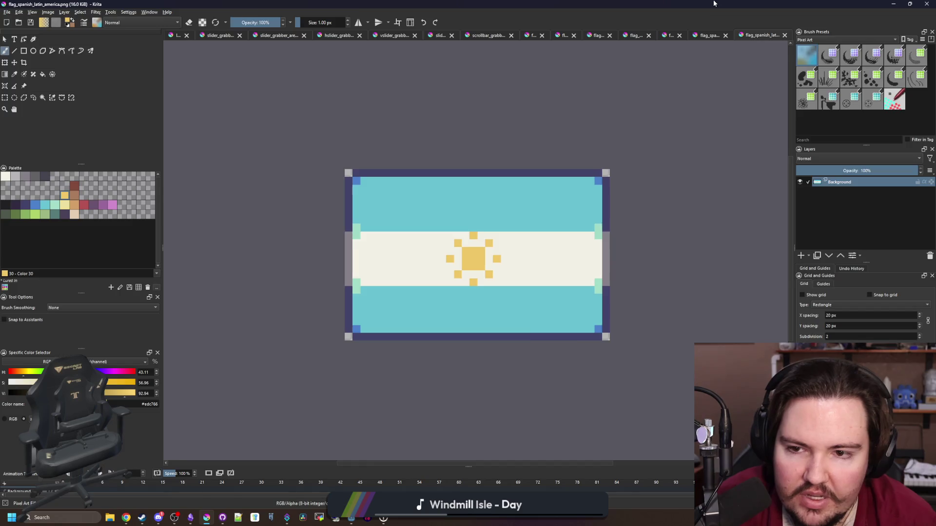
pyautogui.moveTo(714, 4)
pyautogui.mouseDown()
pyautogui.moveTo(707, 214)
pyautogui.moveTo(633, 207)
pyautogui.moveTo(565, 390)
pyautogui.mouseUp()
pyautogui.click(388, 242)
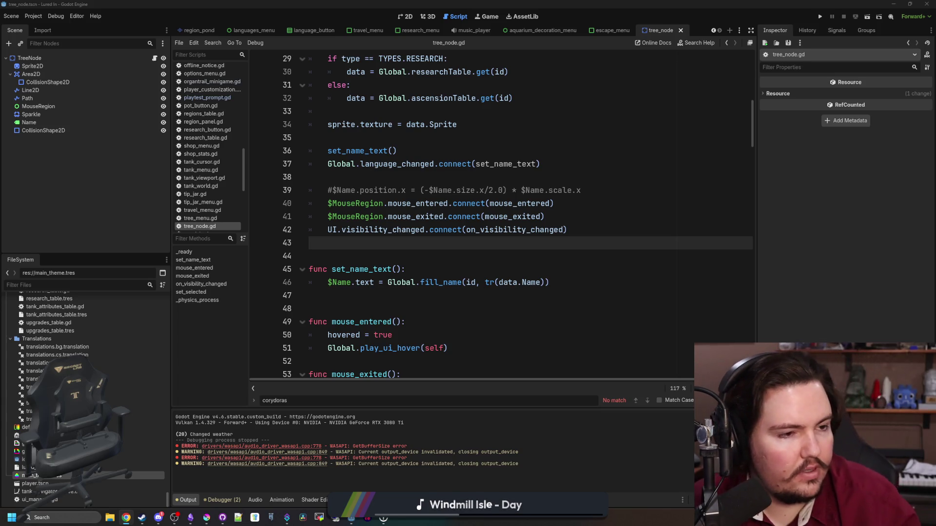
# Switch to the 'norway flag' Google Images results
pyautogui.hotkey('alt', 'Tab')
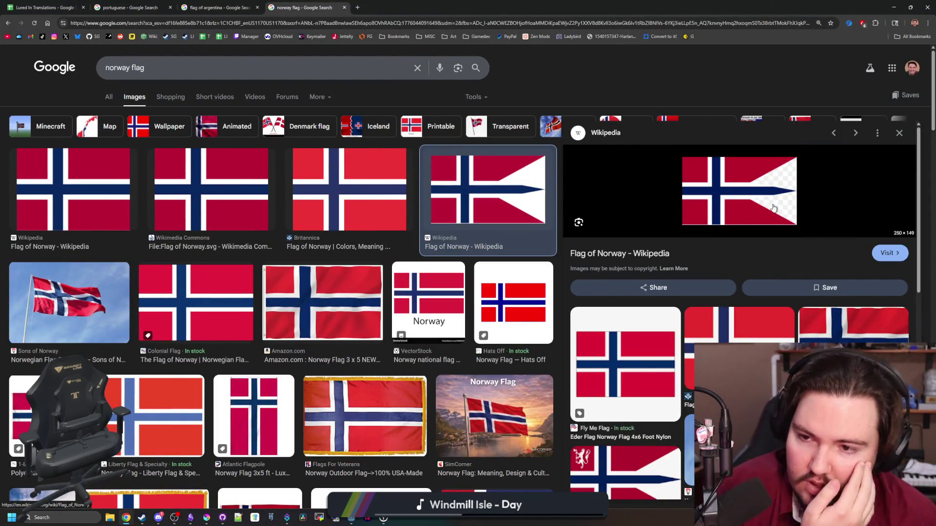
# Read through the Flag of Norway Wikipedia article, then close it
pyautogui.click(639, 260)
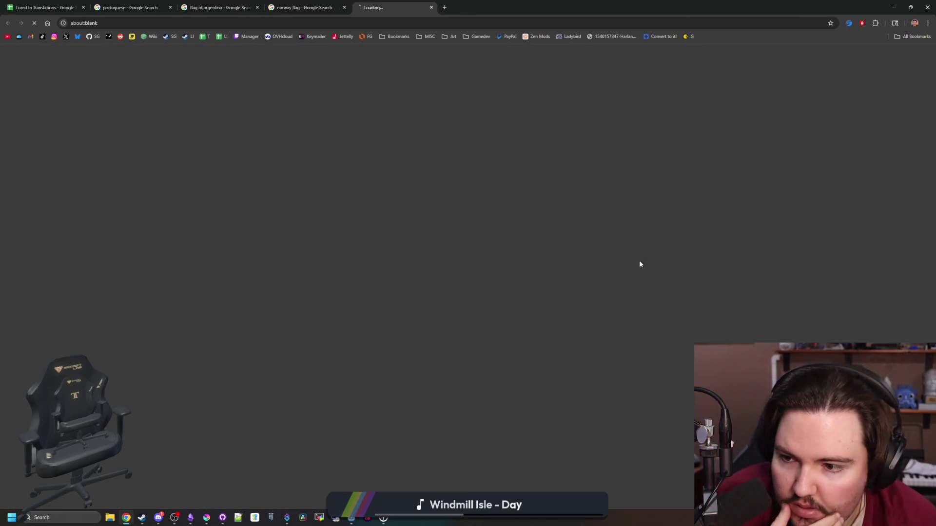
pyautogui.scroll(-3, 513, 318)
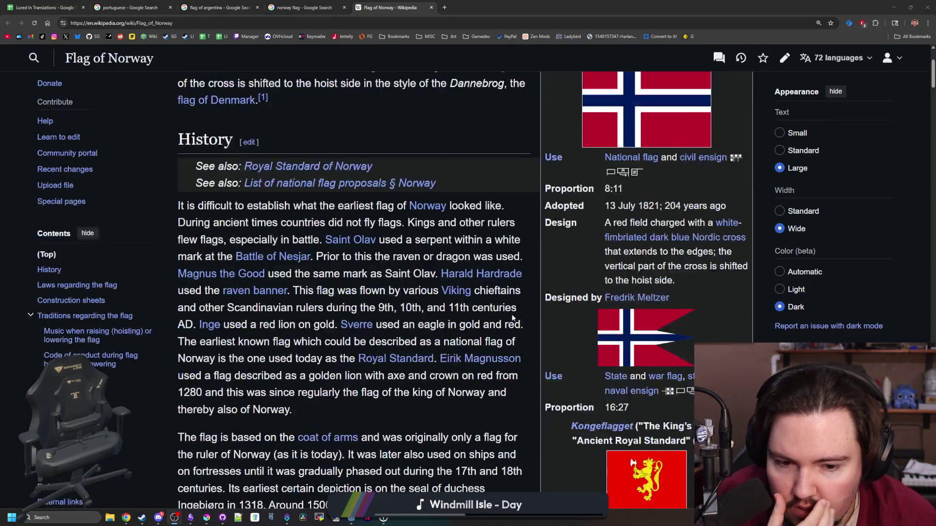
pyautogui.scroll(-1, 513, 318)
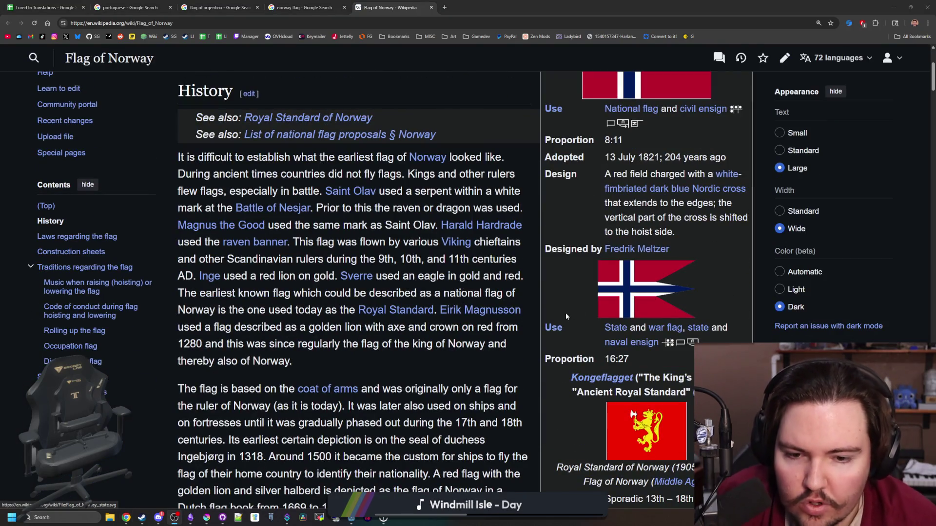
pyautogui.scroll(4, 509, 331)
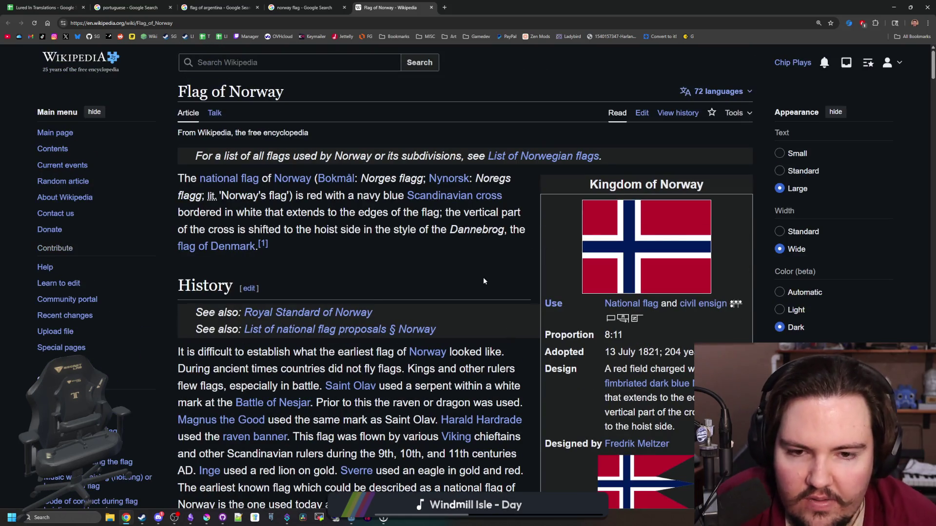
pyautogui.hotkey('ctrl', 'w')
# Return to Godot and bring the Krita window back up
pyautogui.hotkey('alt', 'Tab')
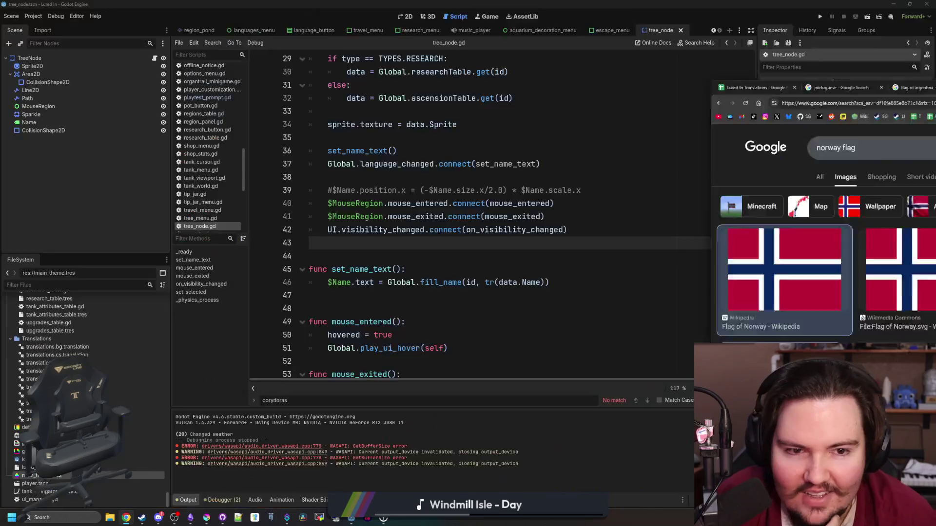
pyautogui.click(341, 256)
pyautogui.click(206, 518)
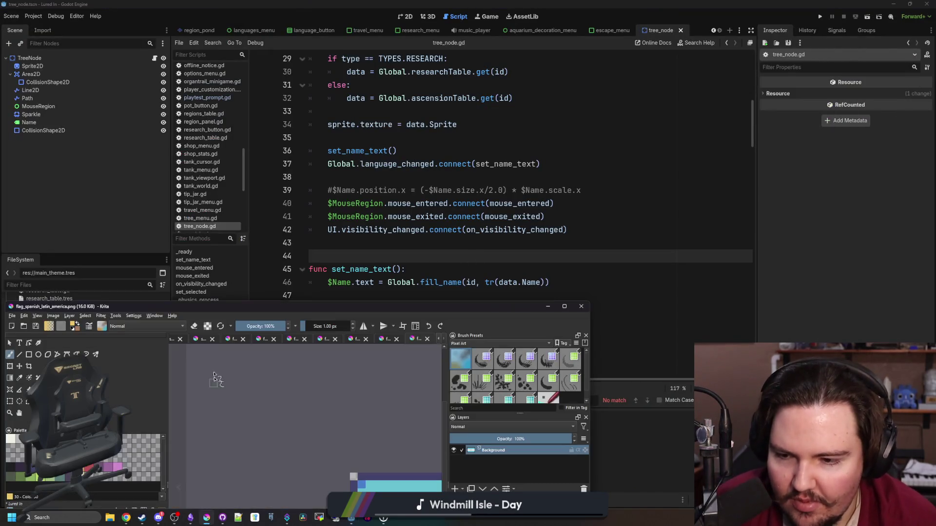
# Maximise Krita and open flag_swedish.png from the Flags folder
pyautogui.doubleClick(236, 306)
pyautogui.hotkey('alt', 'f')
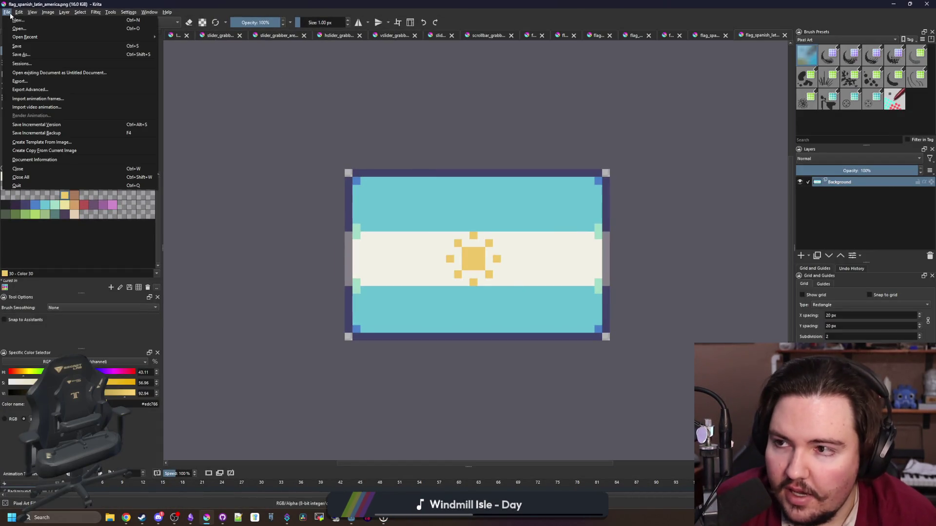
pyautogui.press('Escape')
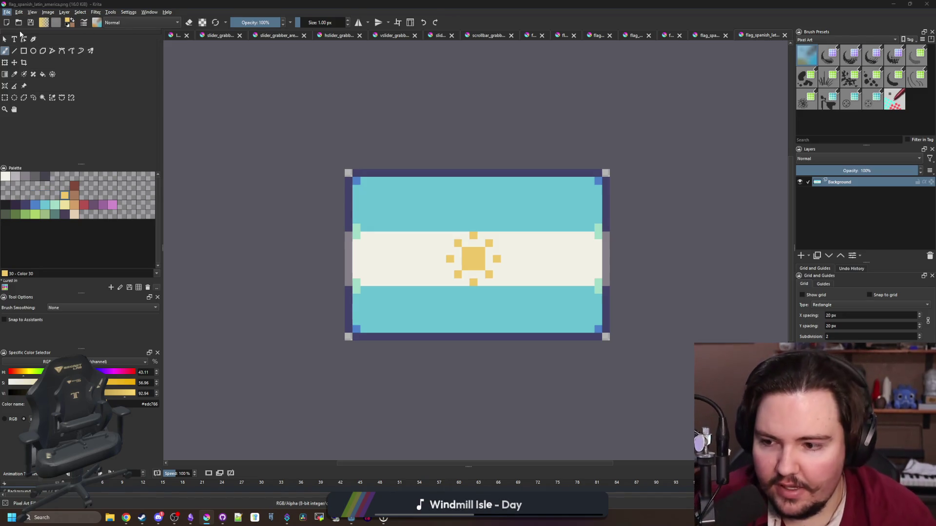
pyautogui.click(18, 22)
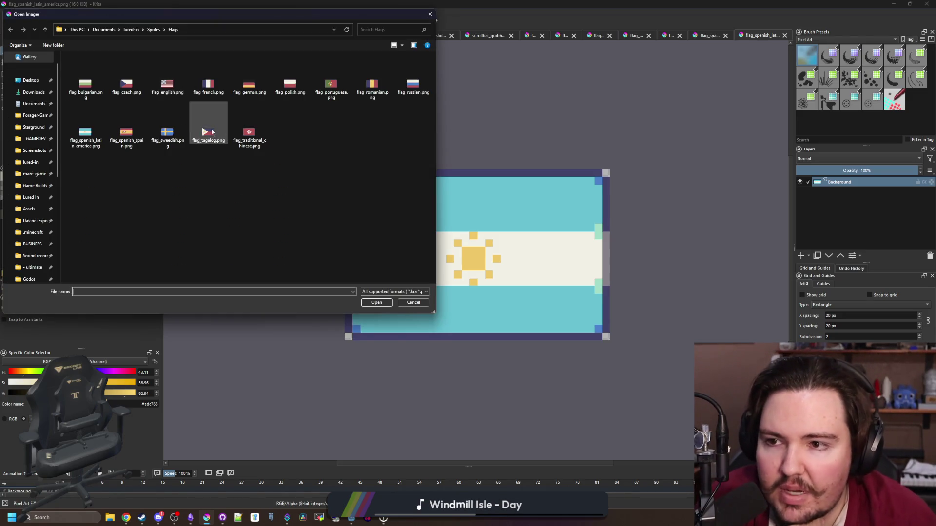
pyautogui.click(168, 136)
pyautogui.press('Escape')
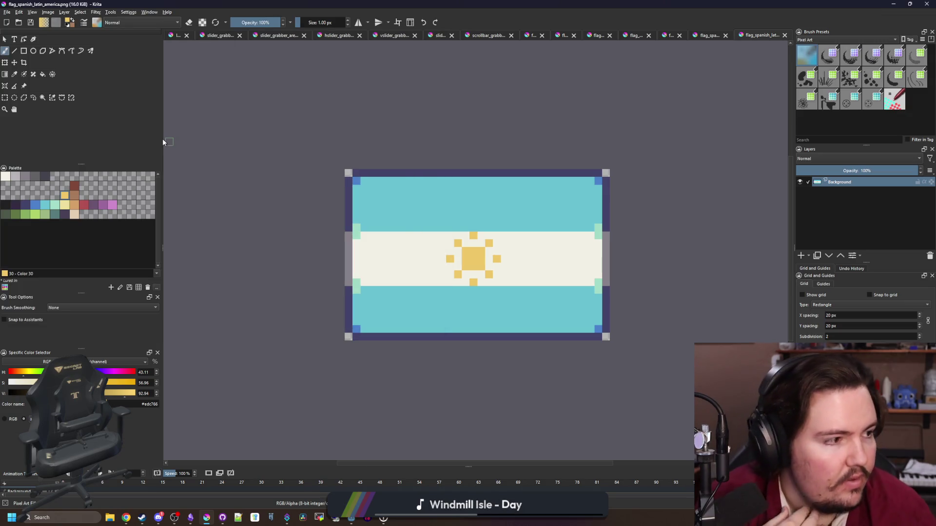
pyautogui.scroll(-1, 391, 241)
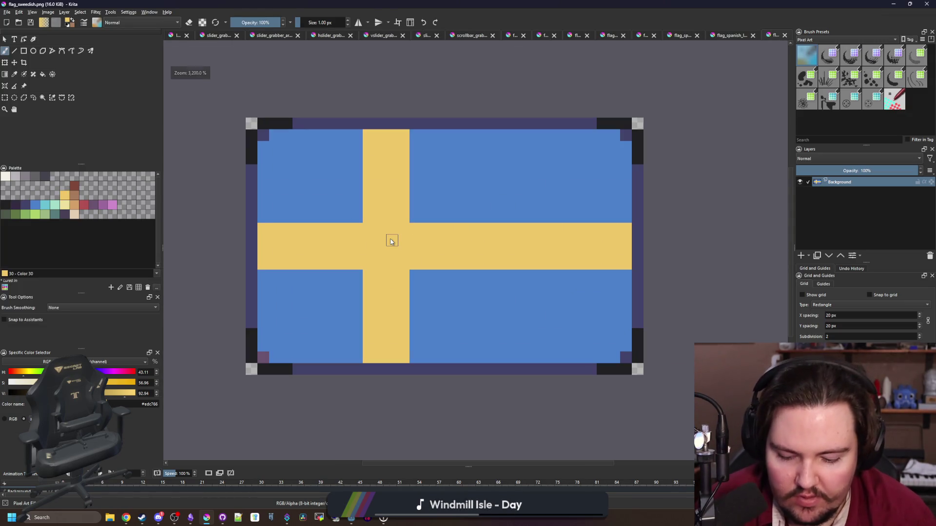
# Draw dark purple #43436a rectangles along the middle of both yellow cross bars
pyautogui.press('p')
pyautogui.scroll(-1, 395, 247)
pyautogui.press('b')
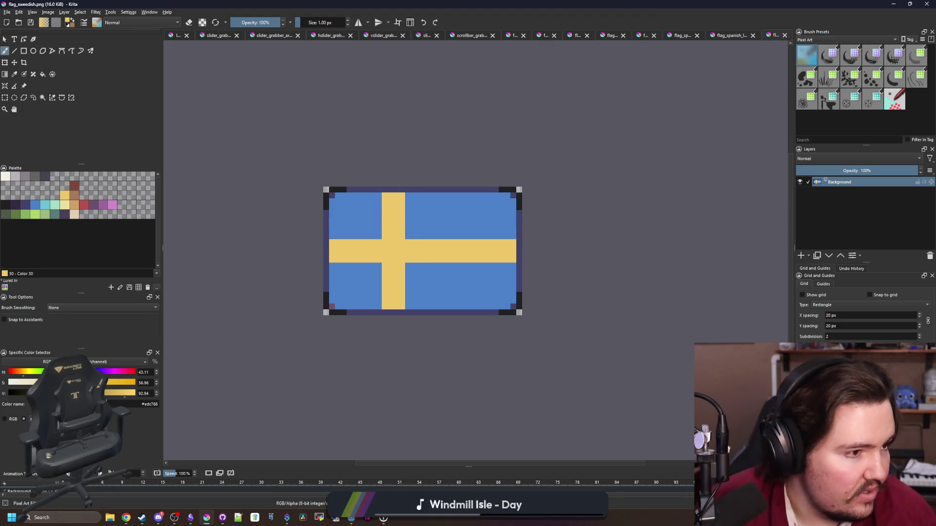
pyautogui.hotkey('alt', 'Tab')
pyautogui.hotkey('alt', 'Tab')
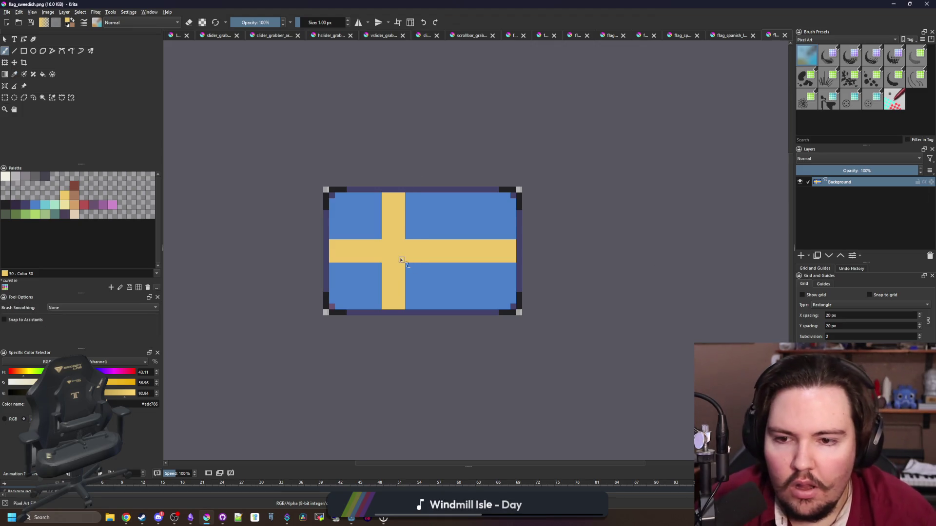
pyautogui.scroll(1, 403, 256)
pyautogui.scroll(1, 419, 245)
pyautogui.scroll(1, 422, 245)
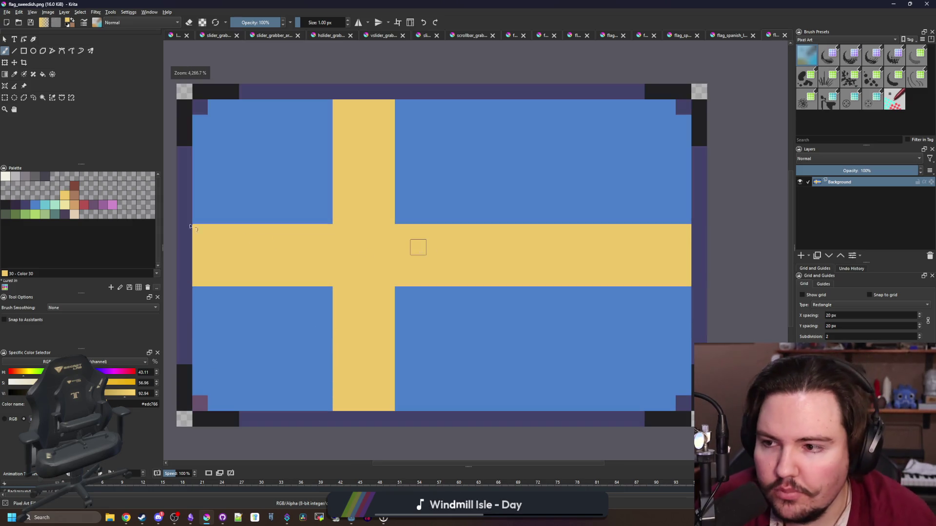
pyautogui.click(25, 204)
pyautogui.click(24, 51)
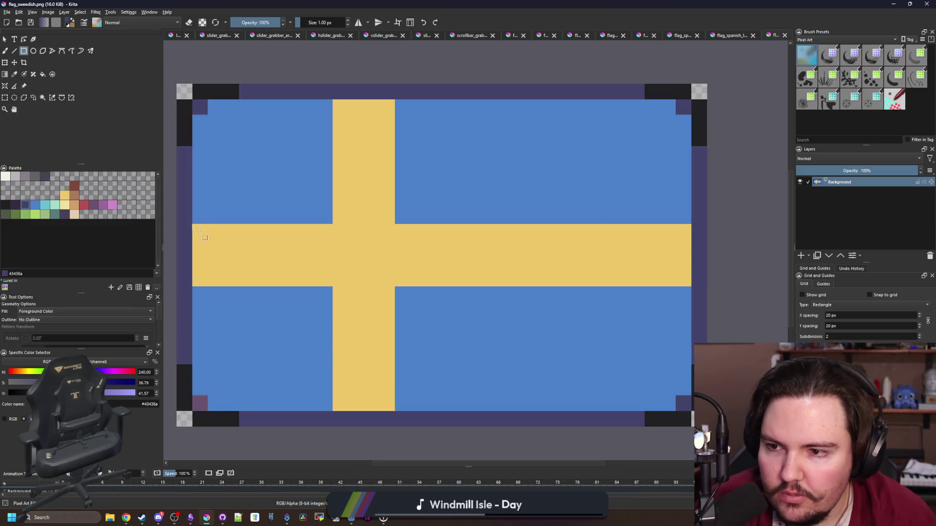
pyautogui.moveTo(196, 241)
pyautogui.mouseDown()
pyautogui.moveTo(593, 274)
pyautogui.moveTo(685, 271)
pyautogui.mouseUp()
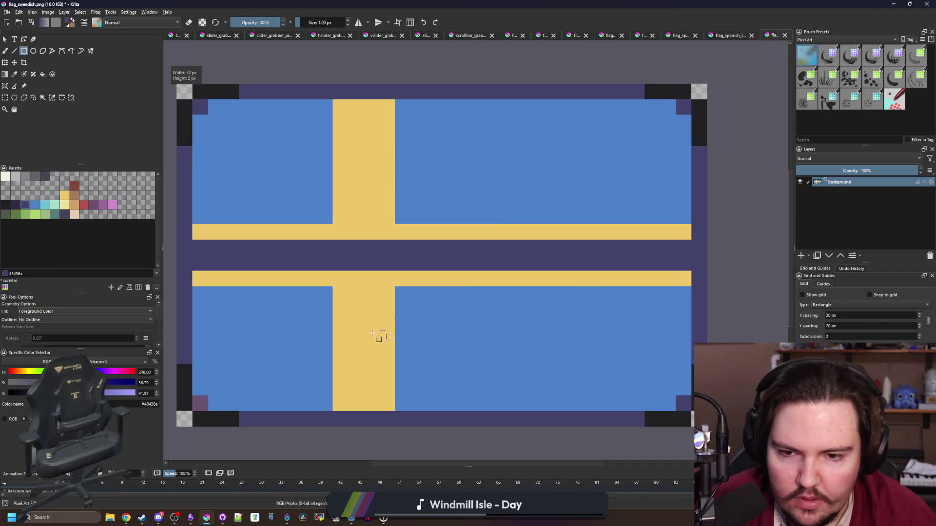
pyautogui.moveTo(348, 411); pyautogui.dragTo(375, 95)
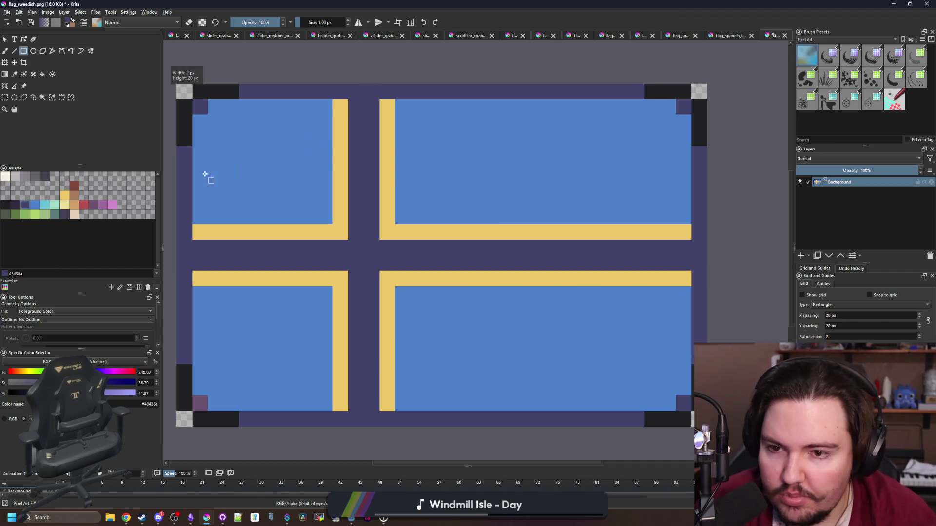
# Fill the remaining yellow cross bands off-white #f2f0e5
pyautogui.click(5, 176)
pyautogui.press('f')
pyautogui.click(341, 237)
pyautogui.click(345, 280)
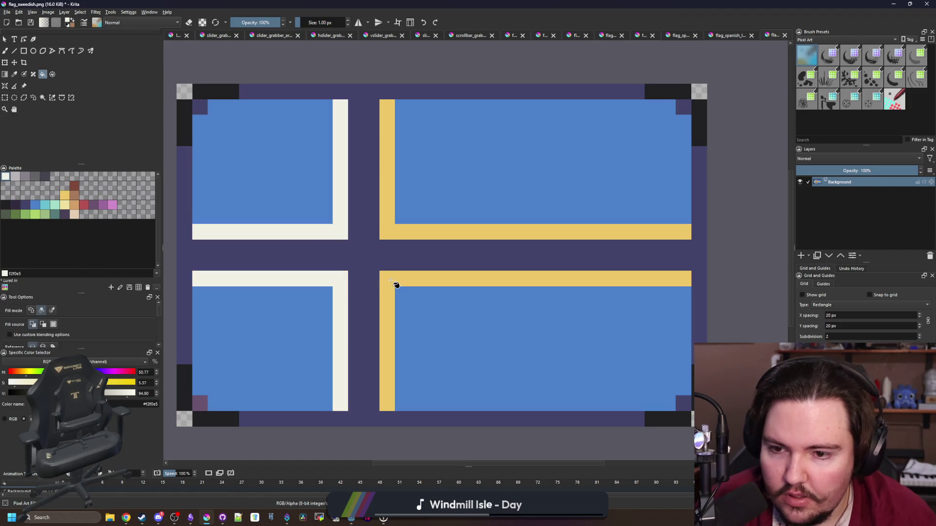
pyautogui.click(392, 286)
pyautogui.click(394, 229)
# Fill all four blue quadrants red #b45252
pyautogui.click(84, 205)
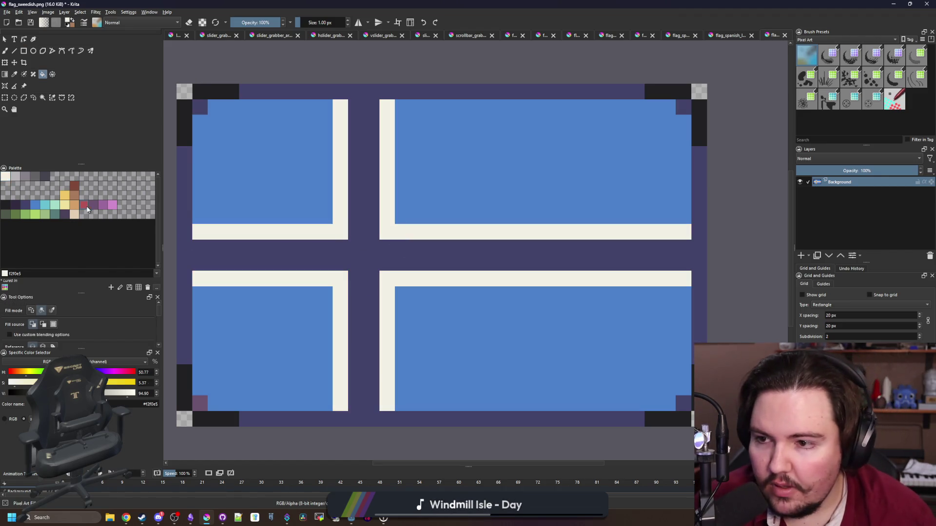
pyautogui.click(263, 161)
pyautogui.click(282, 341)
pyautogui.click(439, 316)
pyautogui.click(468, 189)
pyautogui.scroll(-5, 362, 269)
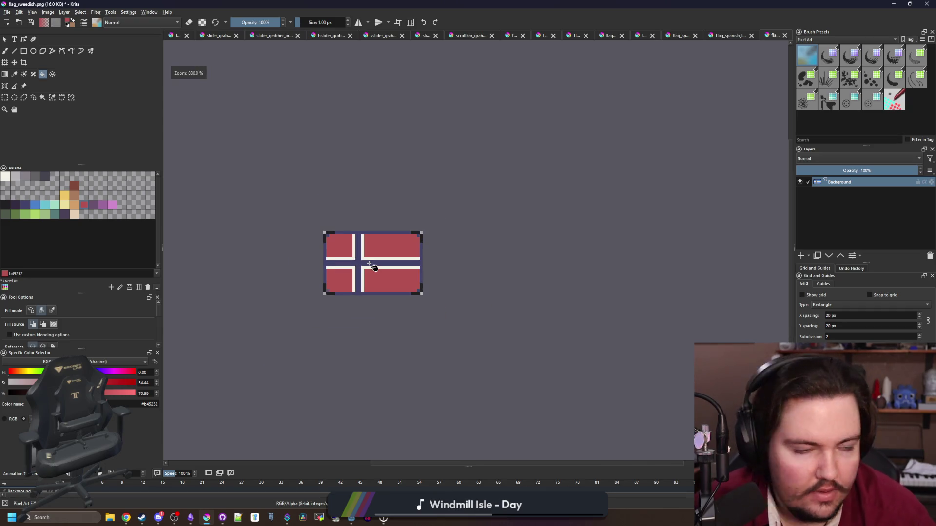
pyautogui.scroll(5, 363, 269)
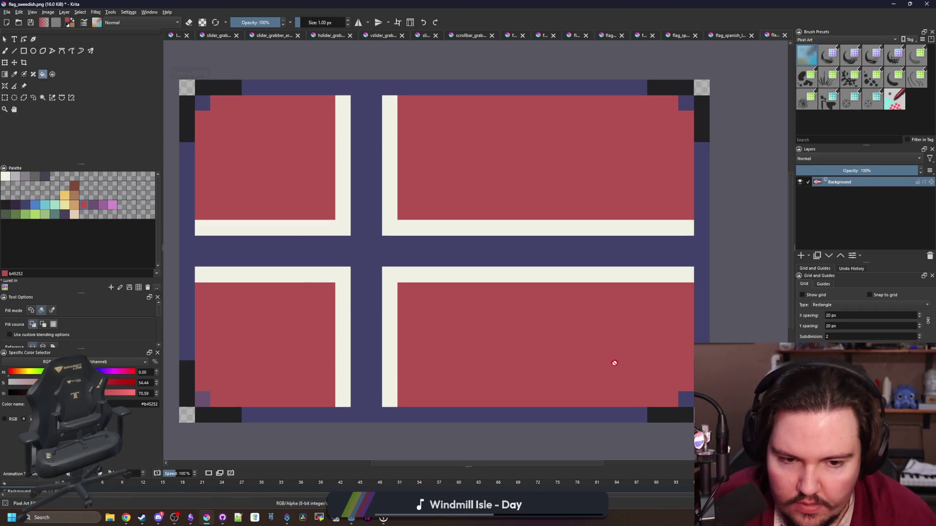
# Sample the dark #212123 from the flag's corner and begin saving under a new name
pyautogui.press('p')
pyautogui.click(671, 412)
pyautogui.scroll(-6, 464, 340)
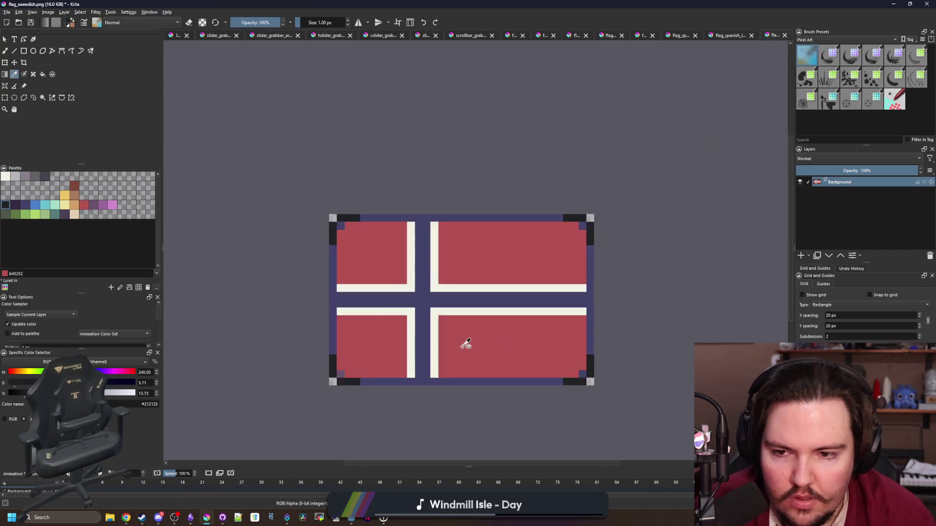
pyautogui.scroll(5, 434, 308)
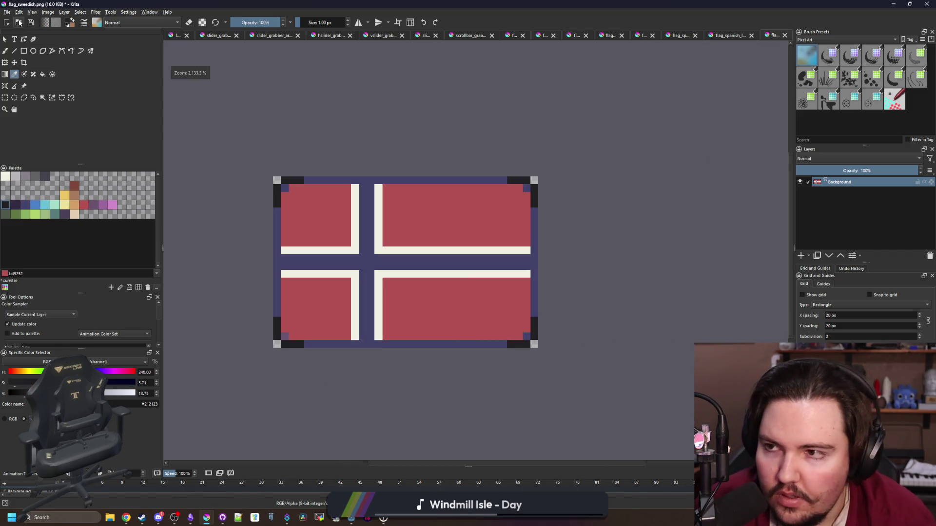
pyautogui.click(7, 11)
pyautogui.click(24, 55)
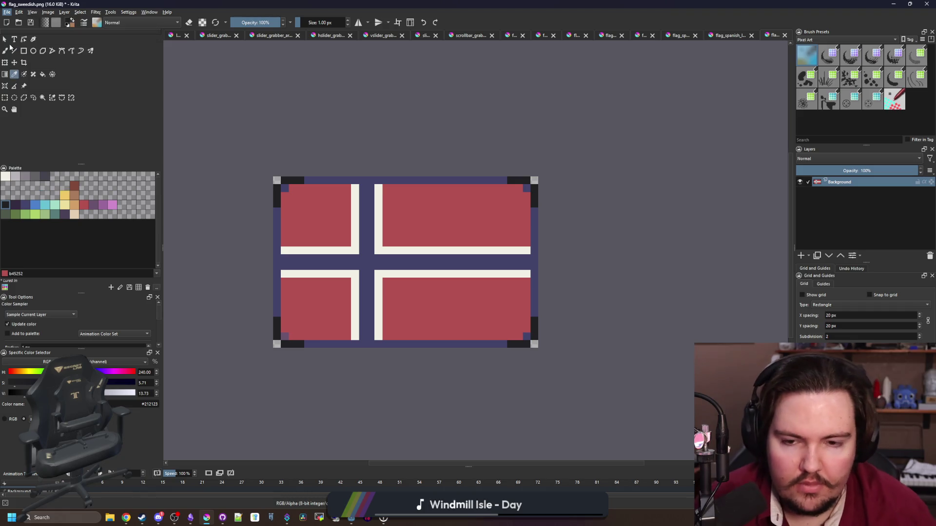
# Save the flag as flag_norwegian.png with the default PNG options
pyautogui.write('lag_')
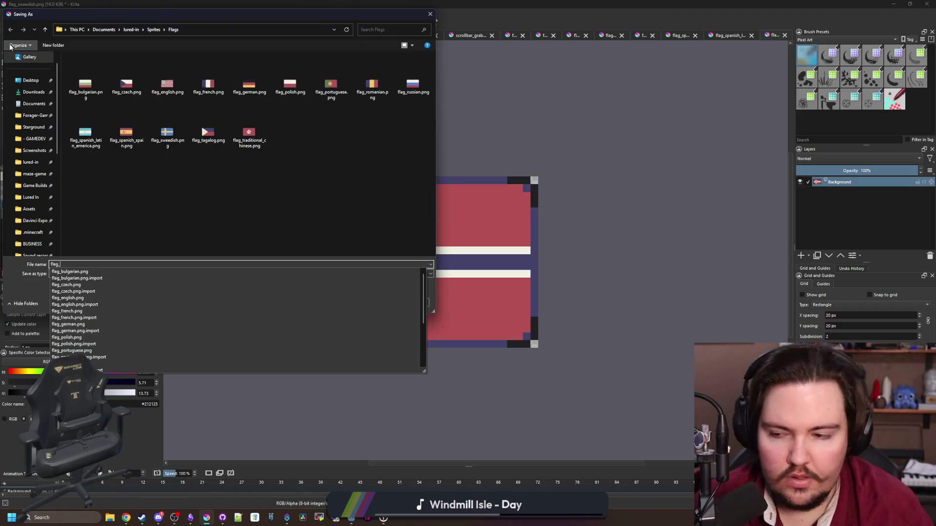
pyautogui.write('norwegian')
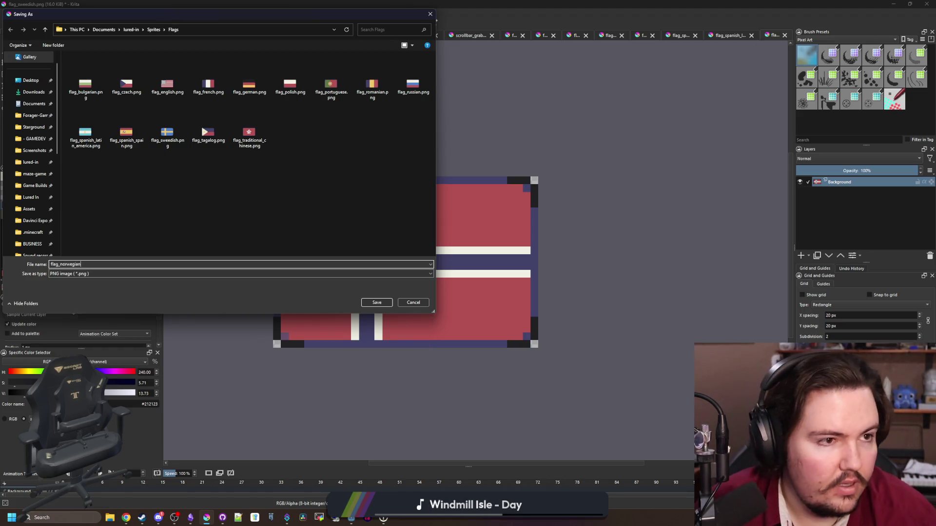
pyautogui.hotkey('alt', 'Tab')
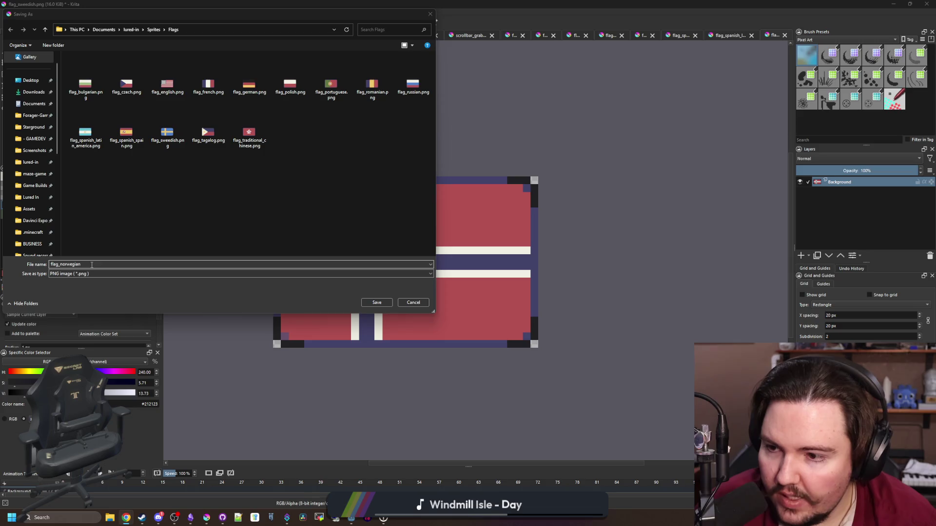
pyautogui.click(377, 303)
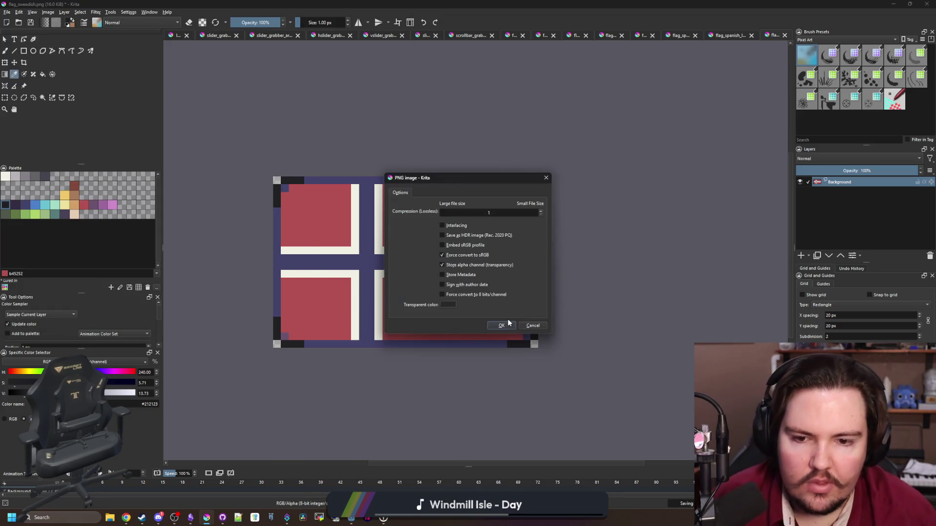
pyautogui.click(509, 324)
pyautogui.hotkey('alt', 'Tab')
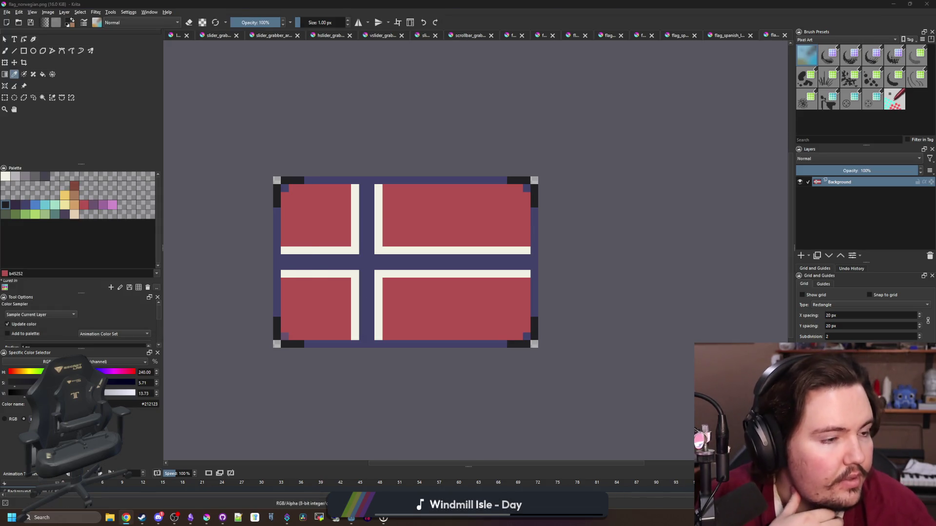
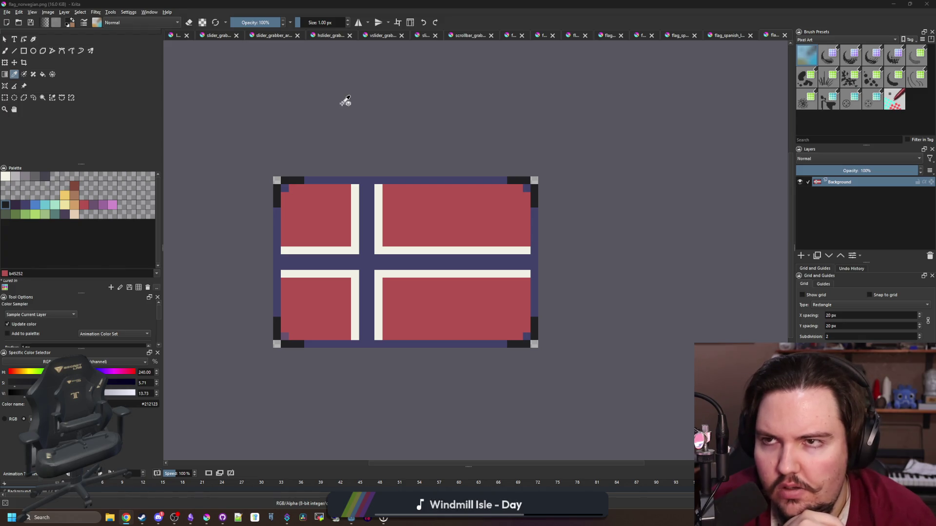
# Open flag_french.png in Krita
pyautogui.click(7, 11)
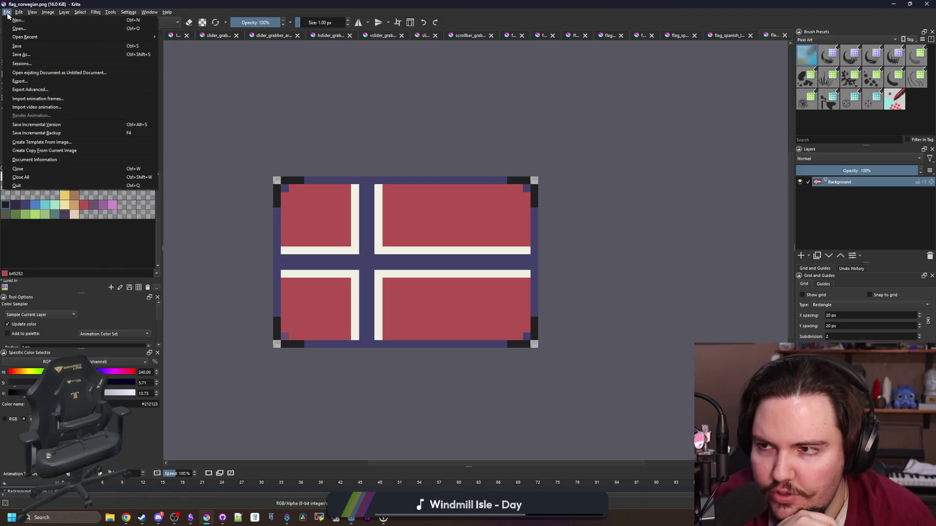
pyautogui.press('Escape')
pyautogui.hotkey('ctrl', 'o')
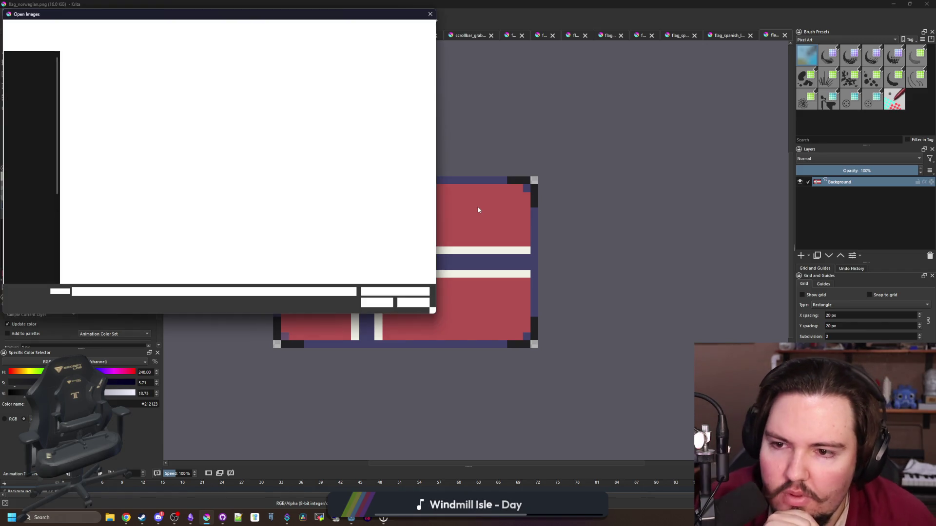
pyautogui.press('Escape')
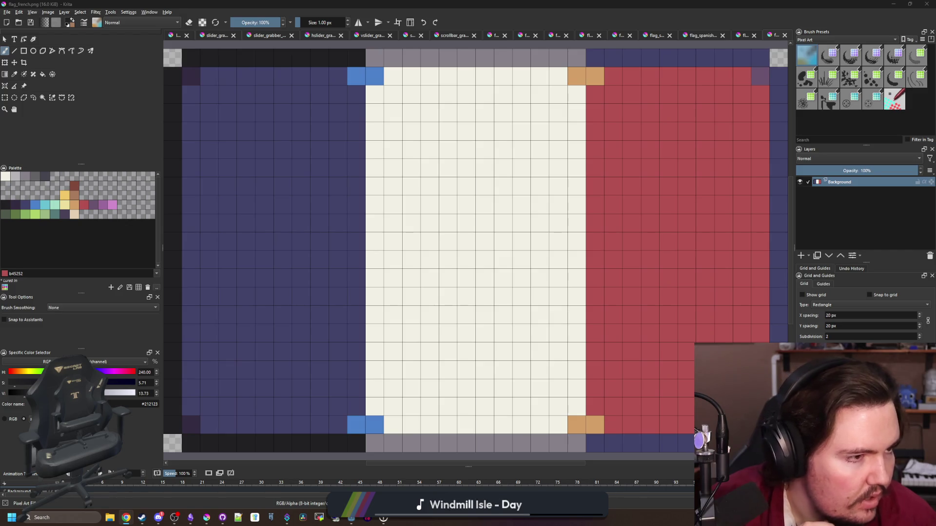
pyautogui.scroll(-2, 320, 188)
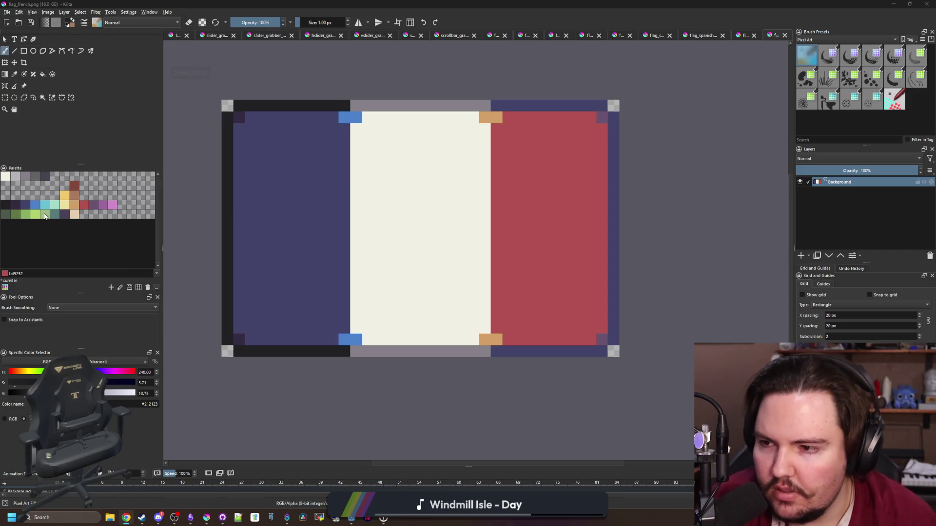
# Fill the blue left stripe with light green
pyautogui.click(45, 214)
pyautogui.press('f')
pyautogui.click(238, 245)
pyautogui.scroll(-2, 353, 251)
pyautogui.scroll(3, 336, 225)
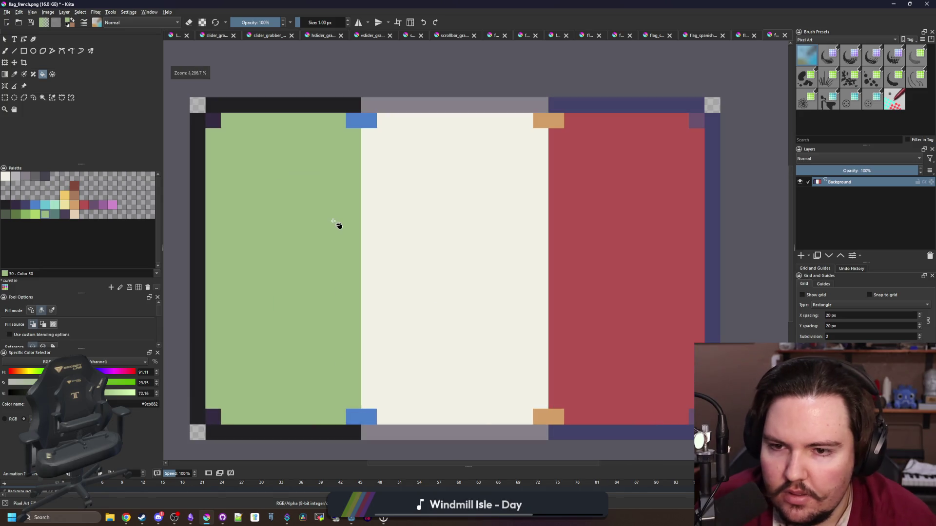
pyautogui.scroll(-1, 350, 197)
pyautogui.scroll(1, 361, 171)
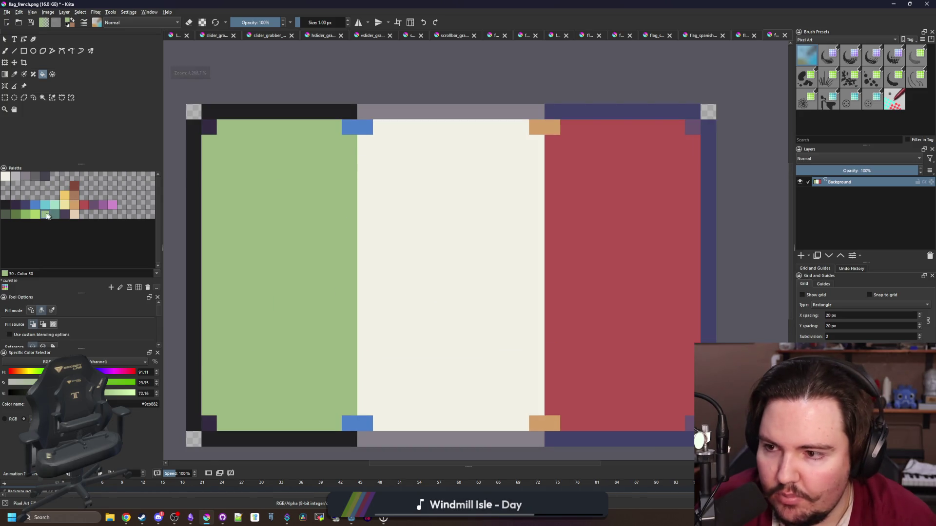
# Paint the top and bottom blue accent pixels a brighter green
pyautogui.click(35, 215)
pyautogui.press('b')
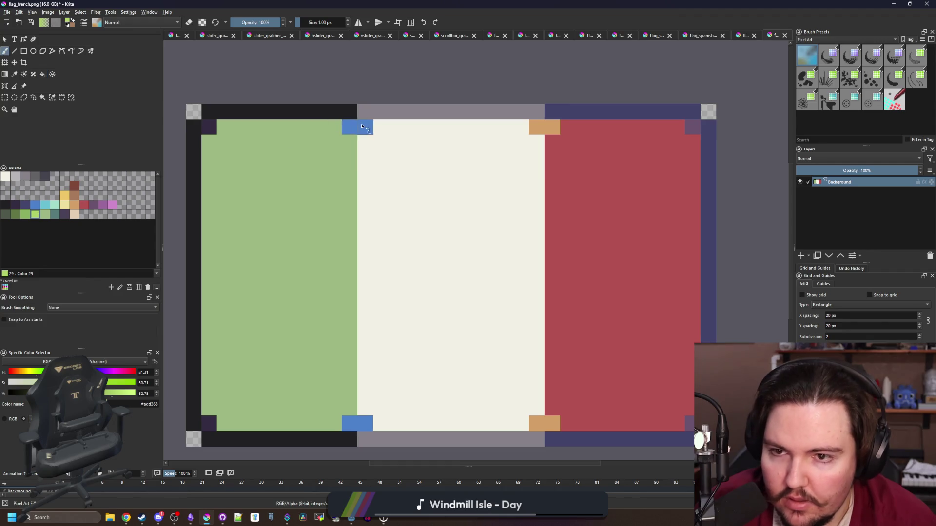
pyautogui.click(357, 127)
pyautogui.click(365, 423)
pyautogui.click(350, 423)
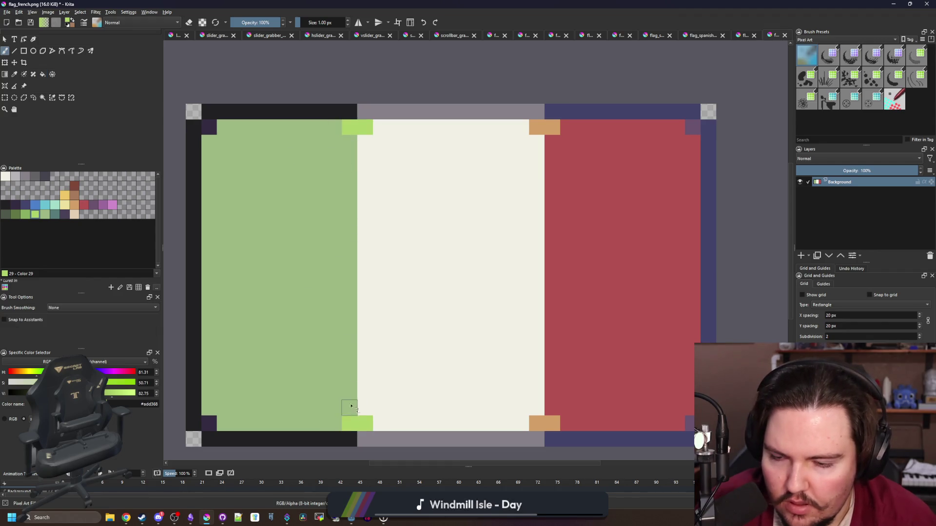
# Fill the top-left and bottom-left corner pixels teal-grey
pyautogui.click(54, 215)
pyautogui.press('f')
pyautogui.click(204, 425)
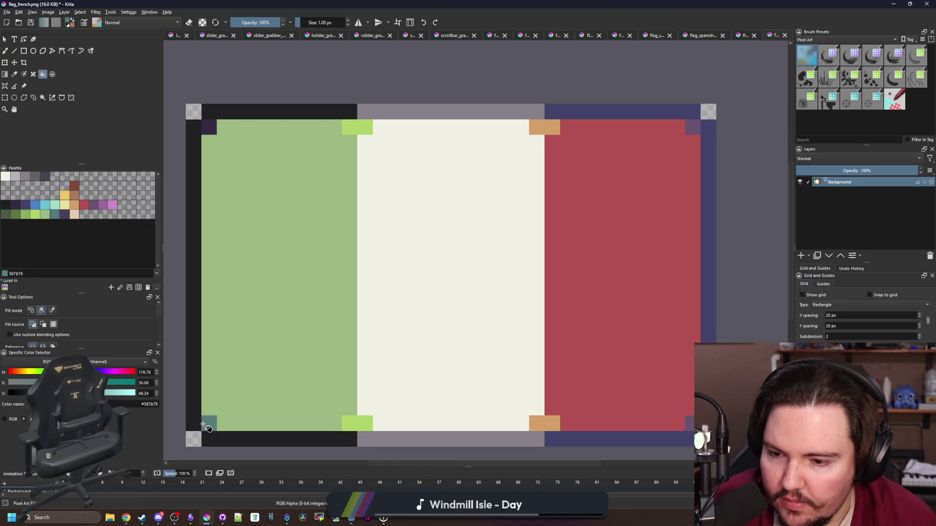
pyautogui.click(209, 127)
# Fill the top, left and bottom border strips dark purple
pyautogui.click(62, 217)
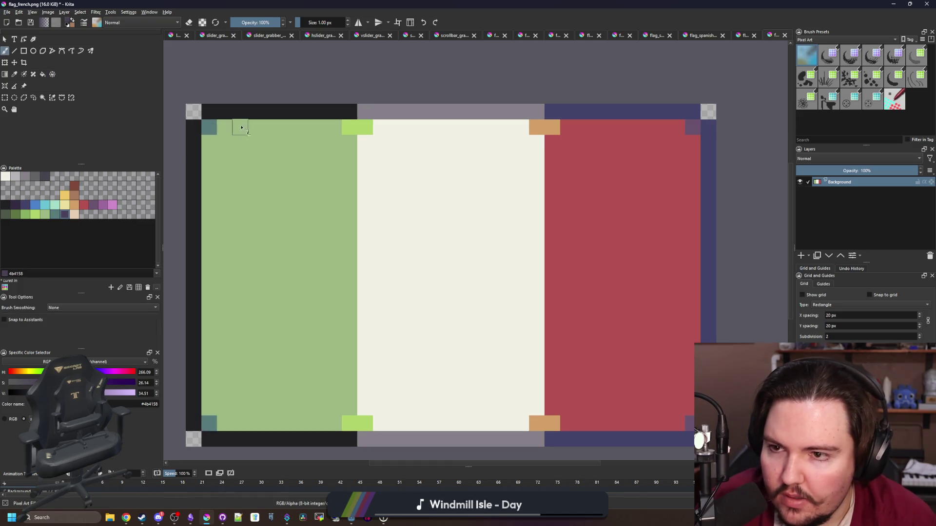
pyautogui.click(253, 112)
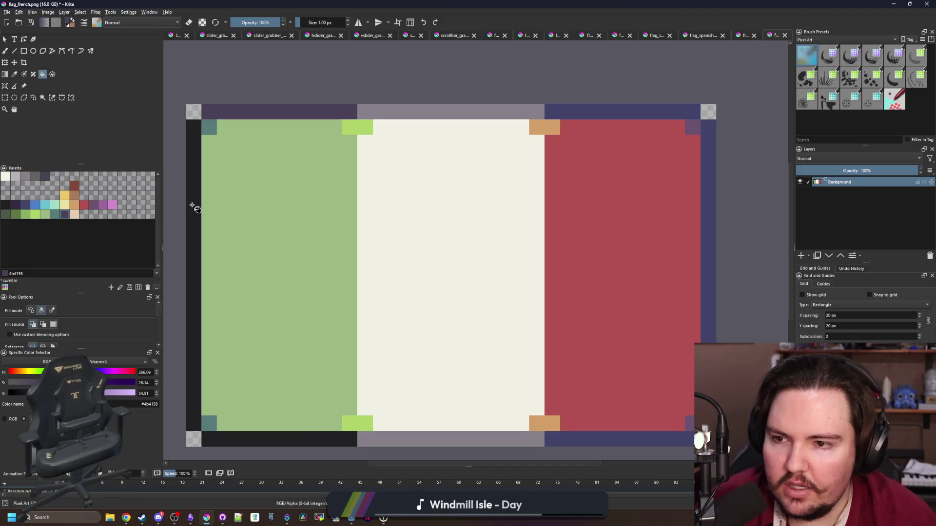
pyautogui.click(194, 204)
pyautogui.click(298, 435)
pyautogui.scroll(-5, 335, 236)
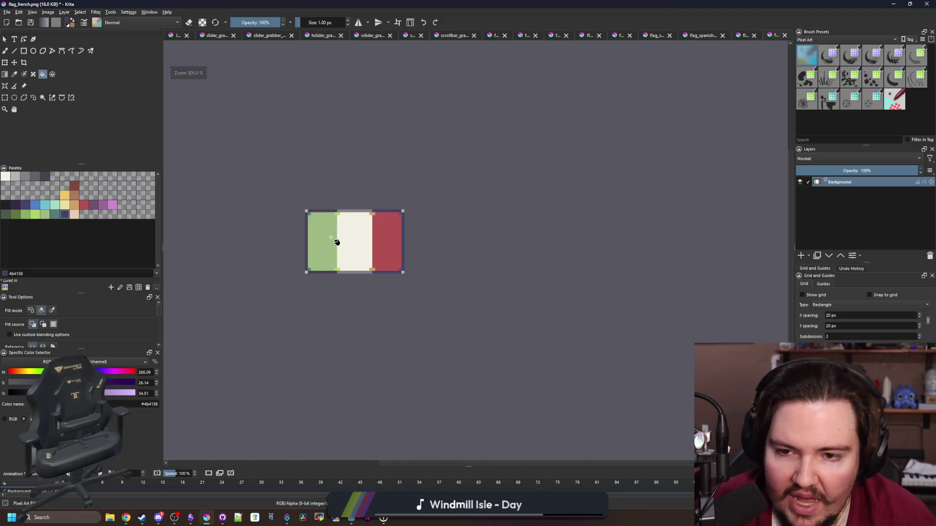
pyautogui.scroll(4, 332, 236)
pyautogui.scroll(1, 370, 243)
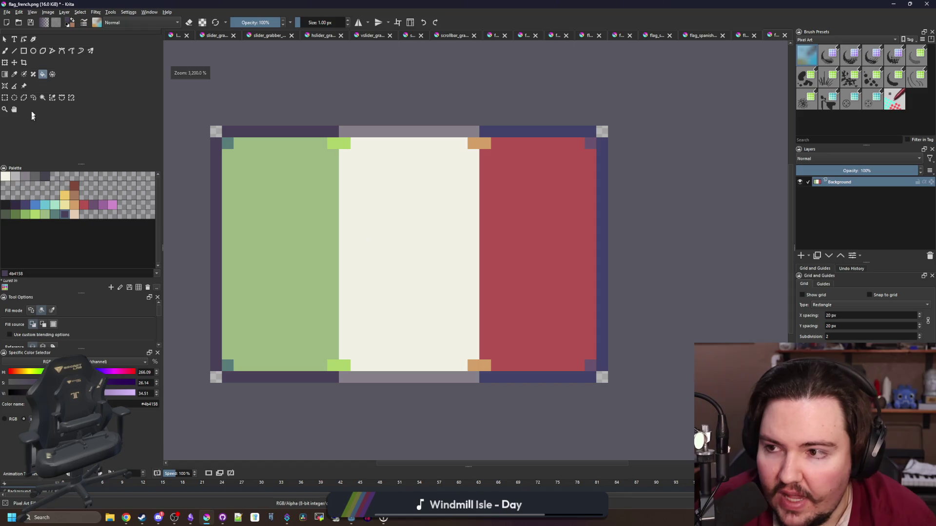
# Select a one-pixel row across the green band and measure an area over the red band
pyautogui.click(5, 98)
pyautogui.moveTo(232, 266); pyautogui.dragTo(339, 278)
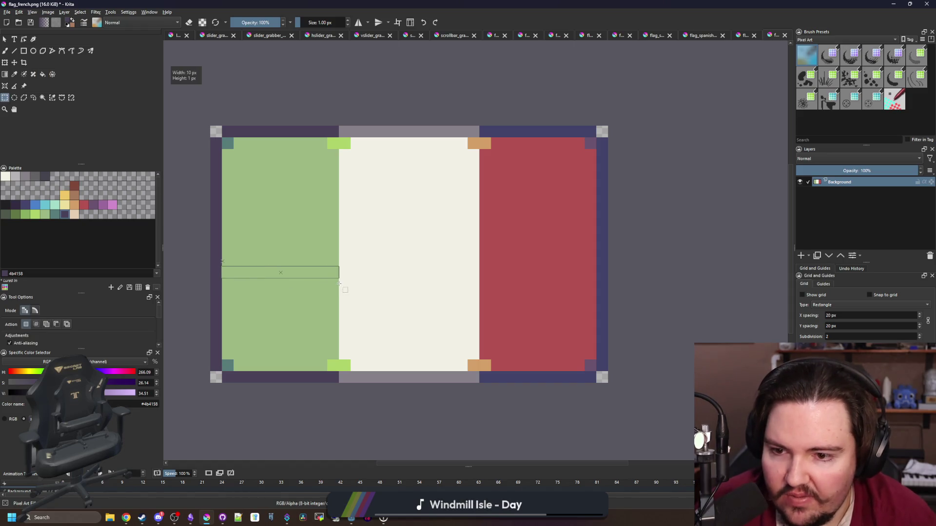
pyautogui.moveTo(480, 266); pyautogui.dragTo(592, 253)
pyautogui.scroll(-4, 467, 277)
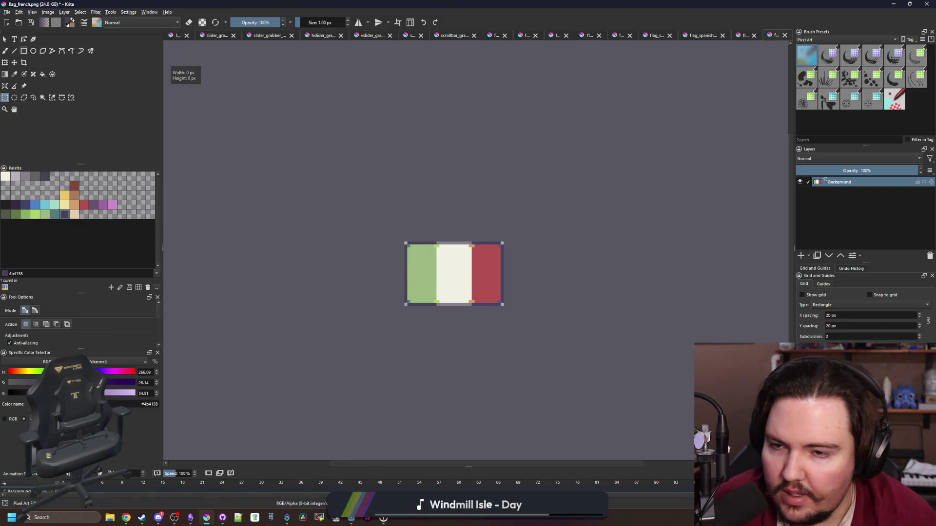
# Save the image as flag_italian.png, accepting the PNG export options
pyautogui.click(7, 12)
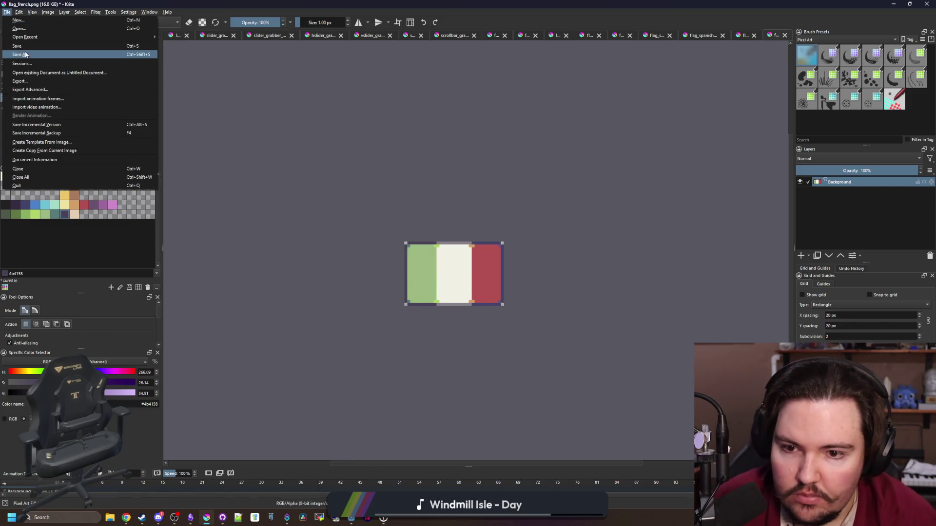
pyautogui.click(25, 54)
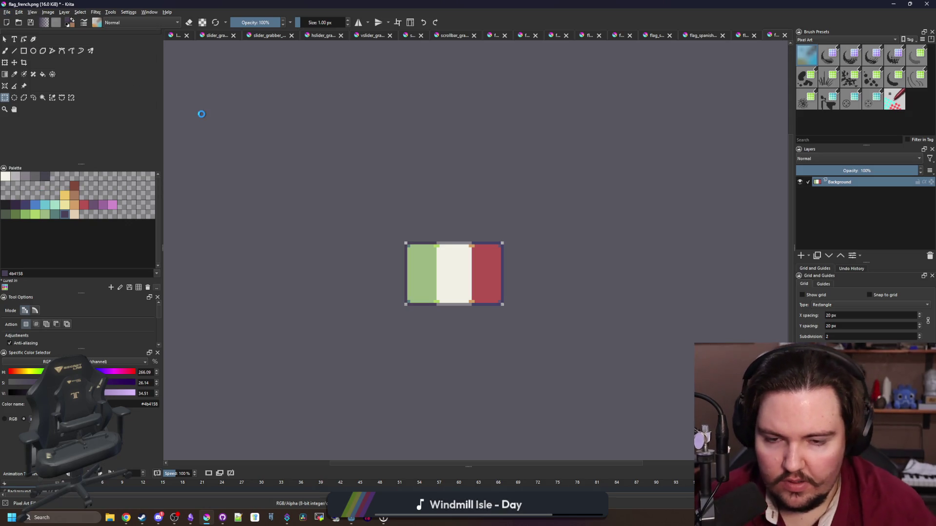
pyautogui.write('flag_')
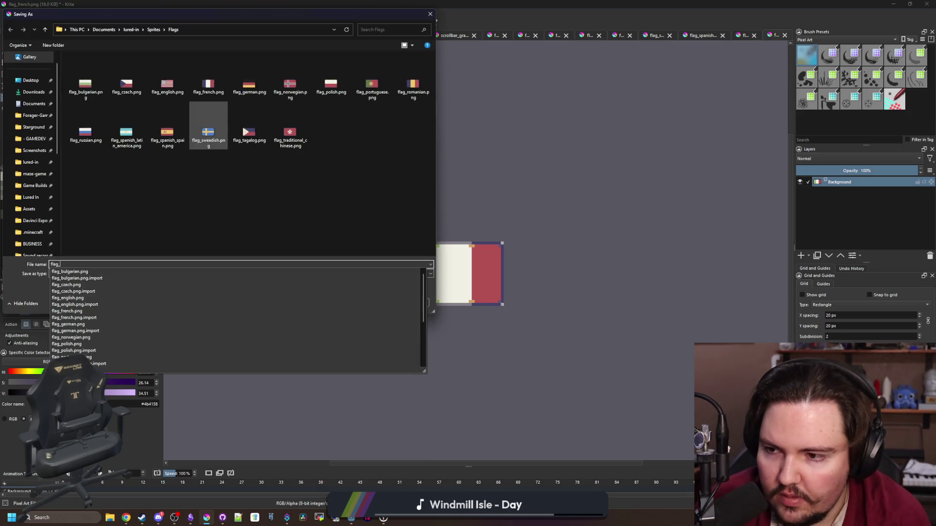
pyautogui.write('italian')
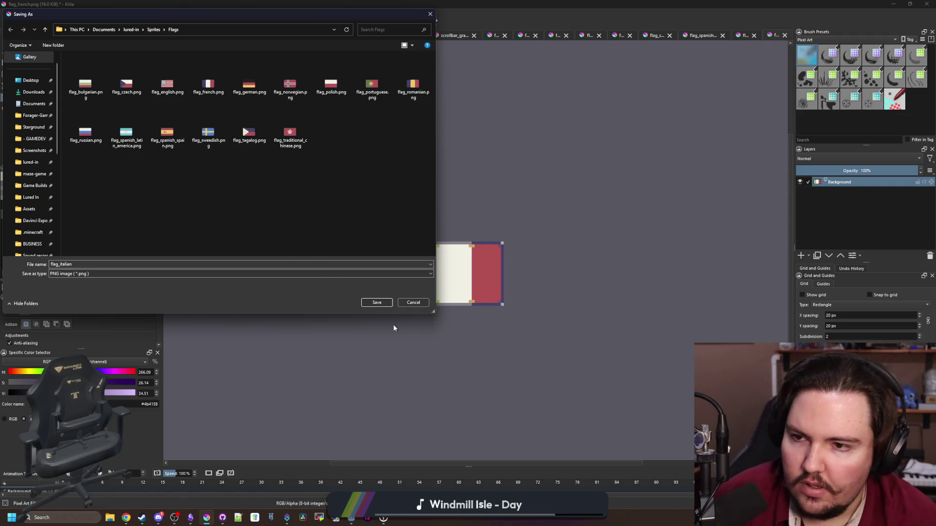
pyautogui.click(384, 303)
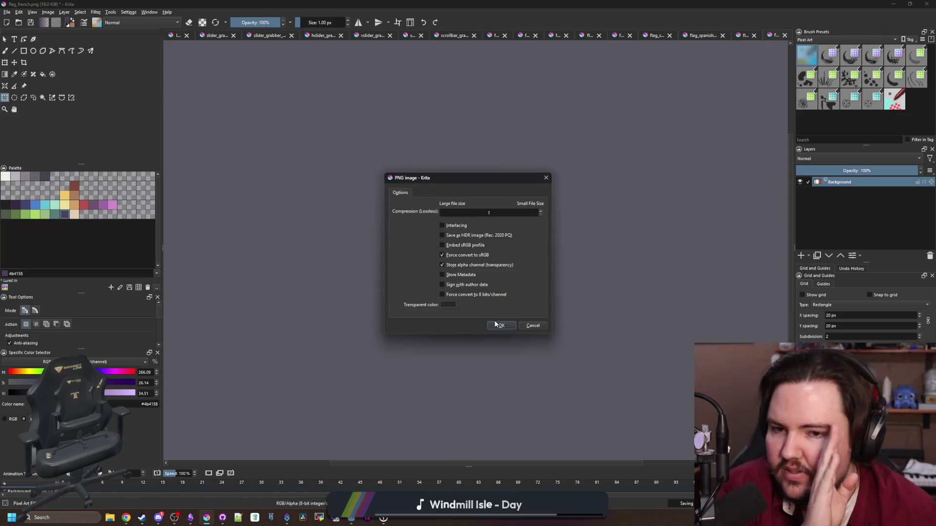
pyautogui.click(499, 325)
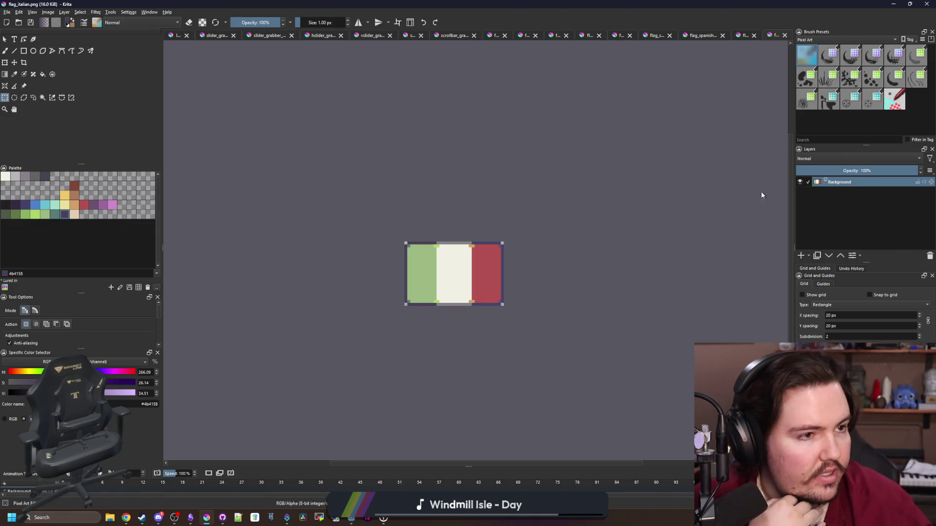
pyautogui.hotkey('alt', 'Tab')
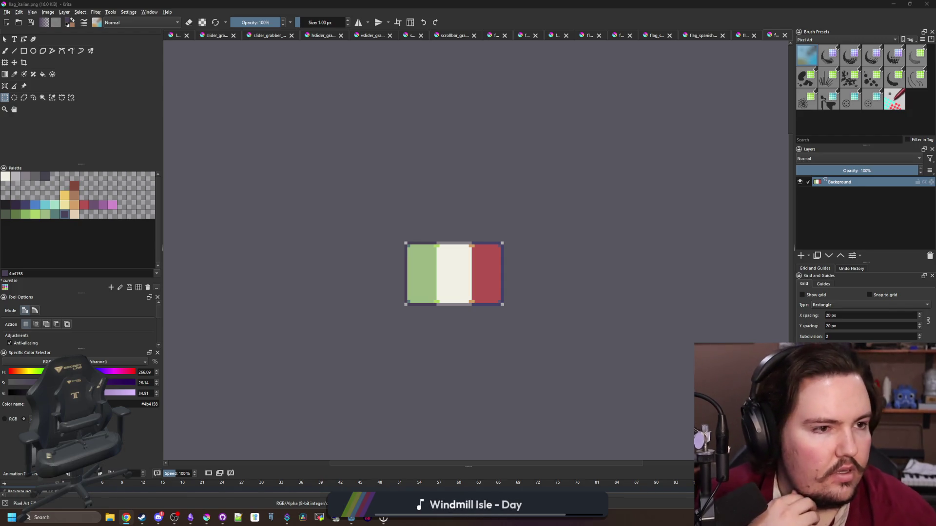
# In the Norwegian flag, sample the cream colour and try filling the cross, then undo it
pyautogui.click(736, 39)
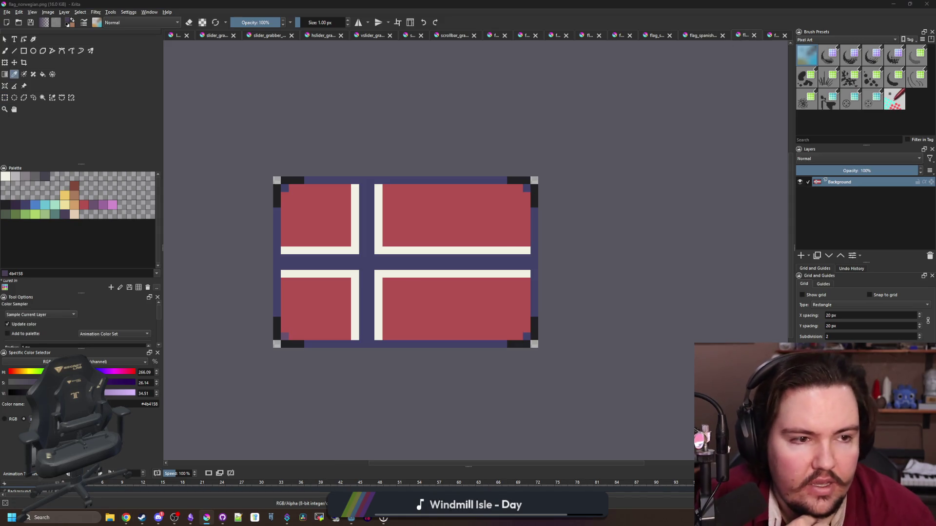
pyautogui.press('p')
pyautogui.click(413, 274)
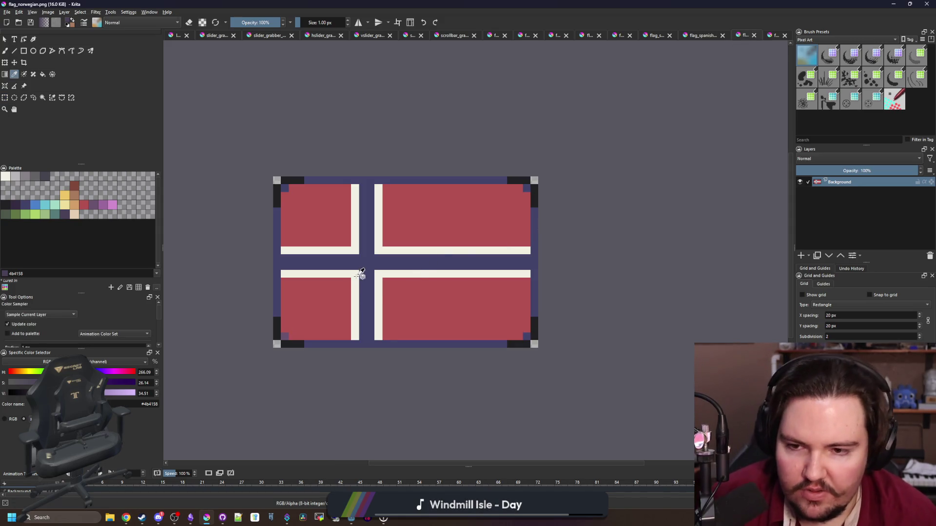
pyautogui.scroll(1, 359, 272)
pyautogui.press('f')
pyautogui.click(360, 243)
pyautogui.scroll(-1, 360, 246)
pyautogui.hotkey('ctrl', 'z')
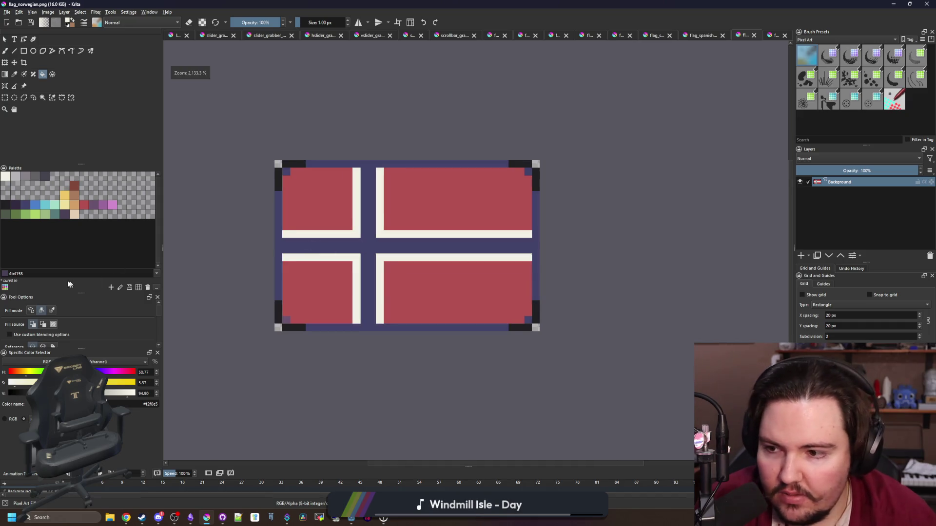
pyautogui.scroll(1, 309, 249)
# Paint the four ends of the blue cross cream and fill the cross, making a Danish flag
pyautogui.press('b')
pyautogui.moveTo(266, 251); pyautogui.dragTo(266, 239)
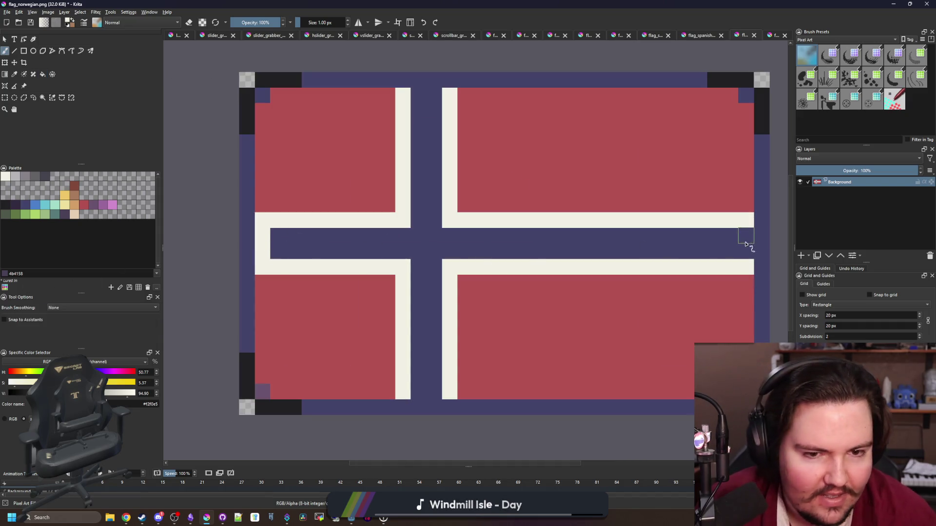
pyautogui.moveTo(745, 235); pyautogui.dragTo(744, 255)
pyautogui.moveTo(437, 390); pyautogui.dragTo(426, 389)
pyautogui.moveTo(434, 95); pyautogui.dragTo(420, 96)
pyautogui.press('f')
pyautogui.click(420, 184)
pyautogui.scroll(-3, 422, 280)
pyautogui.scroll(4, 419, 270)
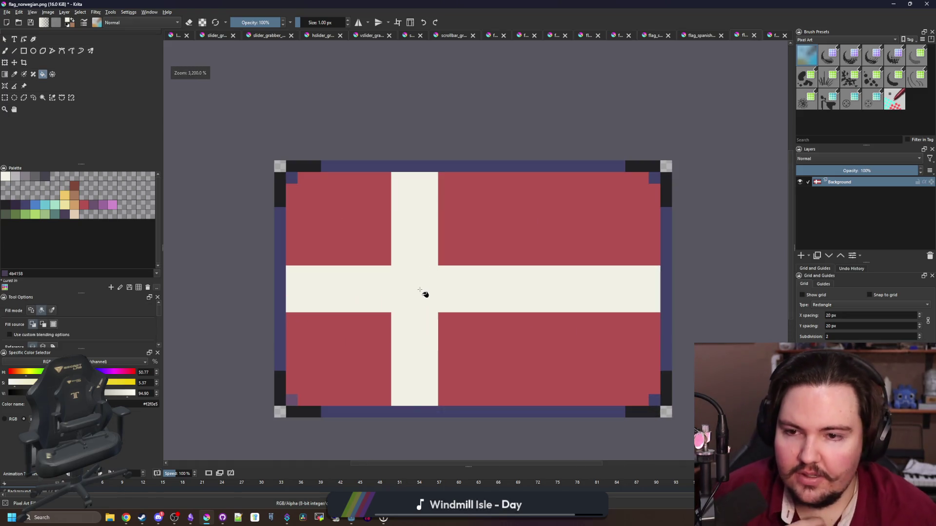
# Save the image as flag_danish.png with PNG export confirmed, then minimize Krita
pyautogui.click(7, 11)
pyautogui.click(24, 48)
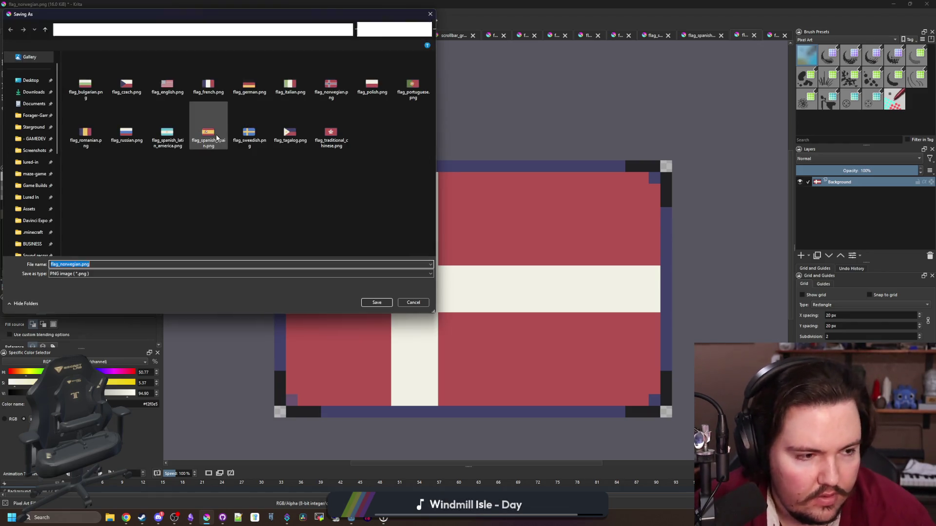
pyautogui.write('flag_danish')
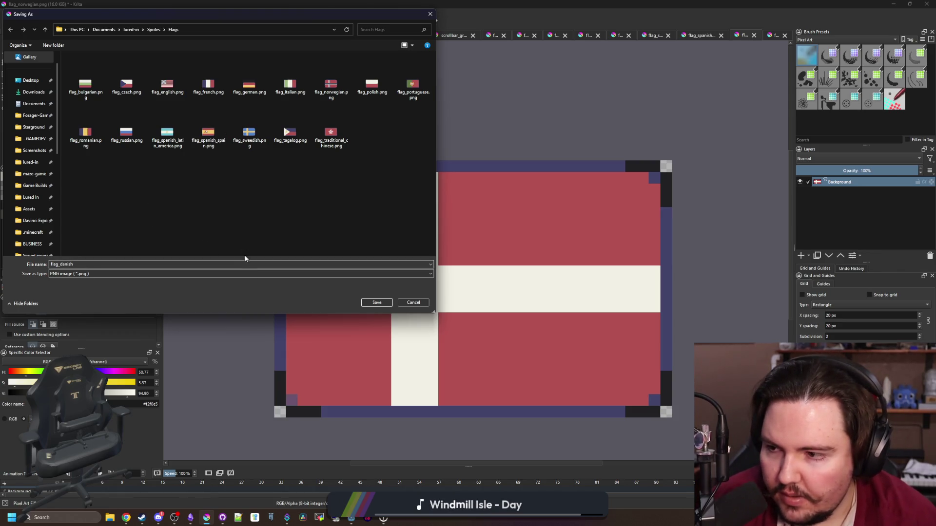
pyautogui.click(376, 303)
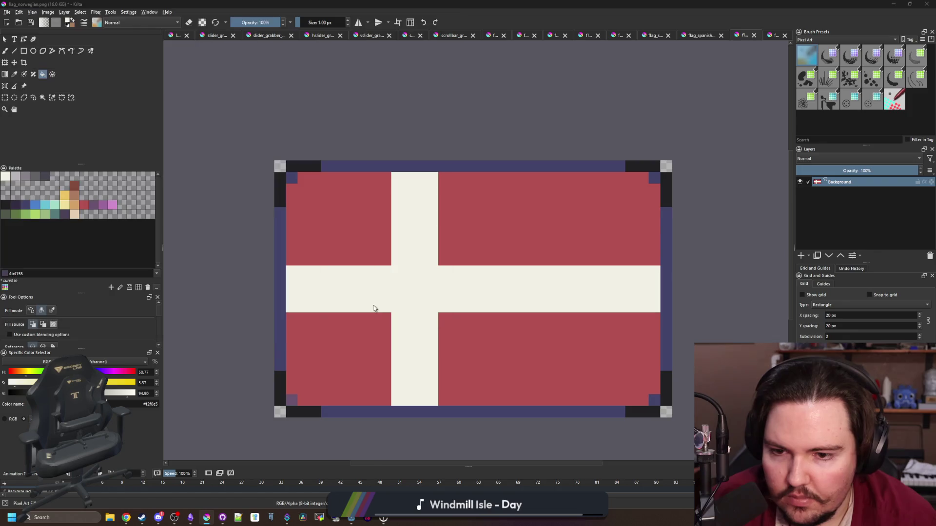
pyautogui.click(501, 326)
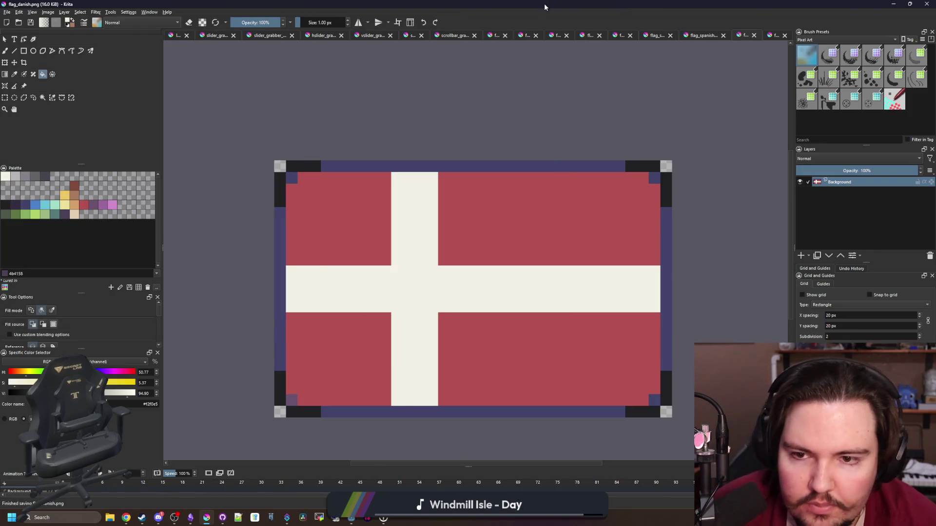
pyautogui.press('super+Down')
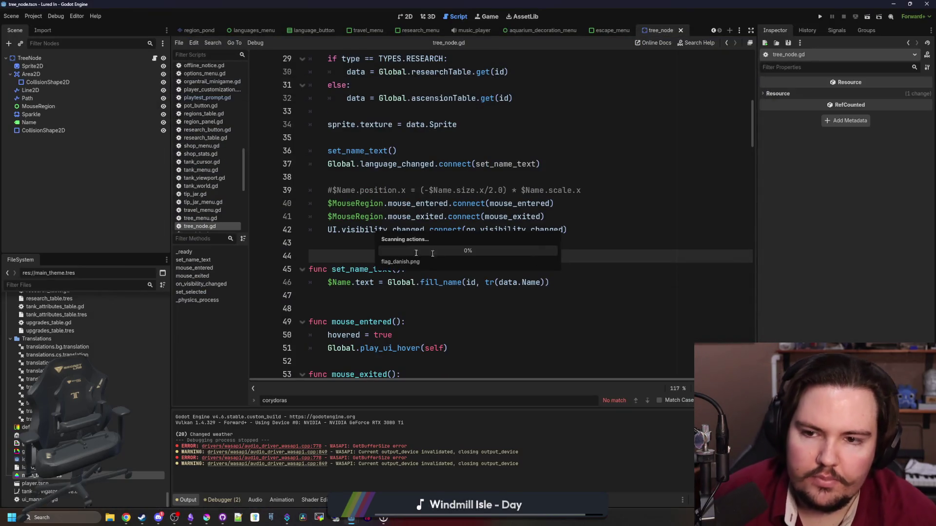
# Save the scene from the tree_node.gd script editor while flag_danish.png imports
pyautogui.click(336, 247)
pyautogui.hotkey('ctrl', 's')
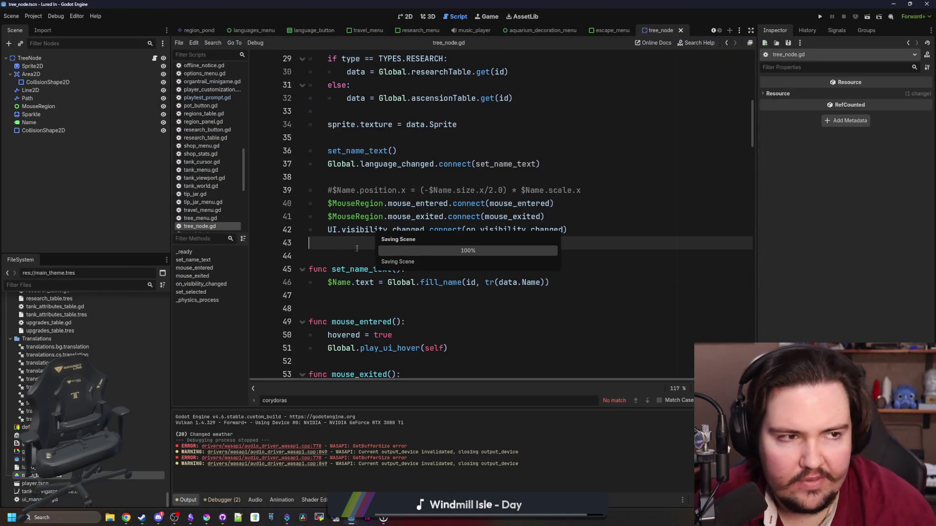
pyautogui.click(126, 518)
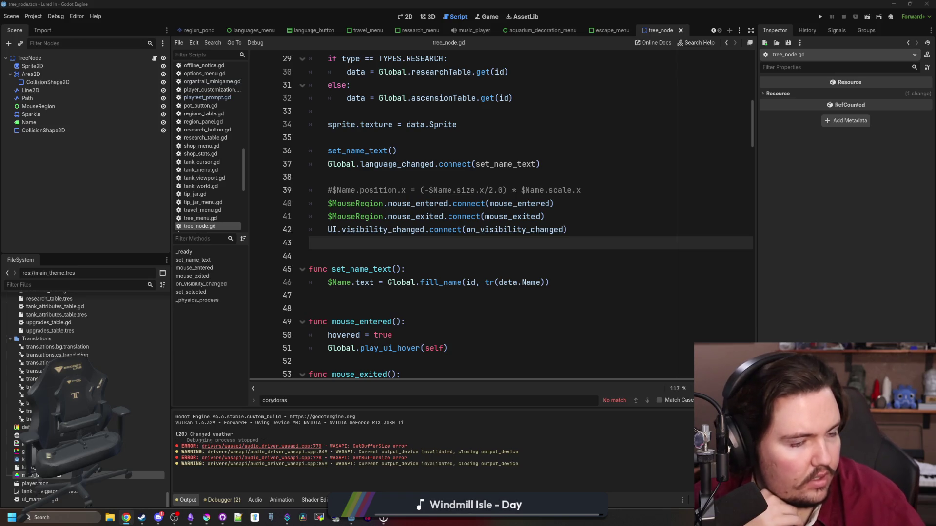
pyautogui.click(509, 259)
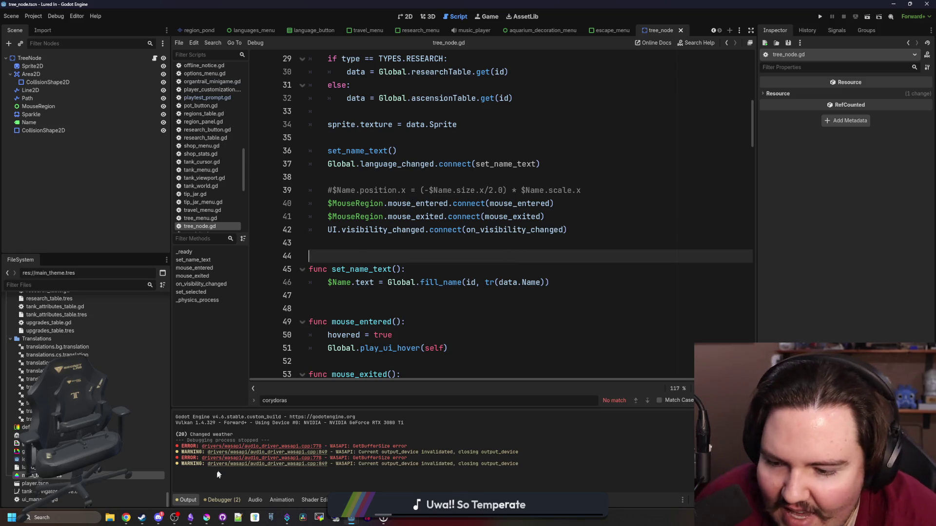
pyautogui.click(142, 518)
pyautogui.click(194, 133)
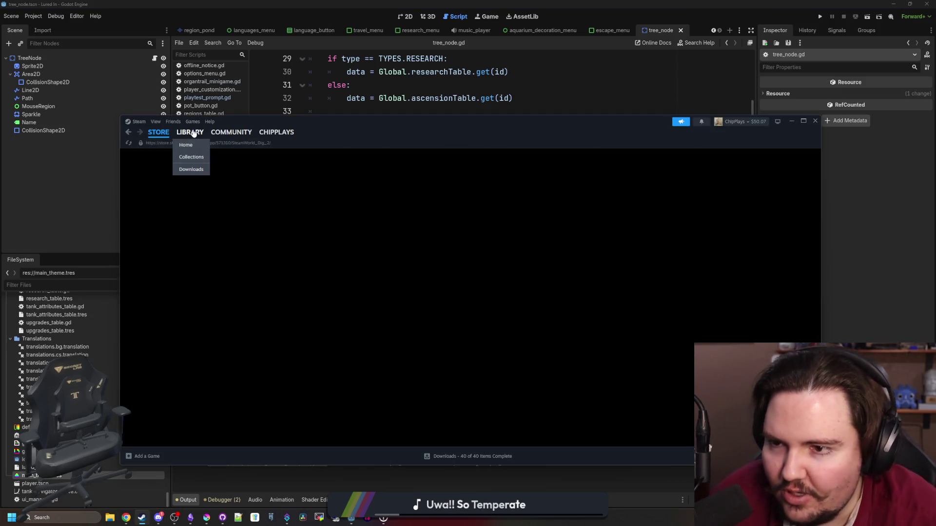
pyautogui.press('BackSpace')
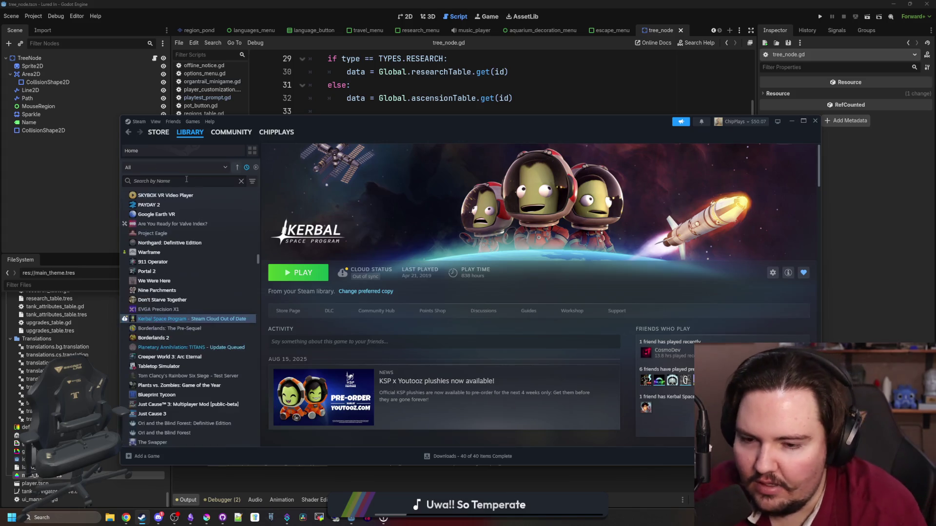
pyautogui.write('insan')
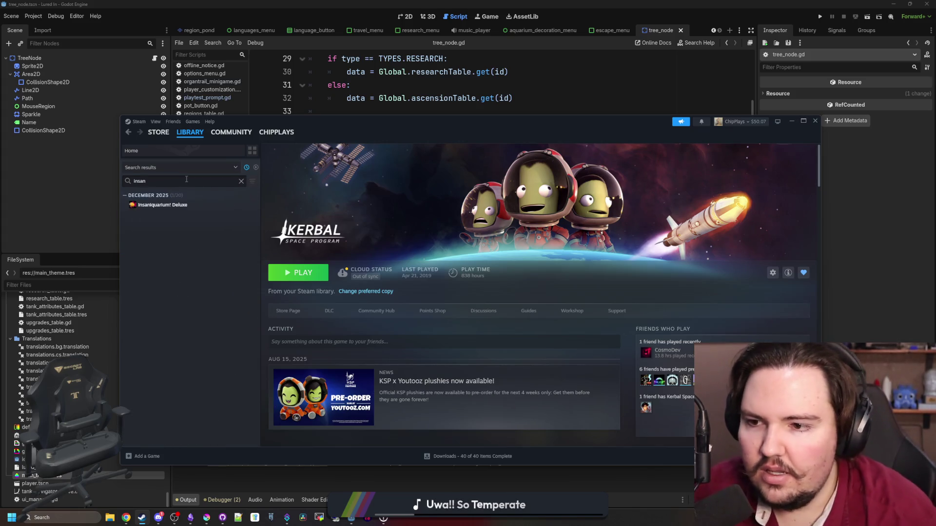
pyautogui.click(175, 205)
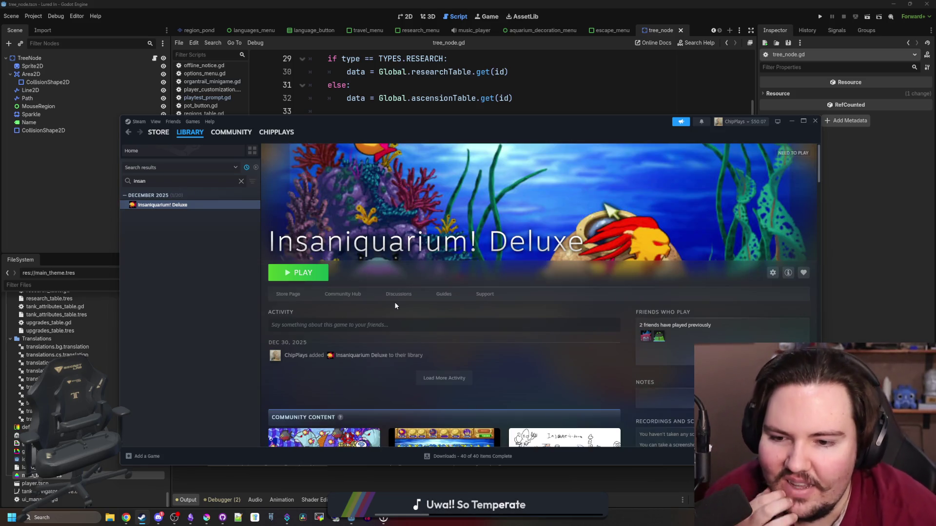
pyautogui.click(288, 295)
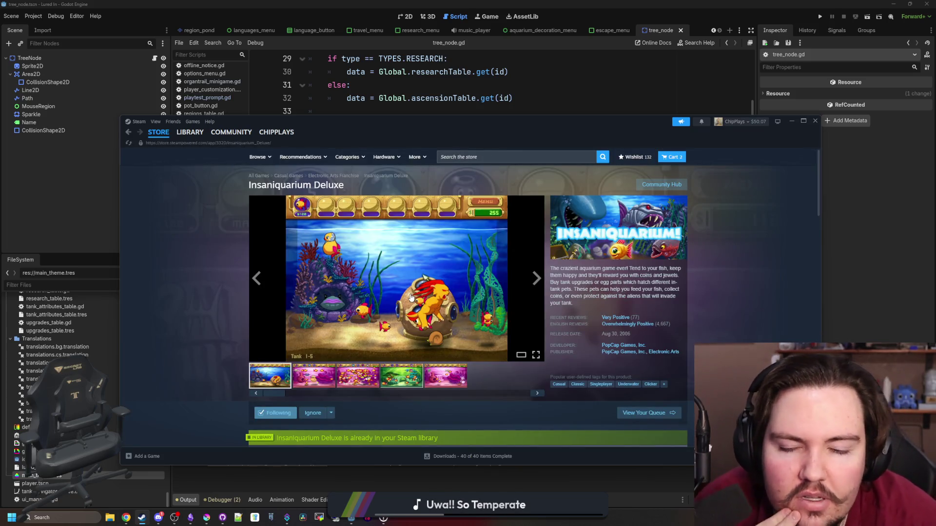
pyautogui.click(357, 377)
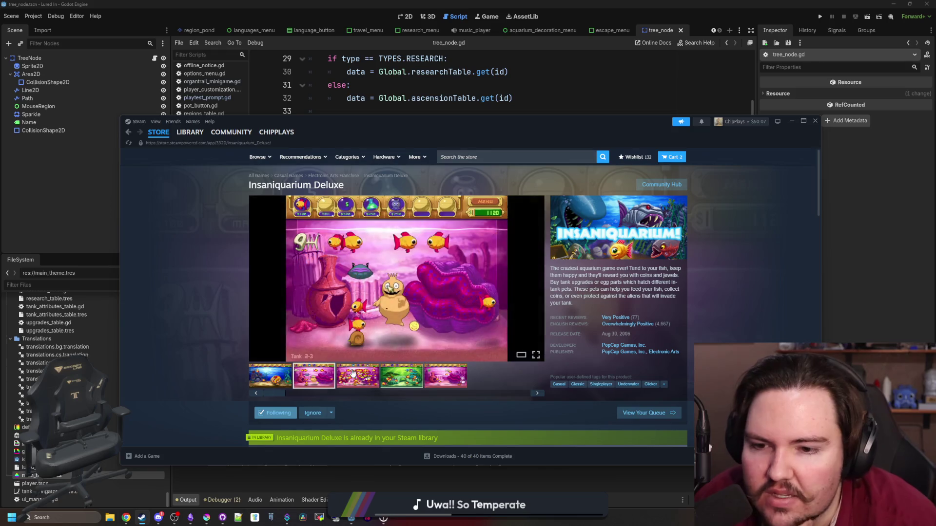
pyautogui.click(390, 323)
pyautogui.click(678, 298)
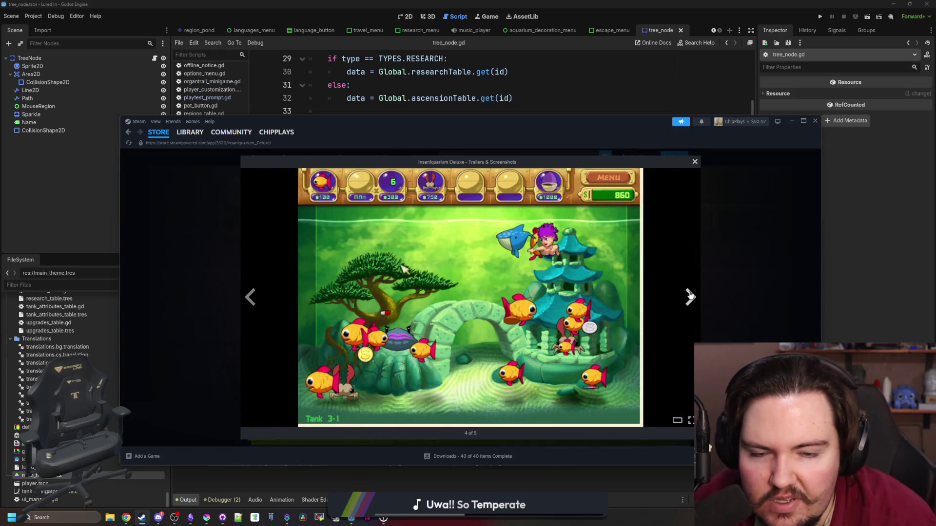
pyautogui.click(688, 297)
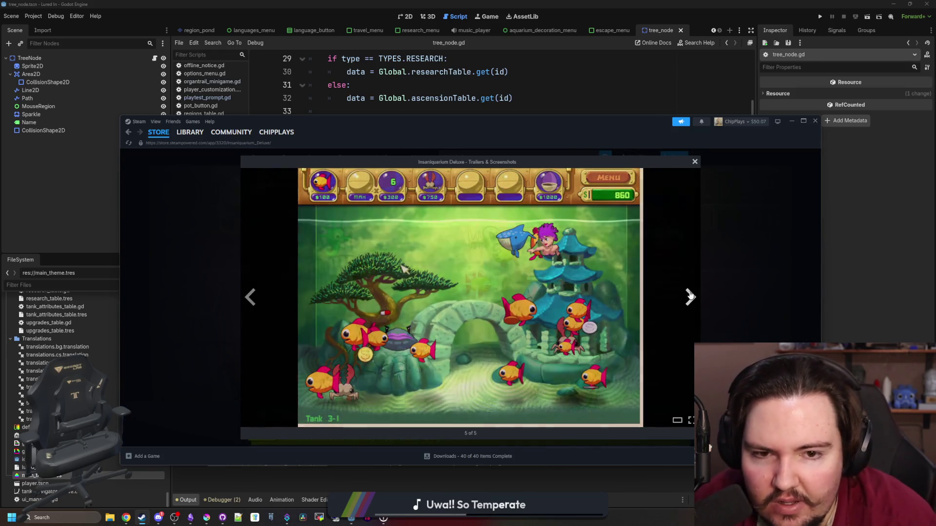
pyautogui.click(689, 296)
pyautogui.click(689, 296)
pyautogui.click(689, 296)
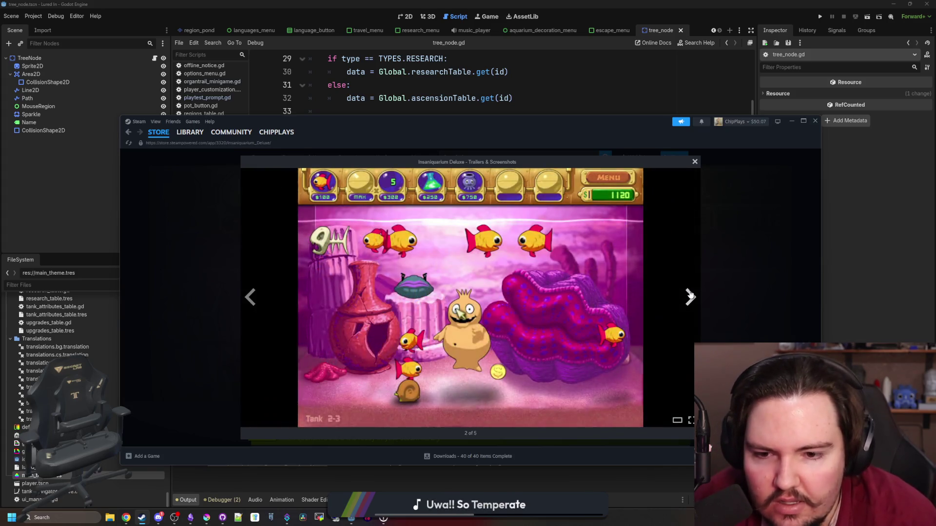
pyautogui.click(690, 296)
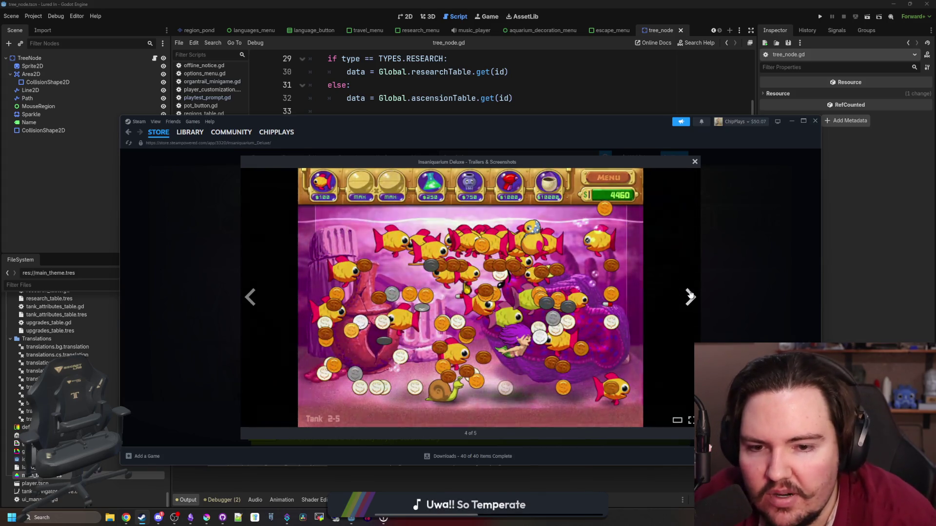
pyautogui.click(690, 296)
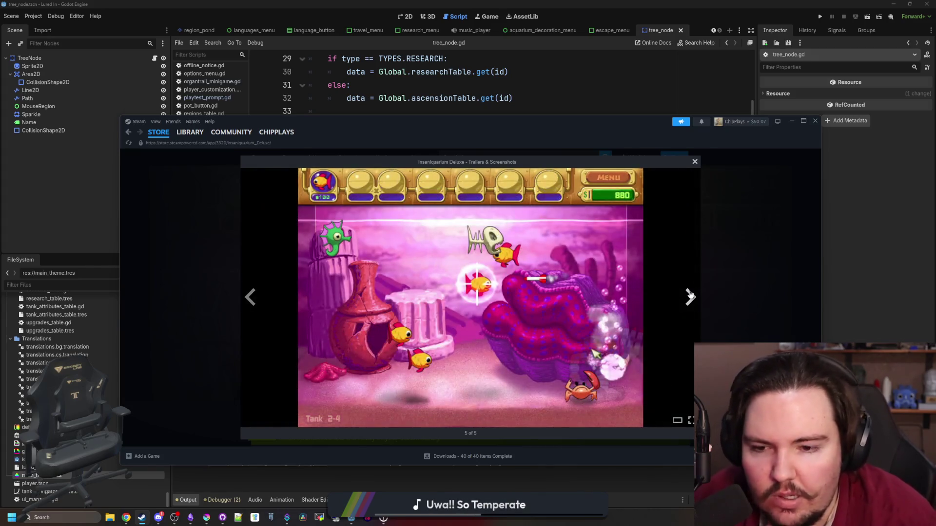
pyautogui.click(748, 265)
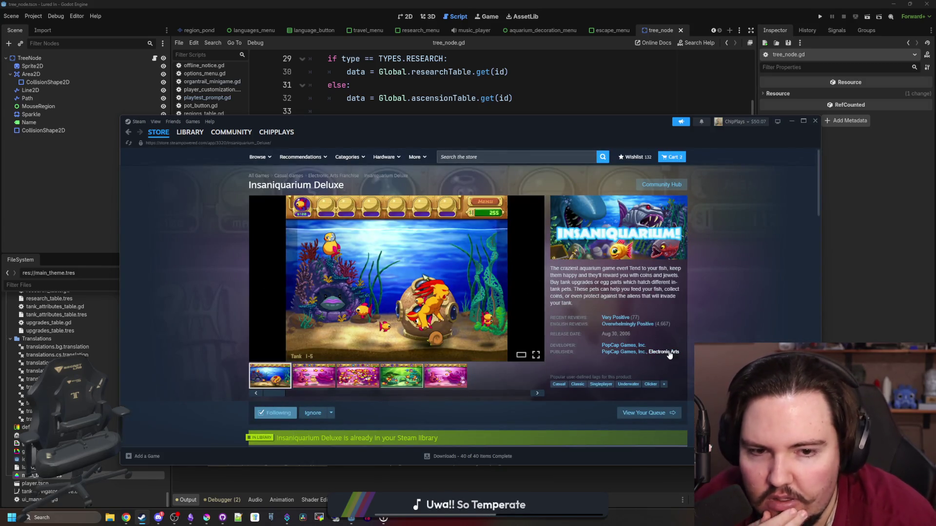
pyautogui.scroll(-5, 437, 357)
pyautogui.scroll(-1, 438, 359)
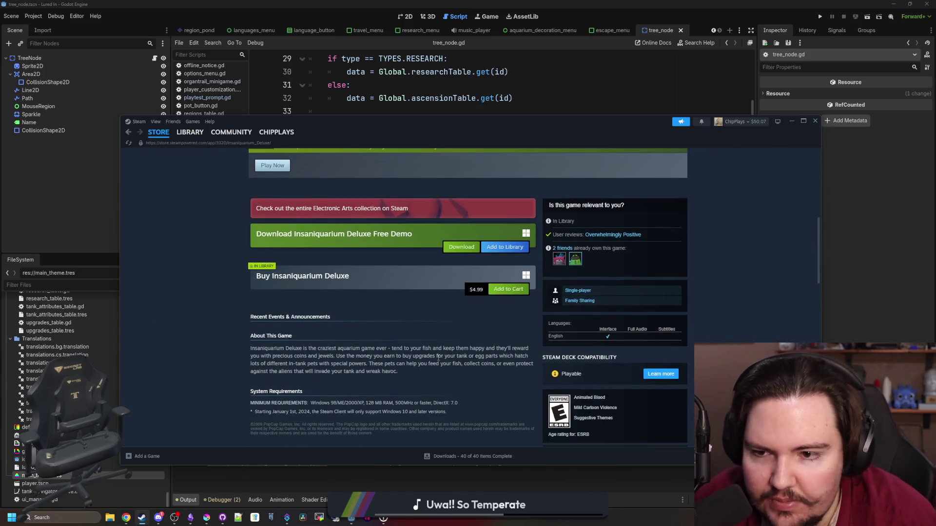
pyautogui.scroll(-6, 437, 357)
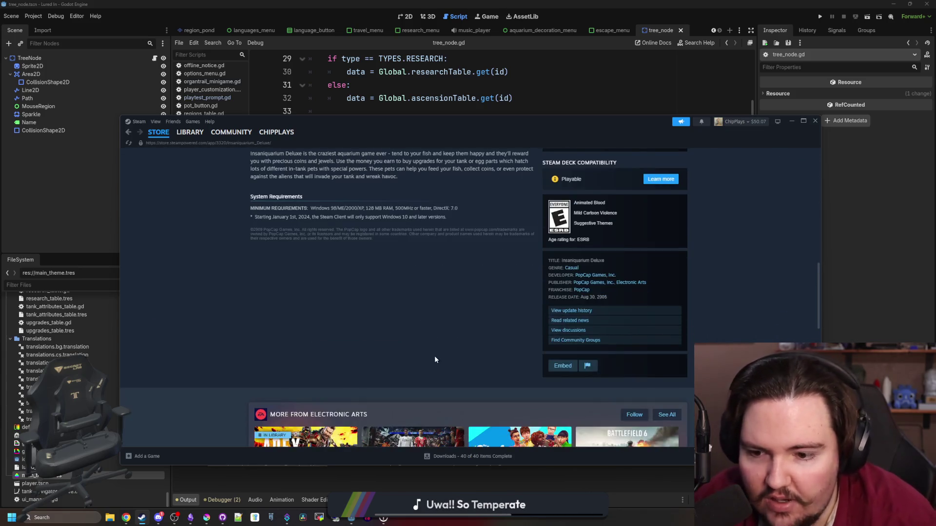
pyautogui.scroll(6, 436, 356)
pyautogui.scroll(6, 436, 357)
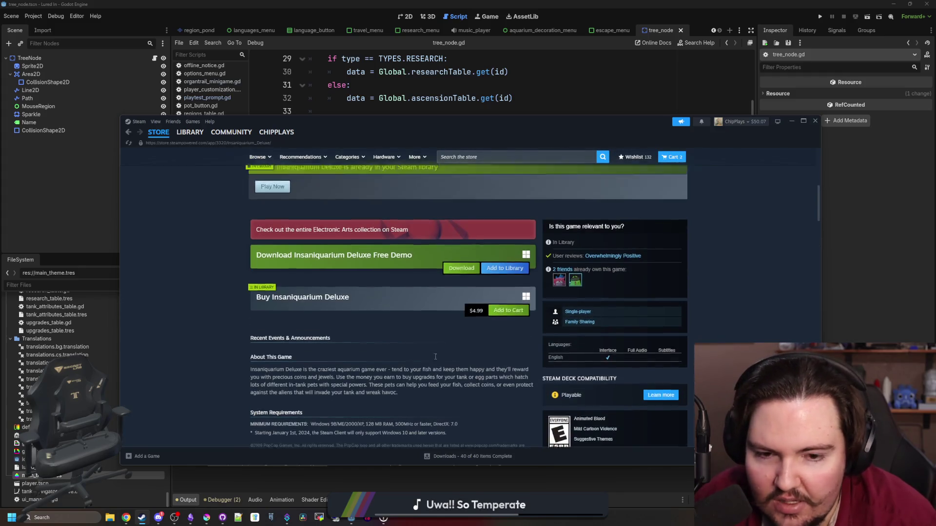
pyautogui.click(417, 381)
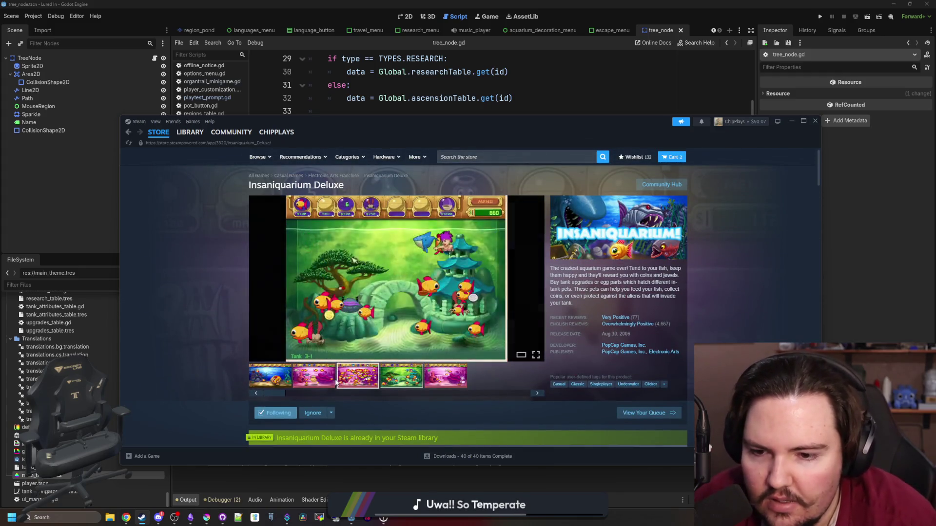
pyautogui.click(314, 376)
pyautogui.click(270, 376)
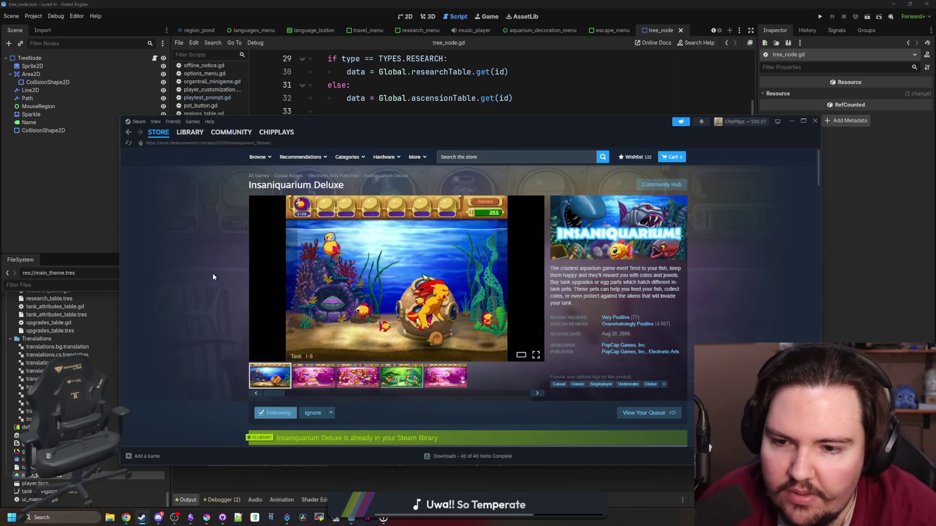
pyautogui.click(180, 135)
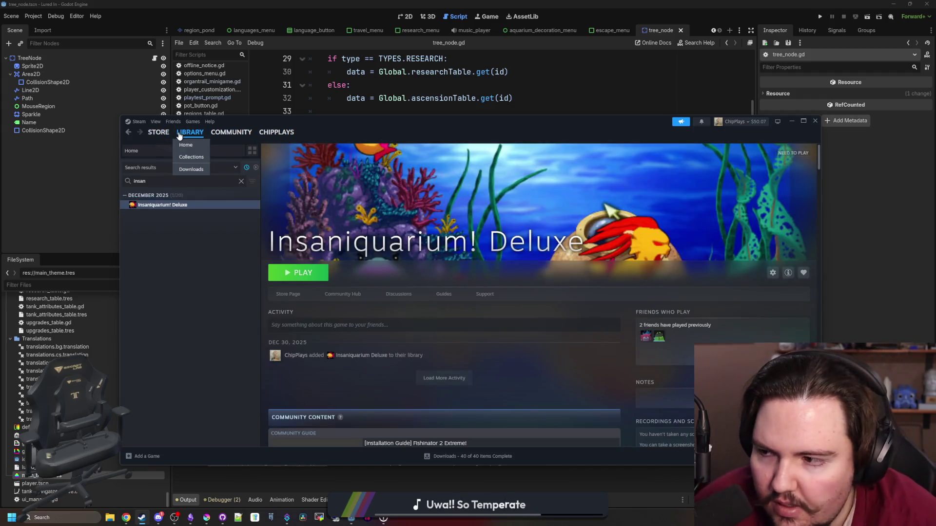
pyautogui.click(791, 121)
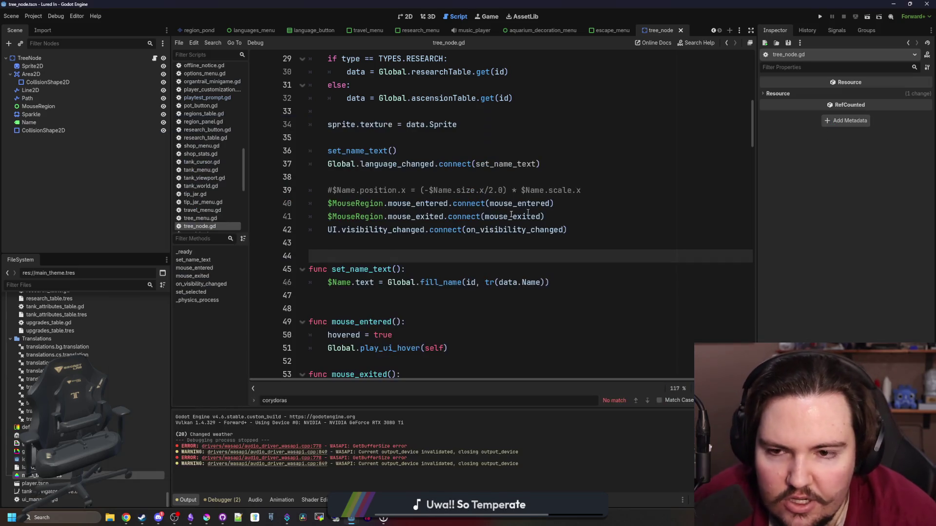
# Filter the project files for 'languages' and open the languages_menu scene
pyautogui.click(373, 246)
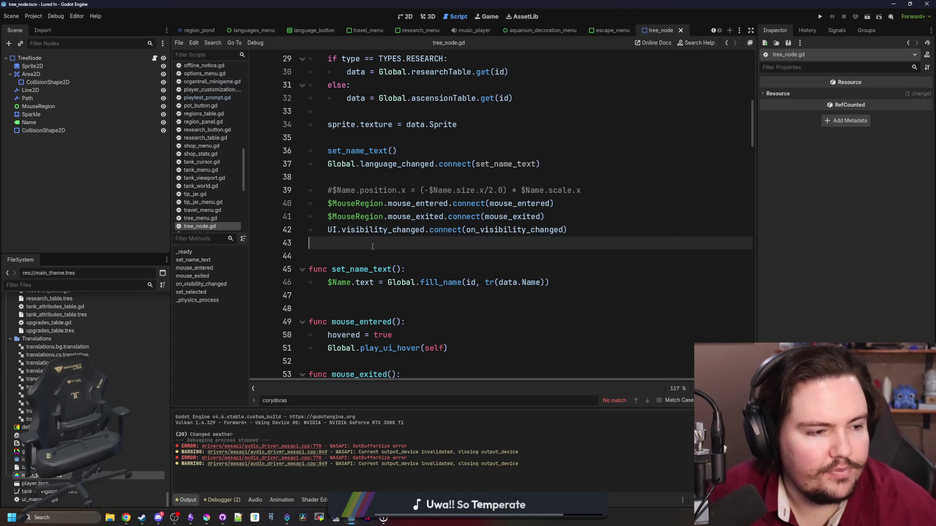
pyautogui.click(146, 286)
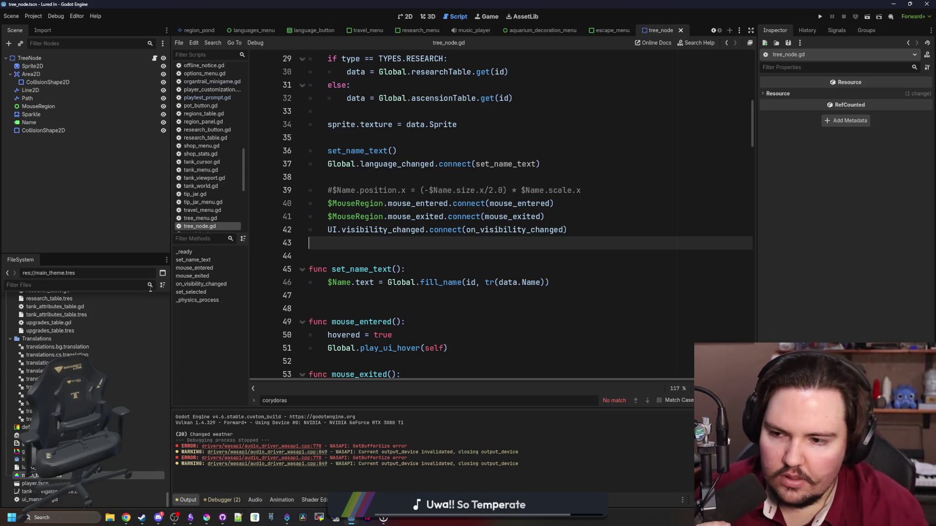
pyautogui.write('languages')
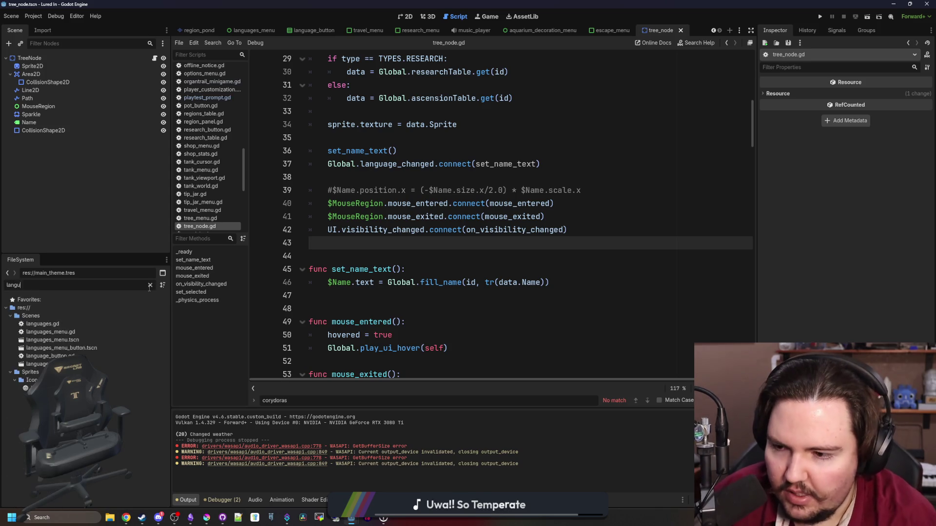
pyautogui.doubleClick(78, 340)
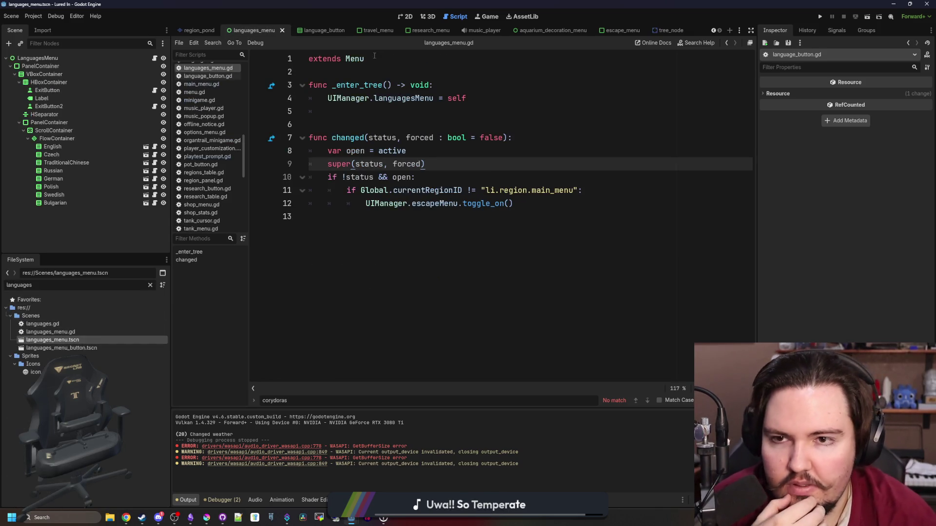
pyautogui.scroll(2, 498, 312)
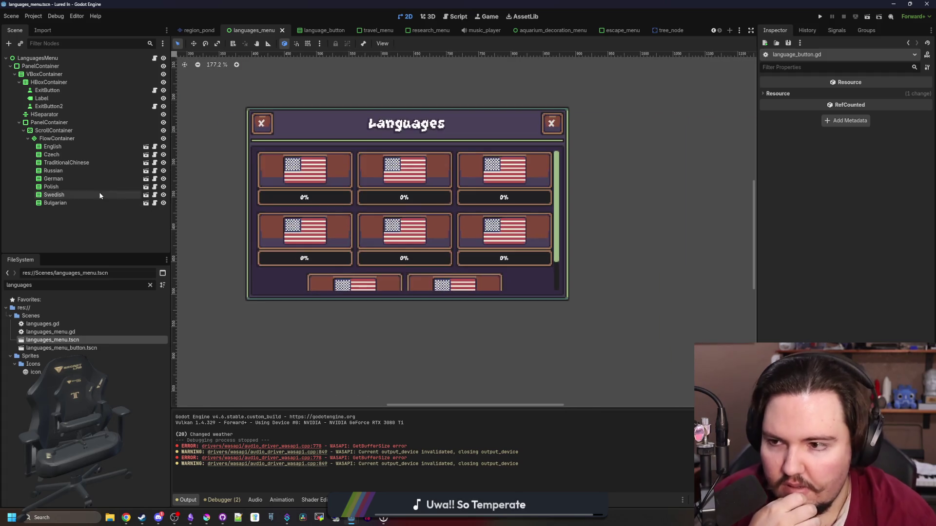
# Duplicate the Bulgarian button repeatedly into Bulgarian2 through Bulgarian8, then select Bulgarian2
pyautogui.click(97, 203)
pyautogui.rightClick(68, 205)
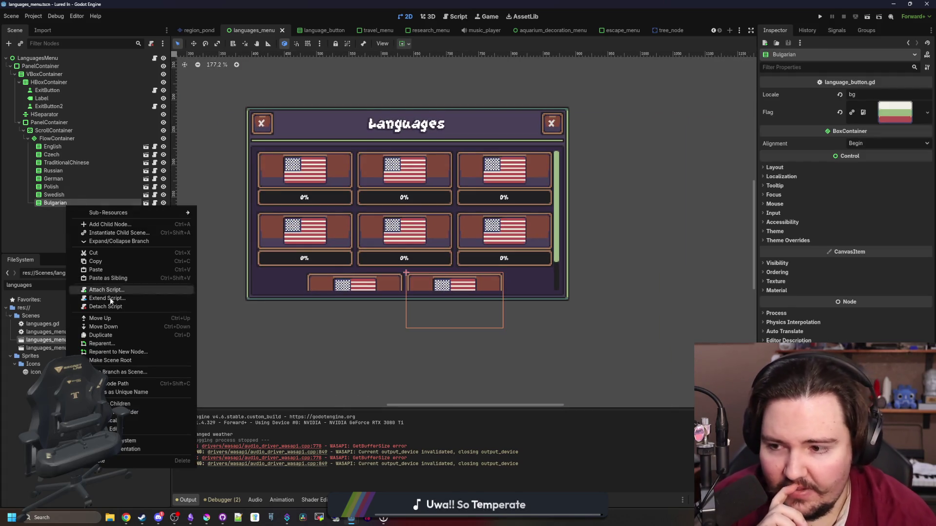
pyautogui.click(100, 335)
pyautogui.rightClick(72, 213)
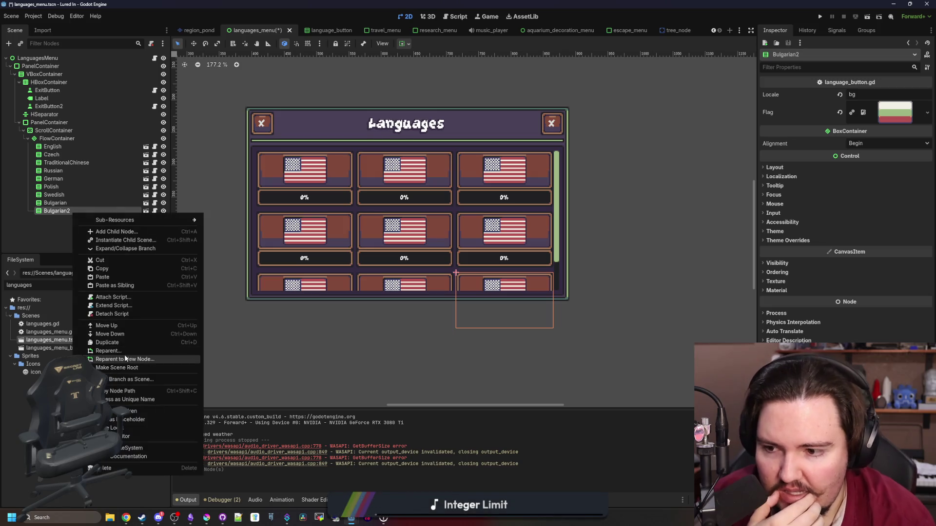
pyautogui.click(100, 342)
pyautogui.rightClick(78, 219)
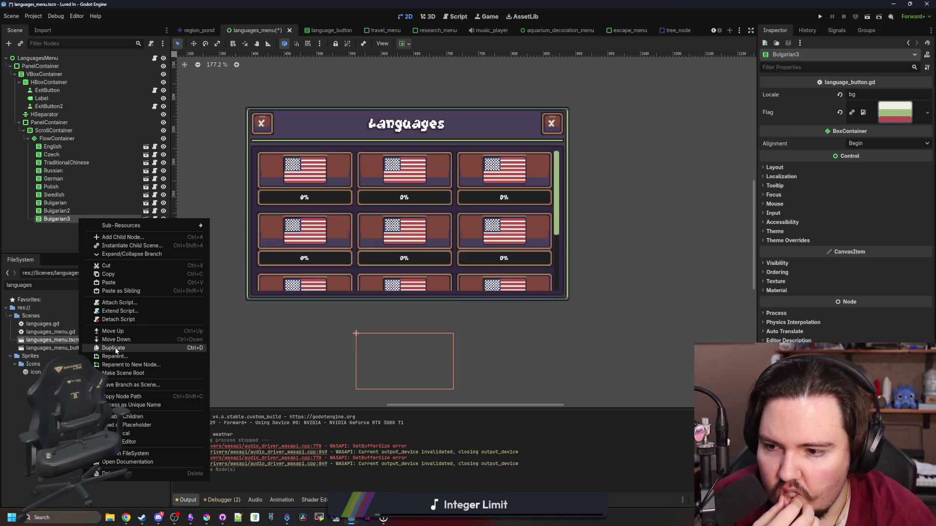
pyautogui.click(101, 349)
pyautogui.rightClick(75, 222)
pyautogui.click(66, 227)
pyautogui.rightClick(66, 227)
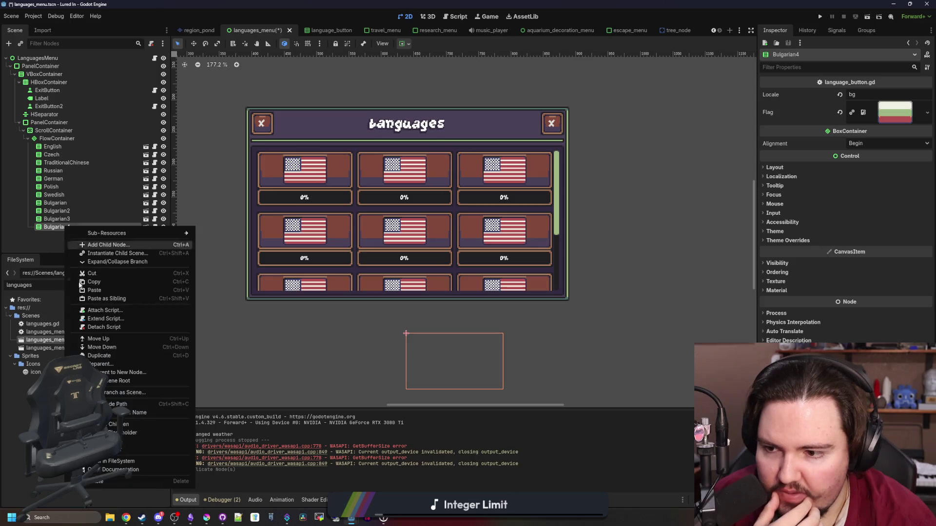
pyautogui.click(100, 352)
pyautogui.rightClick(72, 236)
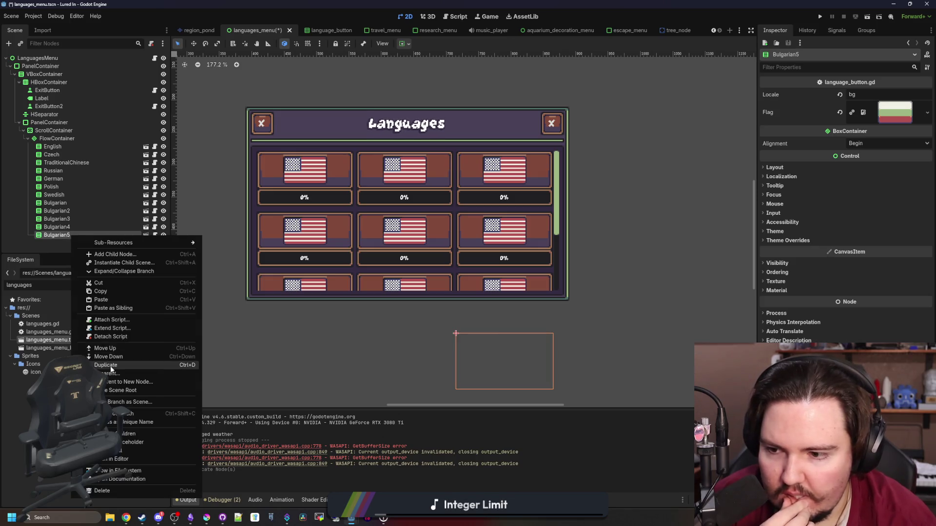
pyautogui.click(100, 364)
pyautogui.rightClick(66, 245)
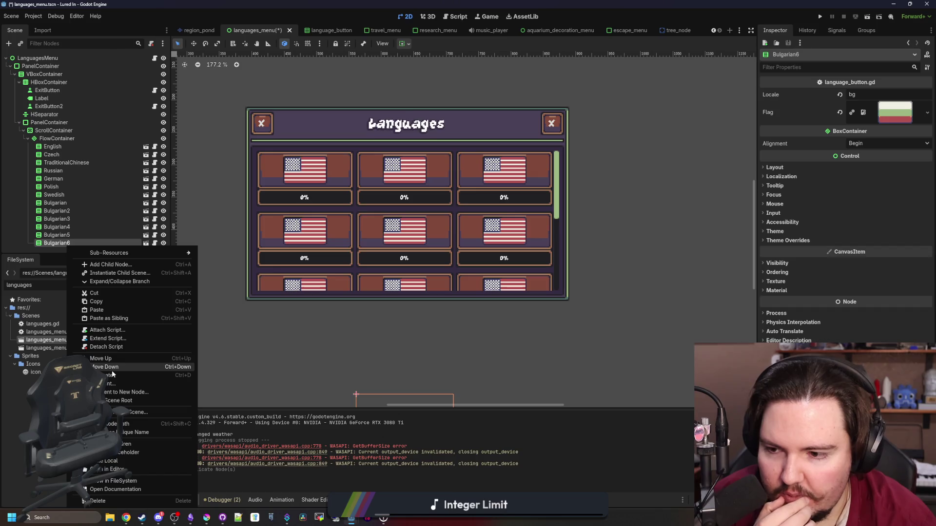
pyautogui.click(113, 374)
pyautogui.rightClick(72, 247)
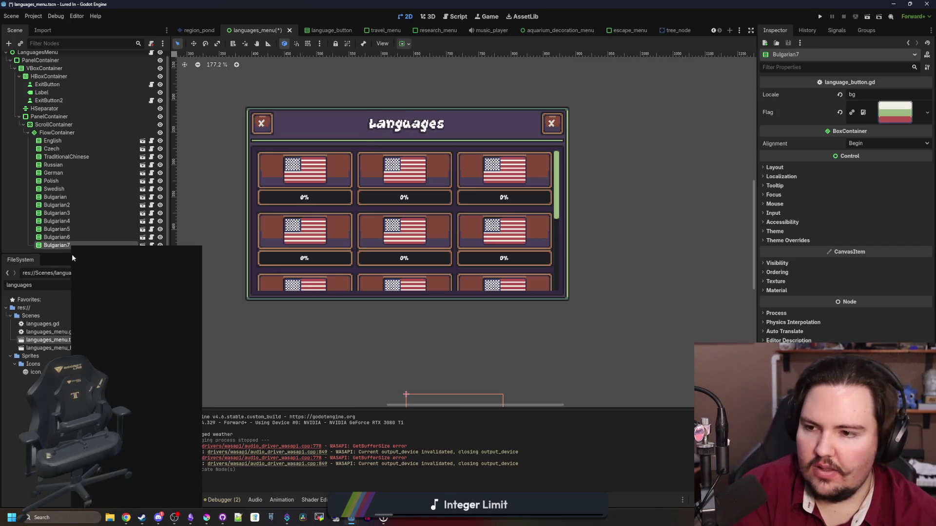
pyautogui.click(119, 376)
pyautogui.click(76, 191)
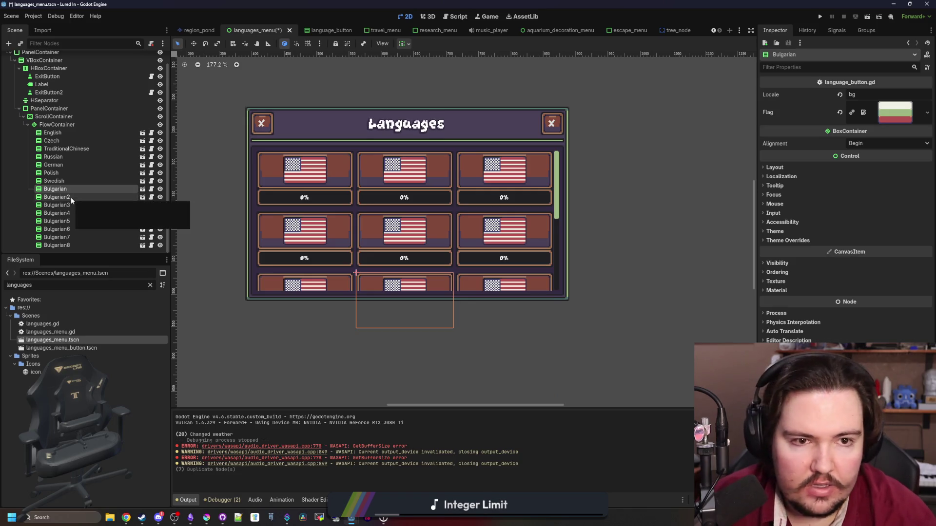
pyautogui.click(71, 197)
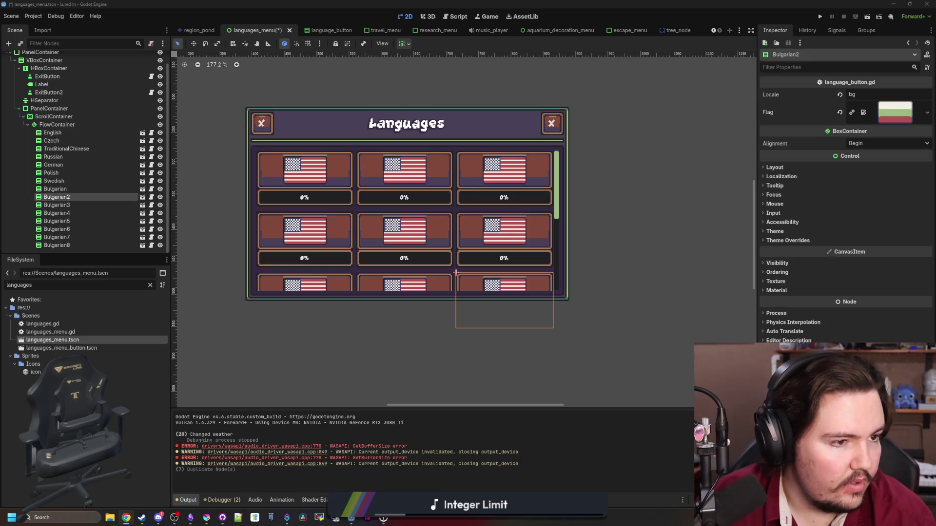
# Rename Bulgarian2 to Tagalog, set its locale to tl and quick-load the Tagalog flag
pyautogui.doubleClick(67, 198)
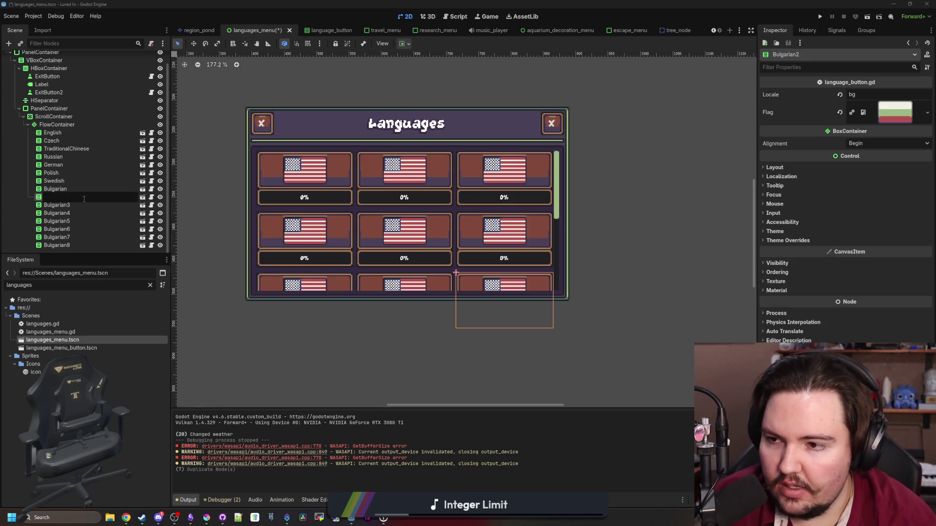
pyautogui.write('Tagalog')
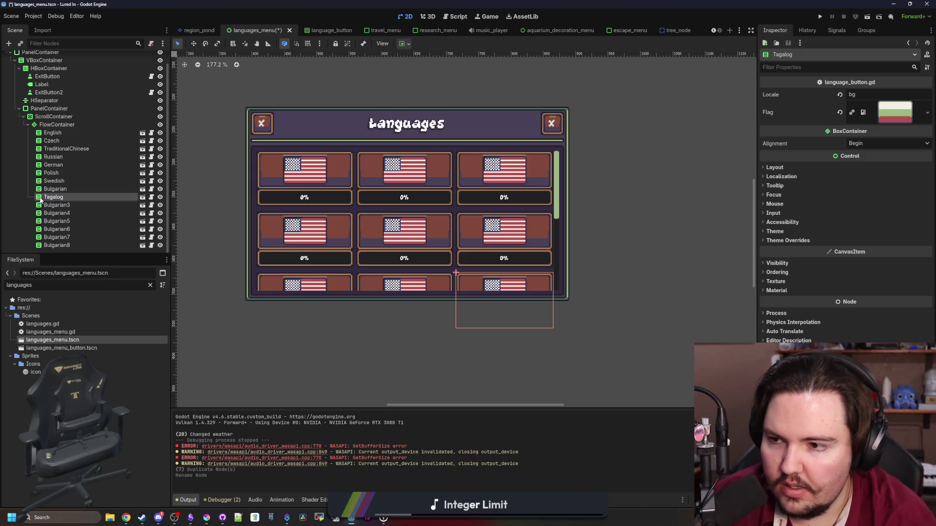
pyautogui.press('Return')
pyautogui.doubleClick(865, 94)
pyautogui.write('tl')
pyautogui.press('Return')
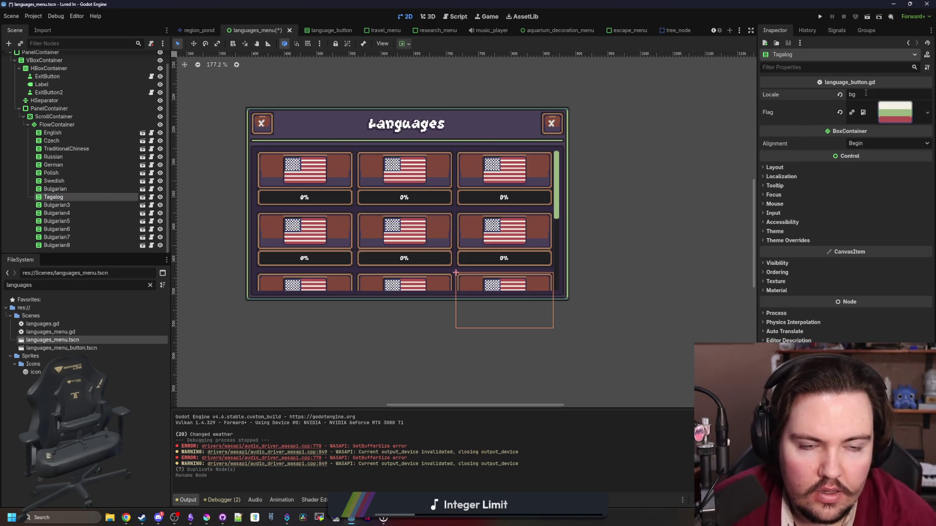
pyautogui.click(927, 112)
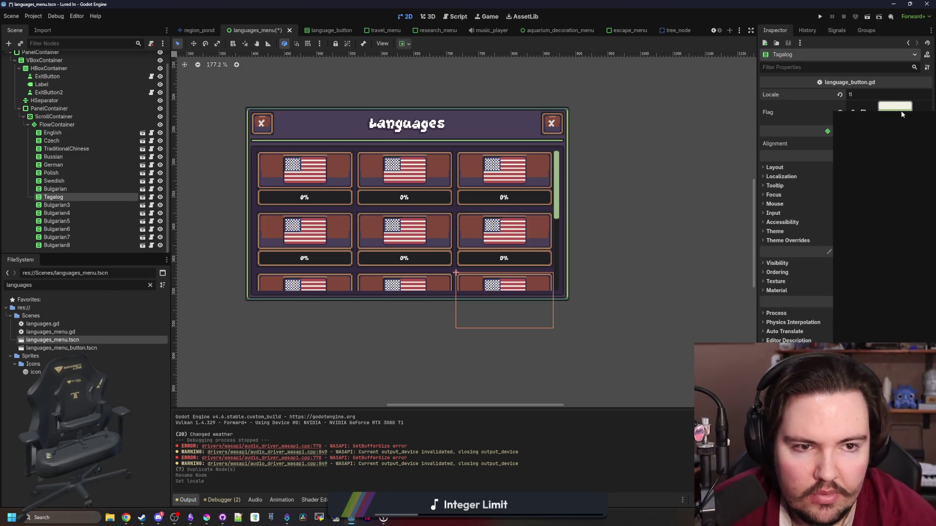
pyautogui.click(865, 285)
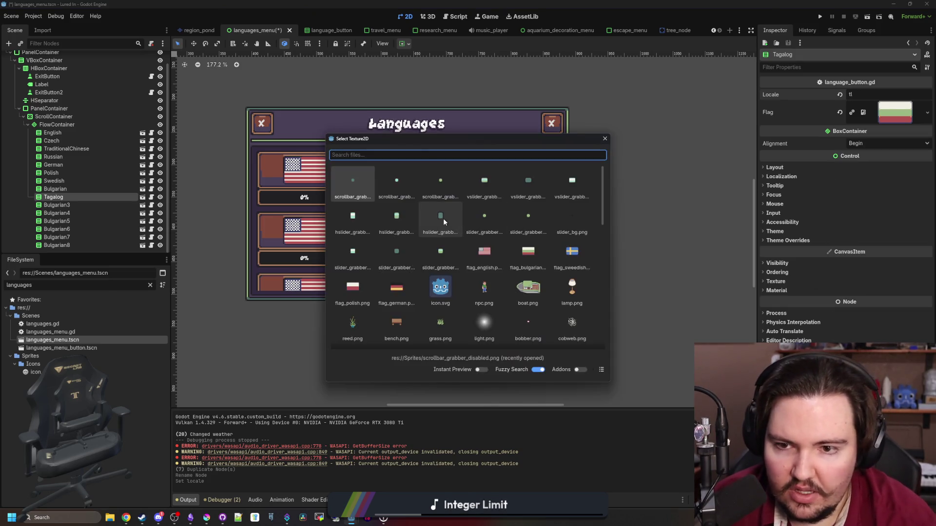
pyautogui.write('taga')
pyautogui.click(354, 185)
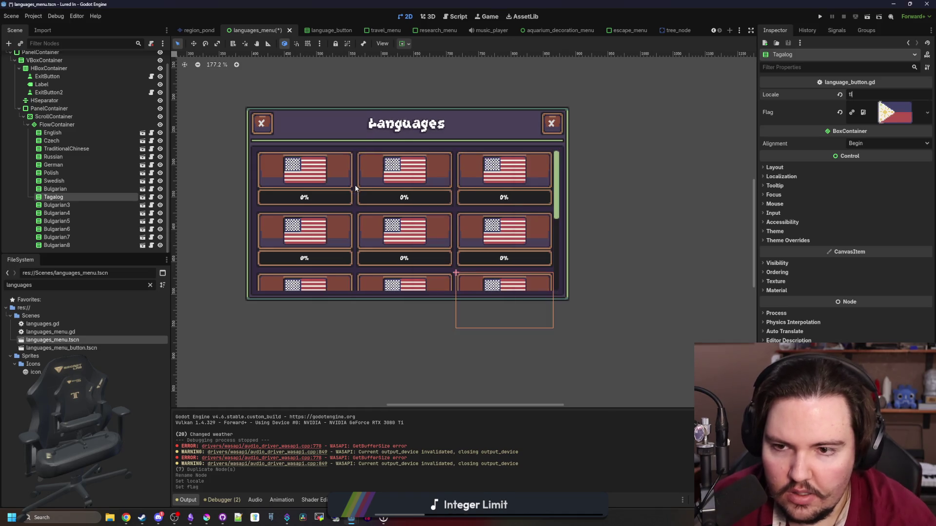
# Rename Bulgarian3 to Romanian and quick-load the Romanian flag texture
pyautogui.click(75, 204)
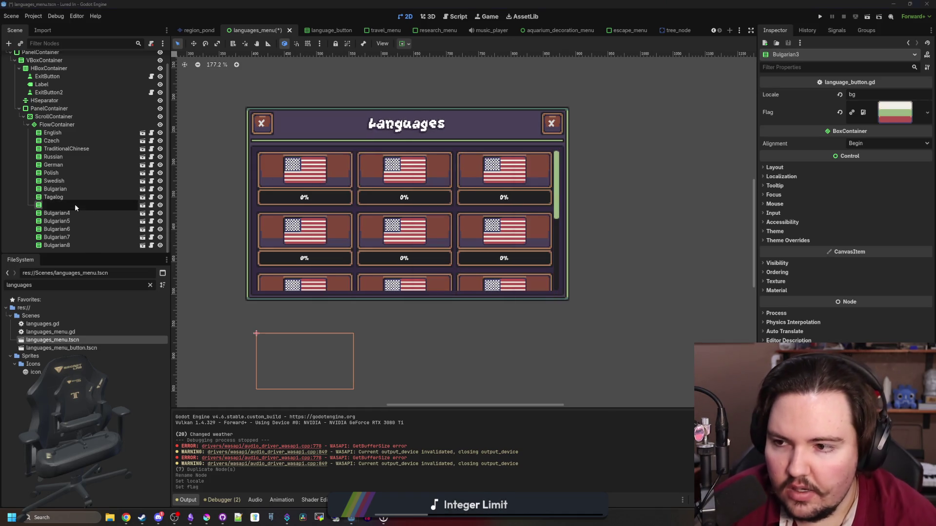
pyautogui.press('F2')
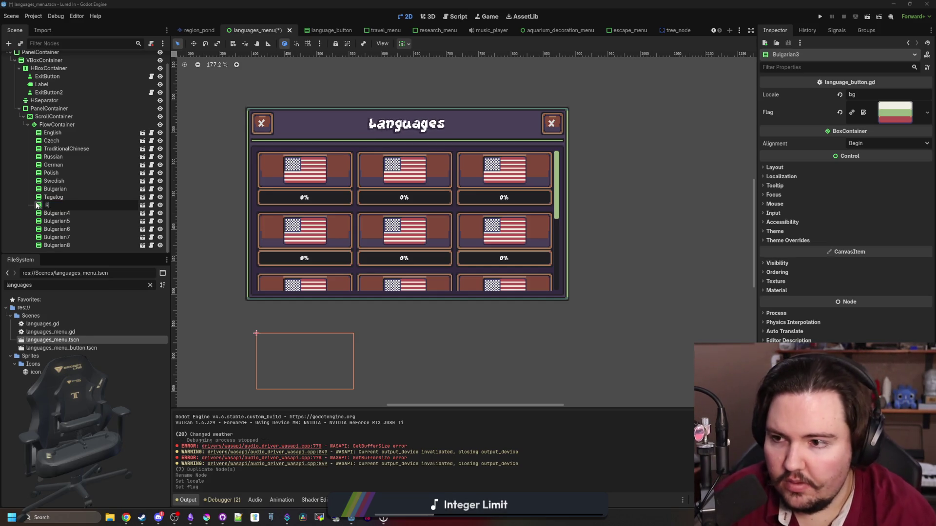
pyautogui.write('omania')
pyautogui.press('Return')
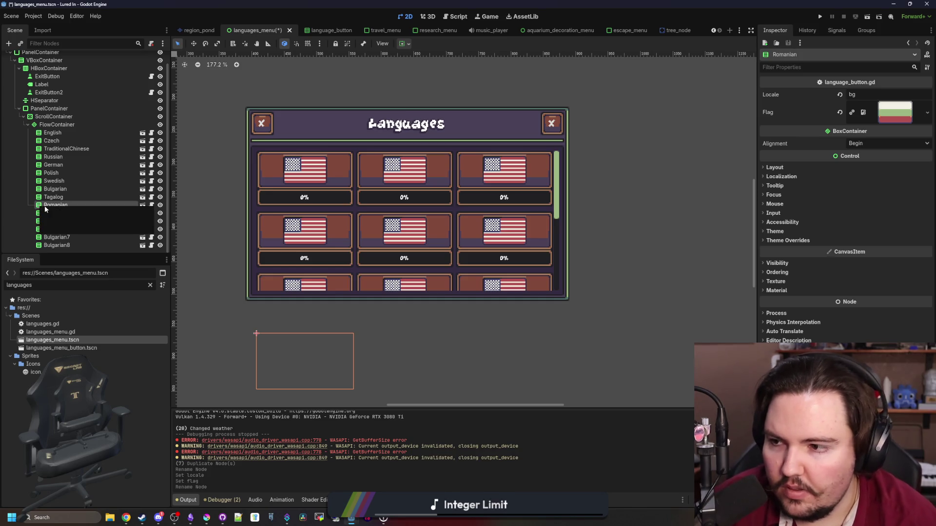
pyautogui.rightClick(898, 111)
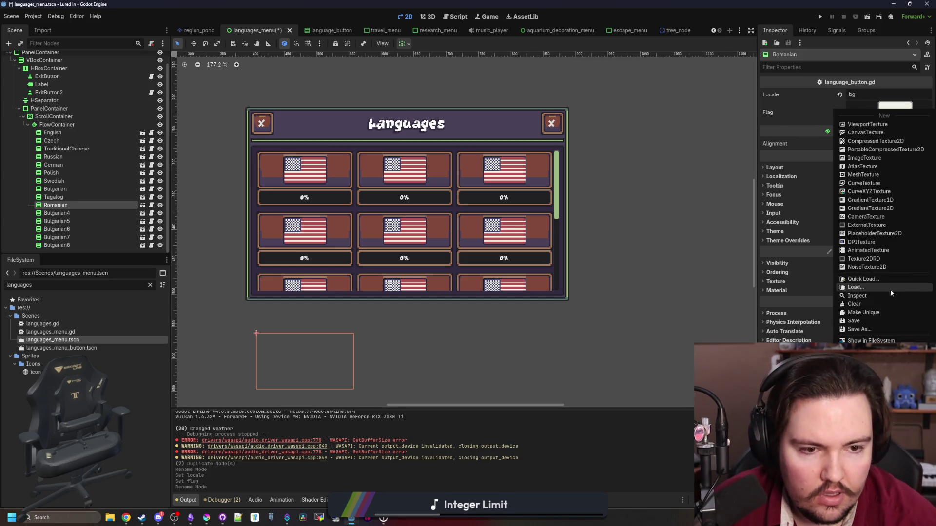
pyautogui.click(875, 278)
pyautogui.write('roma')
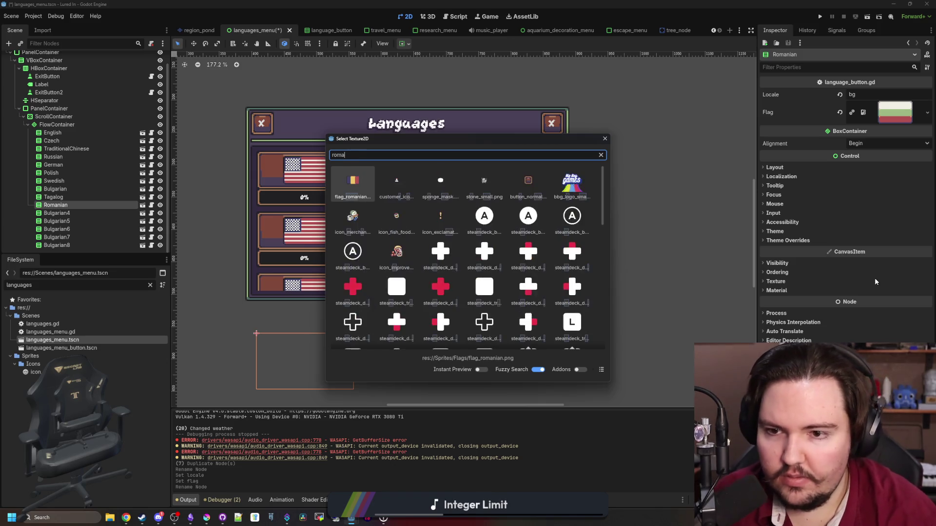
pyautogui.press('Return')
# Set the Romanian button's locale to ro and begin renaming Bulgarian4
pyautogui.click(872, 96)
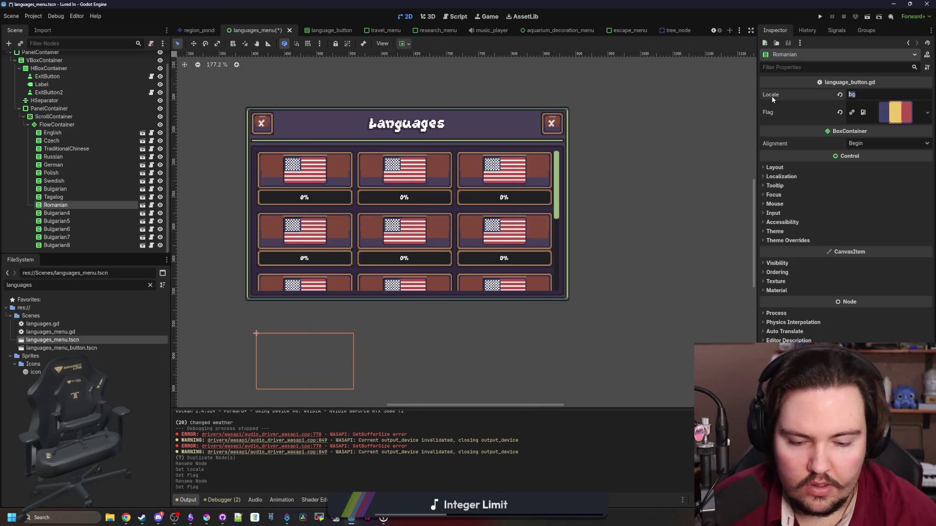
pyautogui.write('ro')
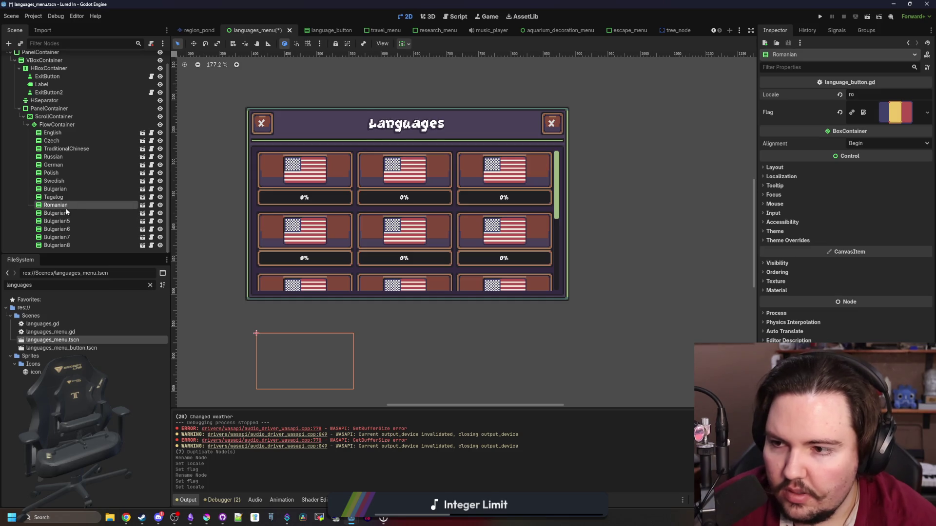
pyautogui.click(61, 214)
pyautogui.doubleClick(62, 215)
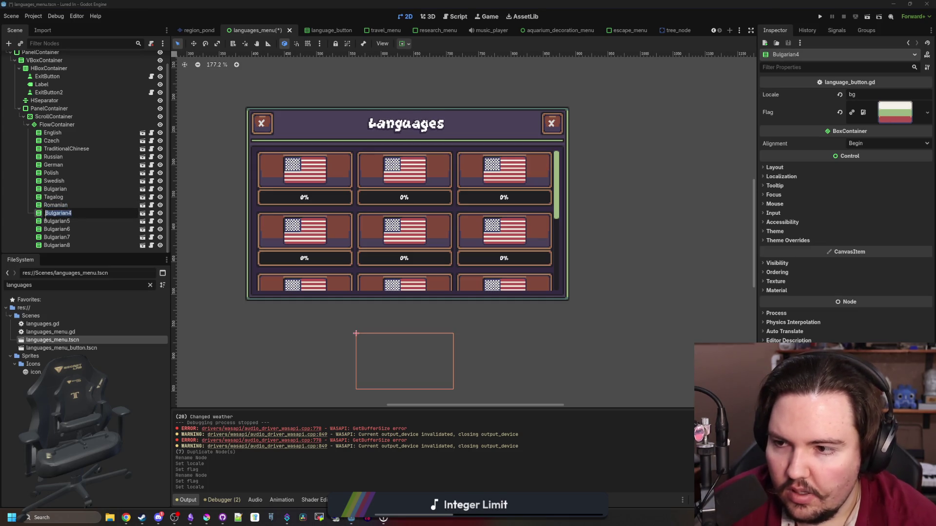
# Rename the copy to Portuguese, give it the Portuguese flag, and set its locale to pt
pyautogui.press('BackSpace')
pyautogui.write('Portugue')
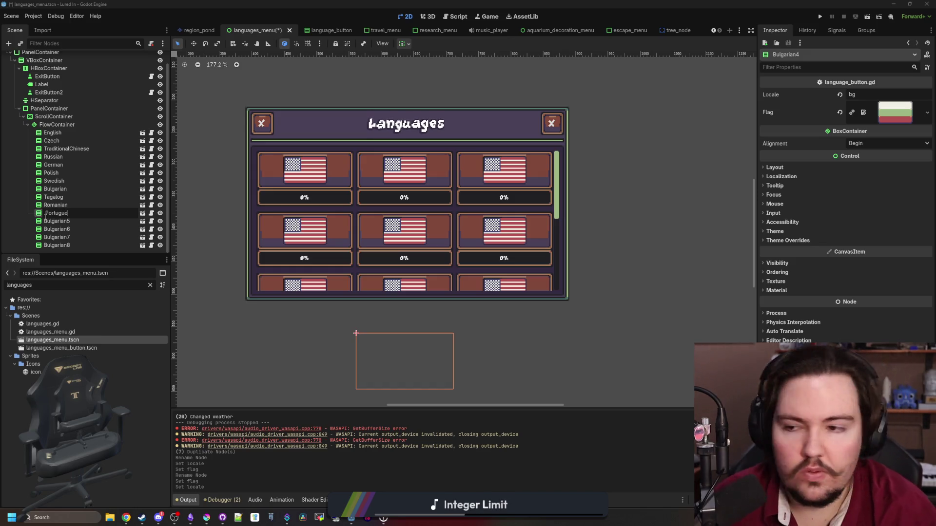
pyautogui.write('se')
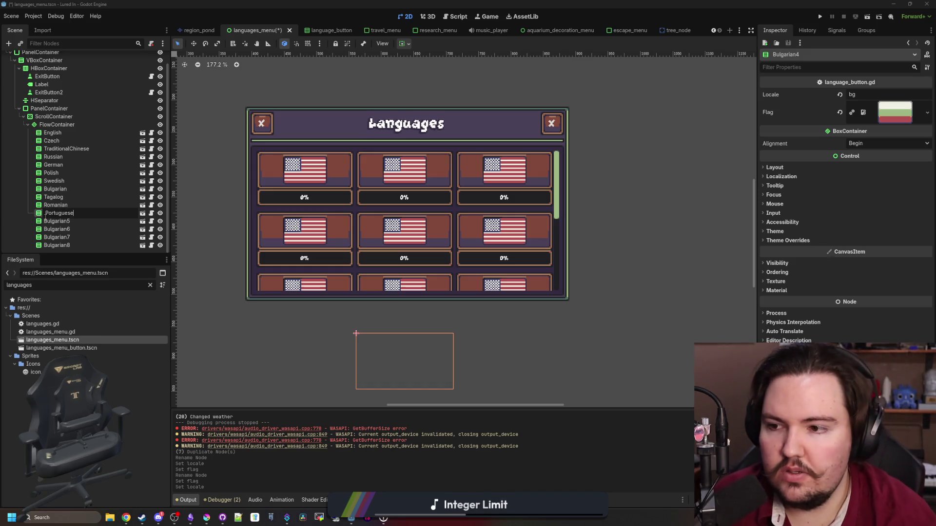
pyautogui.press('Return')
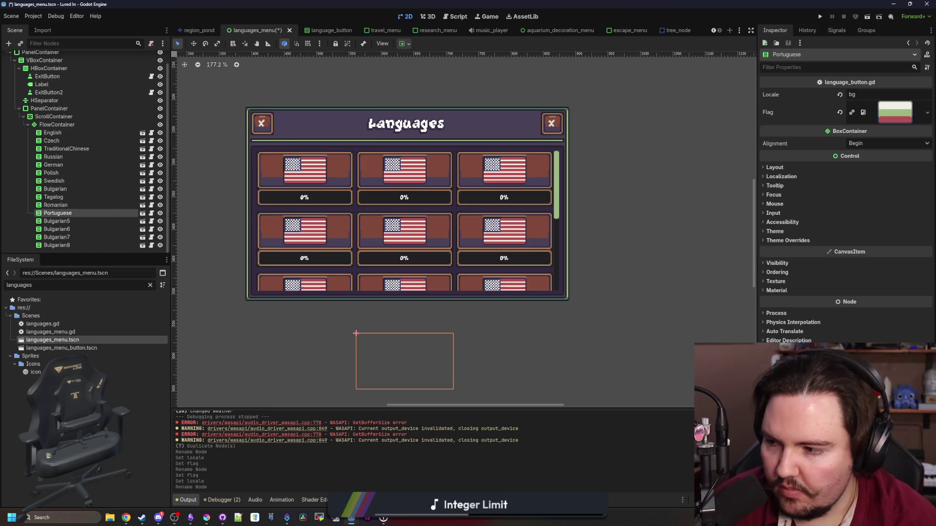
pyautogui.click(927, 113)
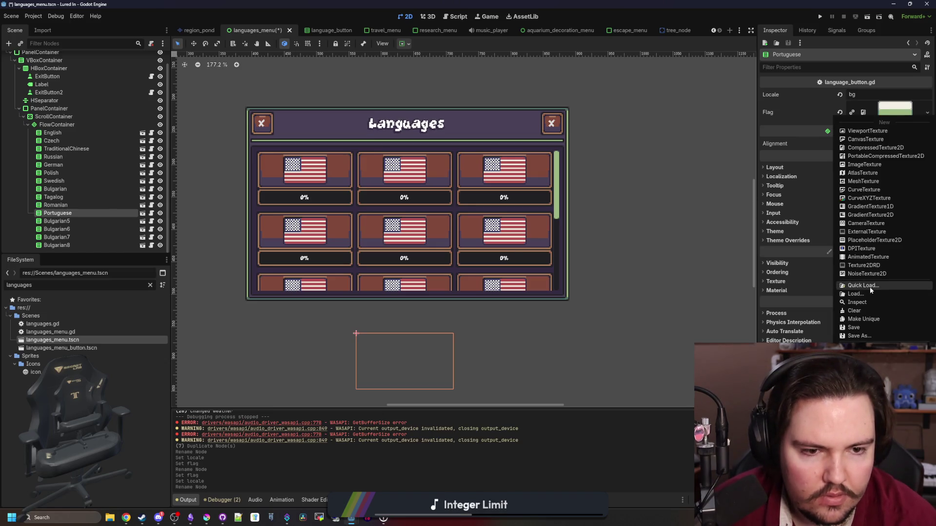
pyautogui.click(870, 286)
pyautogui.write('portu')
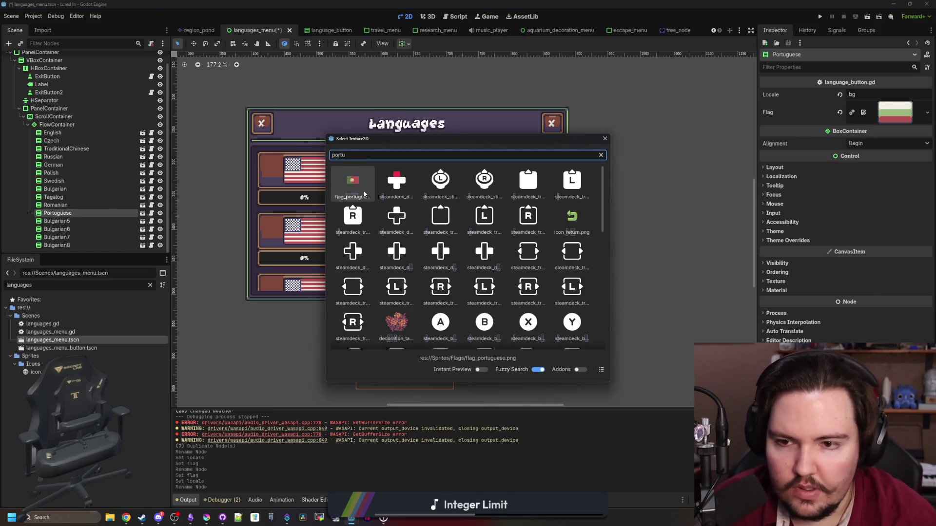
pyautogui.press('Return')
pyautogui.click(865, 95)
pyautogui.press('BackSpace')
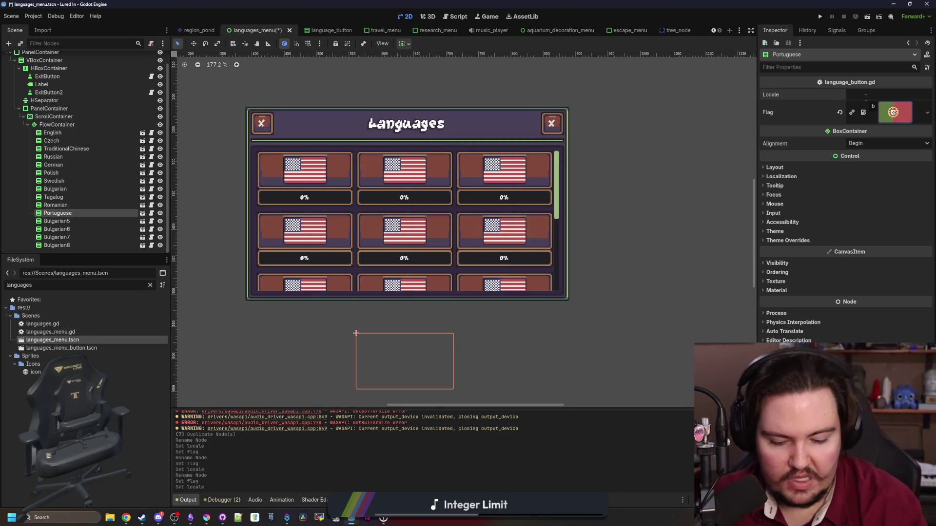
pyautogui.write('pt')
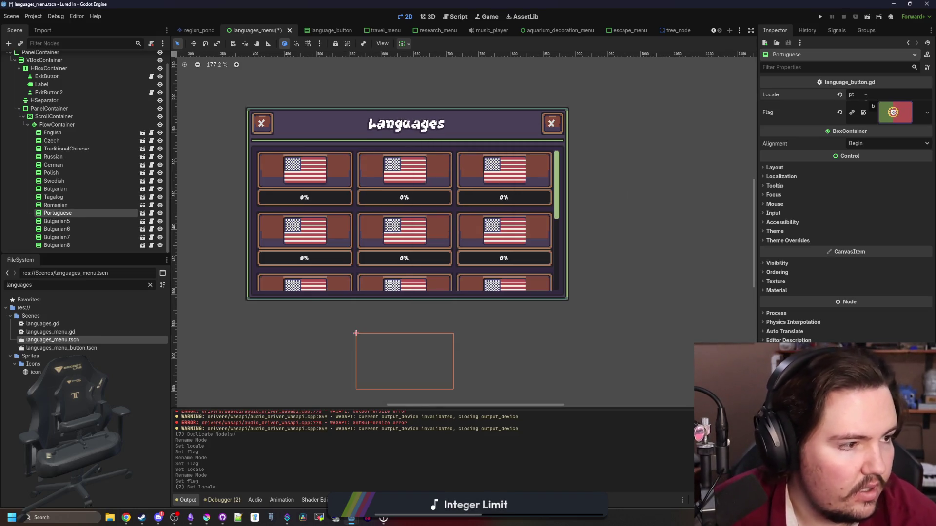
# Give Bulgarian5 the French flag, update its locale, and rename it French
pyautogui.click(61, 222)
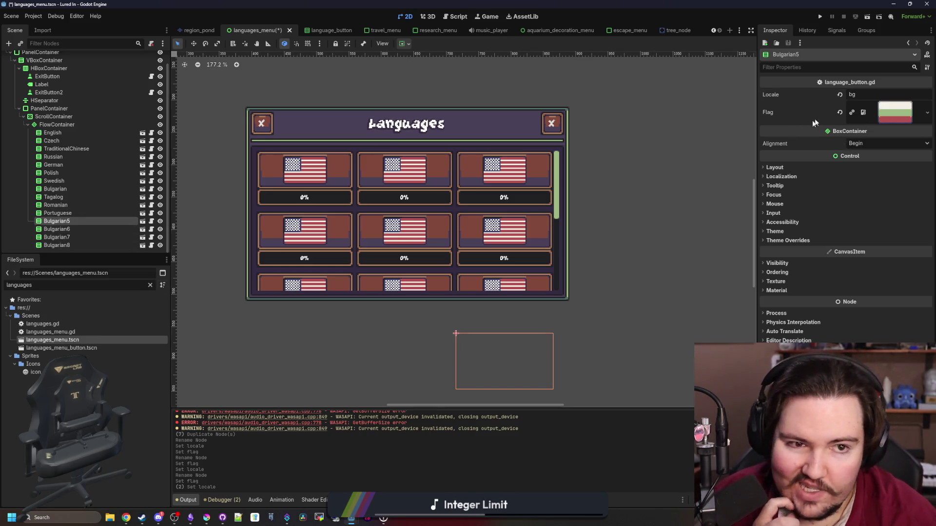
pyautogui.click(928, 113)
pyautogui.click(870, 287)
pyautogui.write('fre')
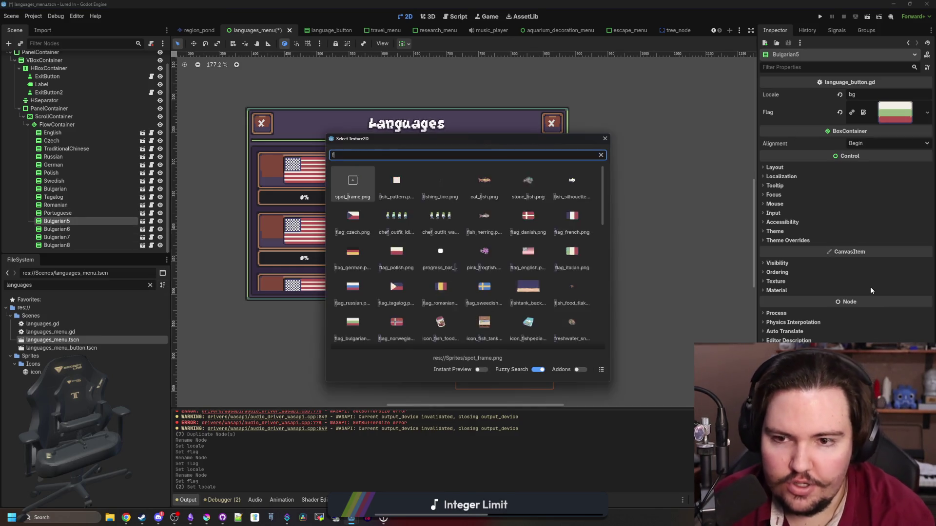
pyautogui.press('Return')
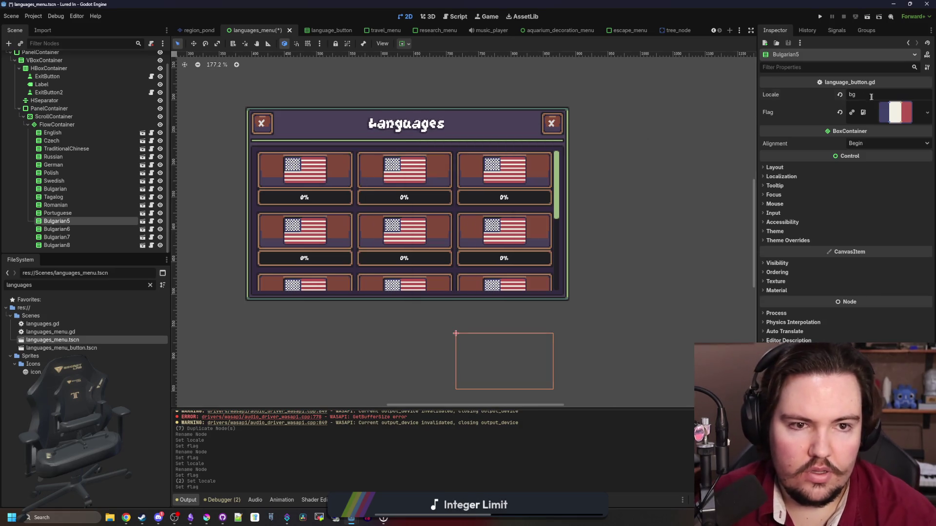
pyautogui.moveTo(857, 95); pyautogui.dragTo(838, 97)
pyautogui.press('Return')
pyautogui.click(74, 229)
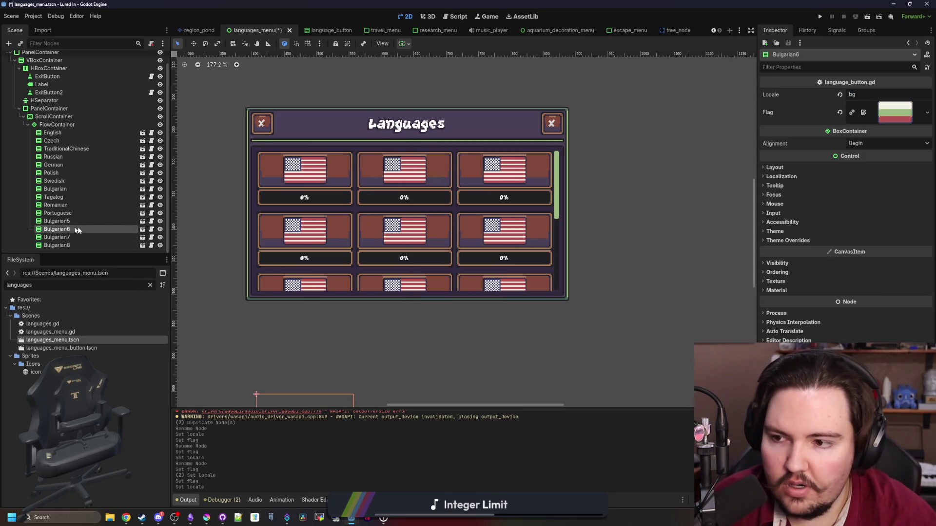
pyautogui.doubleClick(81, 221)
pyautogui.write('French')
pyautogui.press('Return')
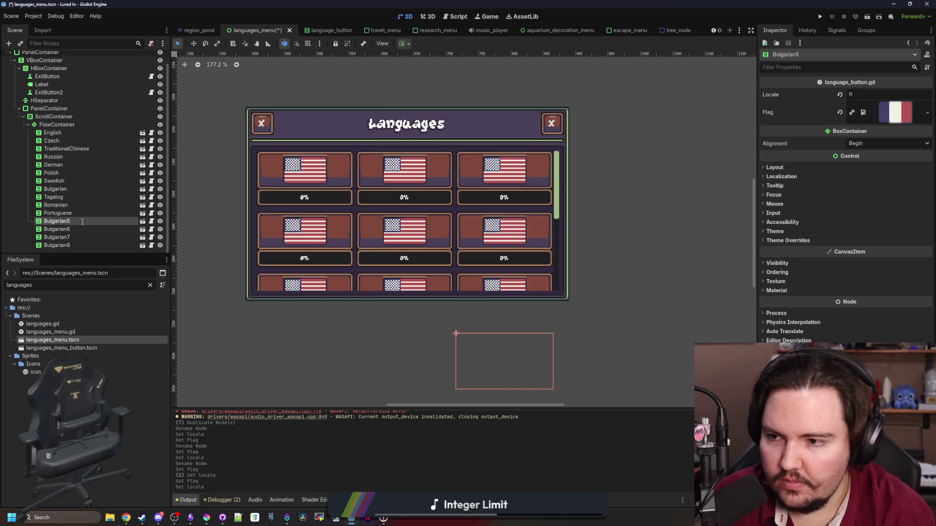
# Give Bulgarian6 the Spanish flag and locale es, and rename it Spanish
pyautogui.click(81, 230)
pyautogui.click(927, 112)
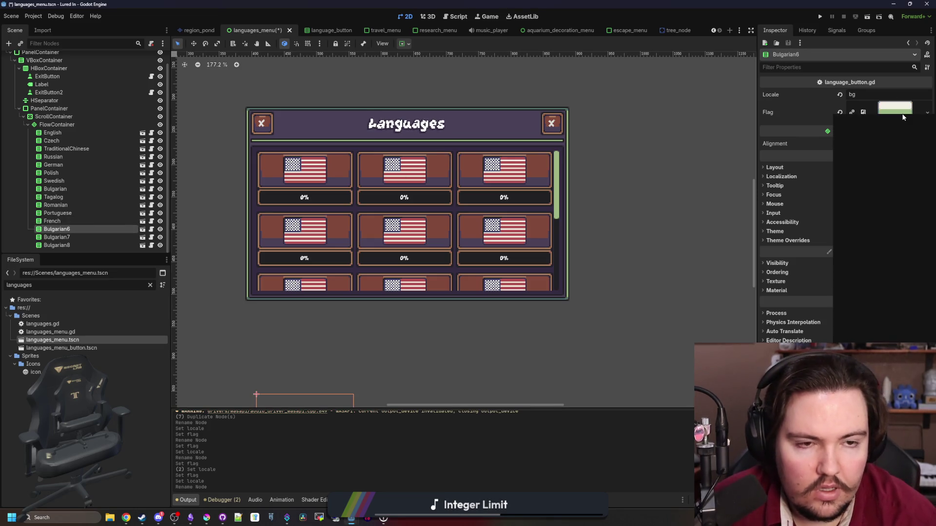
pyautogui.click(861, 284)
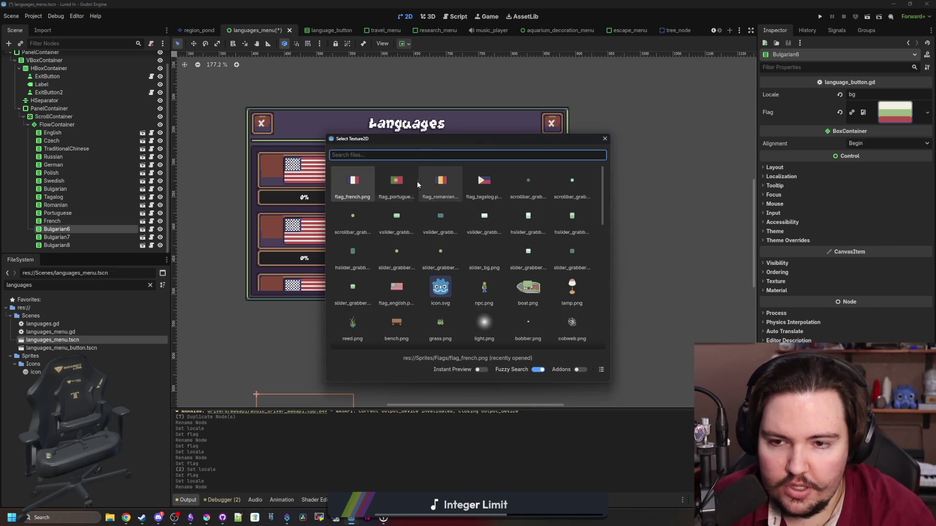
pyautogui.write('spanish')
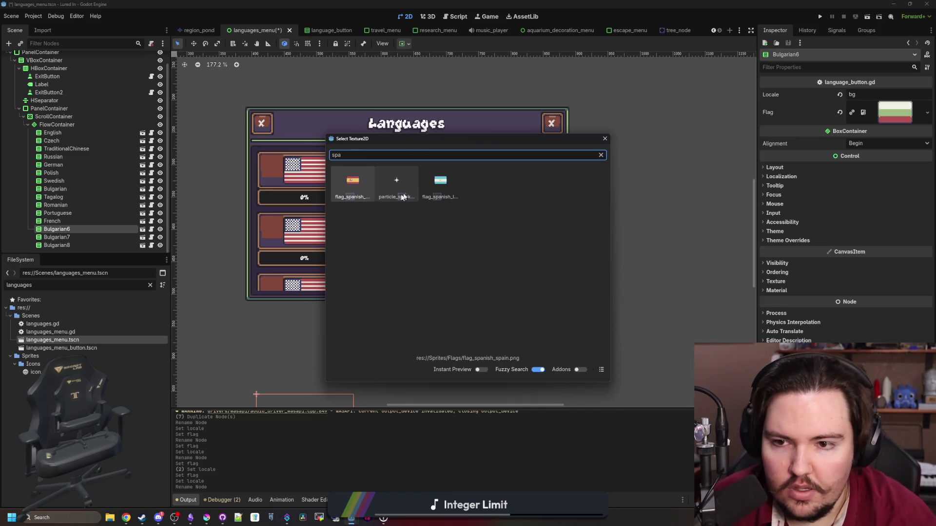
pyautogui.doubleClick(367, 177)
pyautogui.doubleClick(824, 94)
pyautogui.write('es')
pyautogui.press('Return')
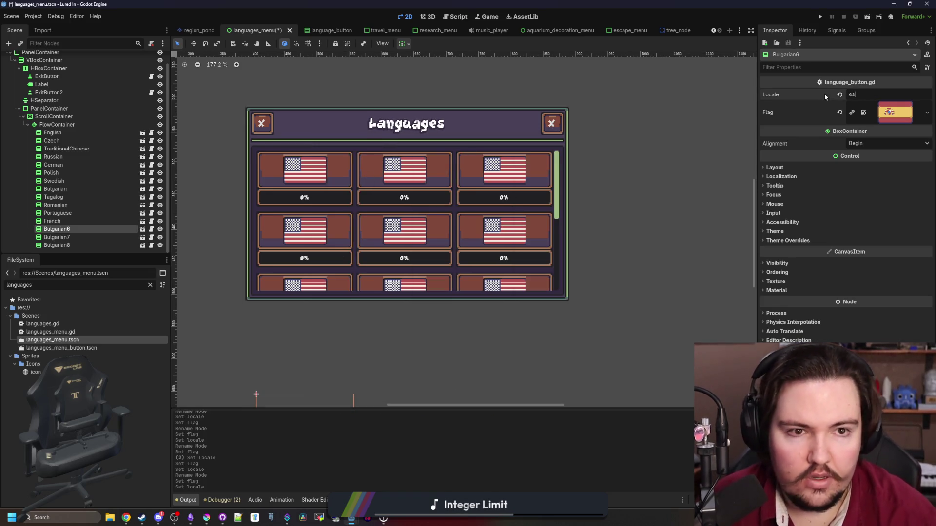
pyautogui.doubleClick(73, 231)
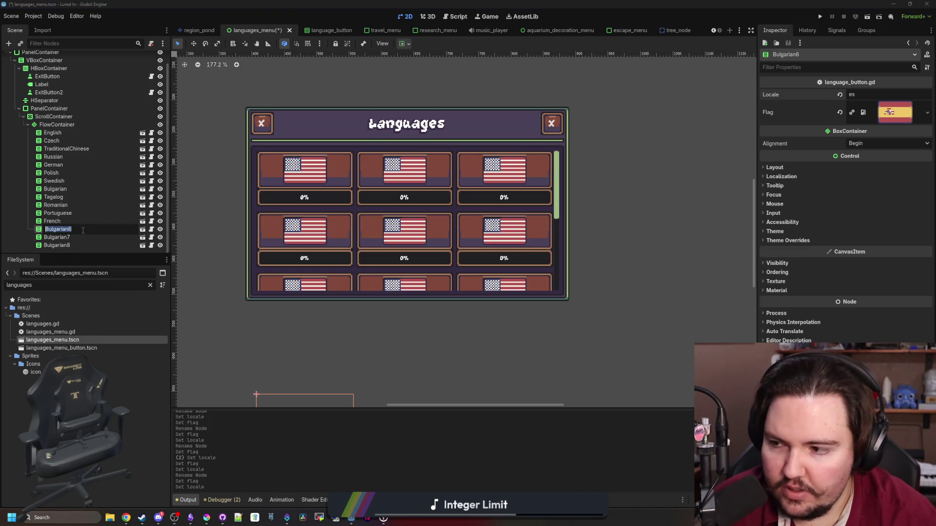
pyautogui.write('Spanish')
pyautogui.press('Return')
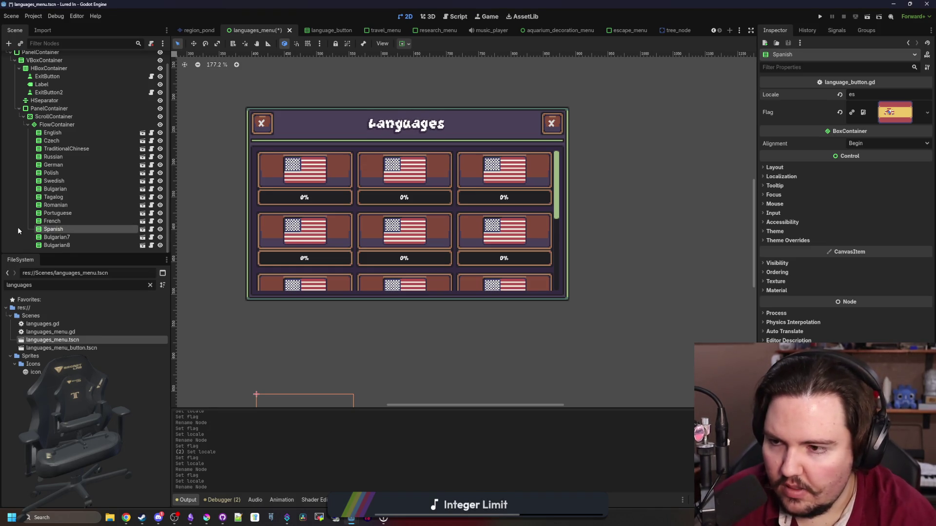
# Give Bulgarian7 the Latin American Spanish flag and locale es_419, and rename it SpanishLatinAmerica
pyautogui.click(78, 237)
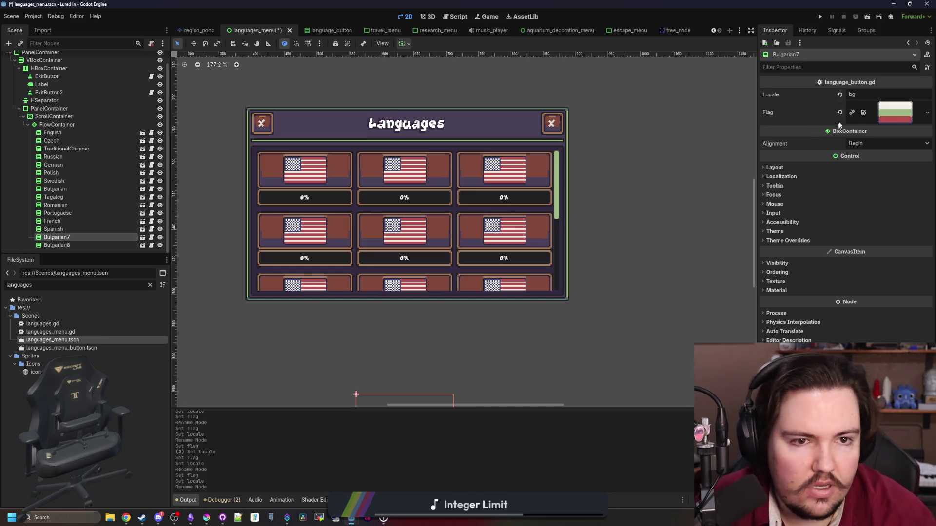
pyautogui.click(896, 120)
pyautogui.click(864, 292)
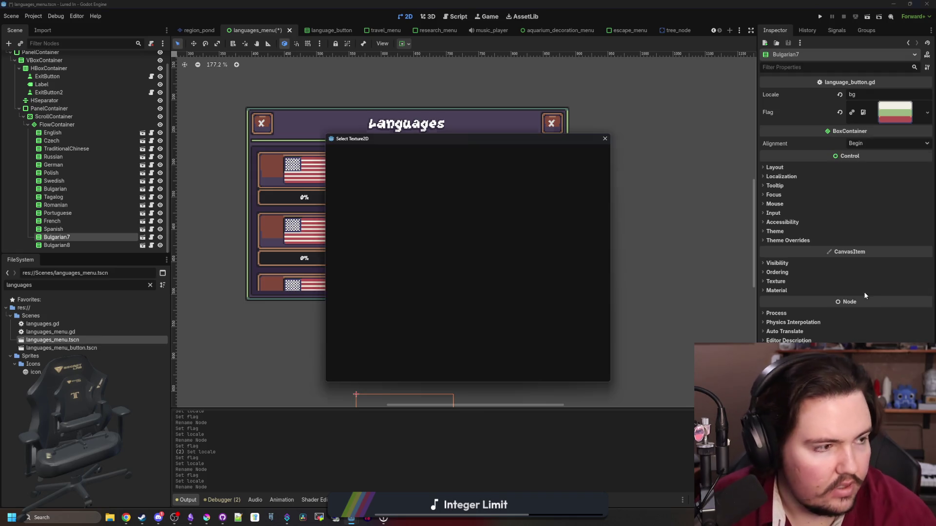
pyautogui.write('spanis')
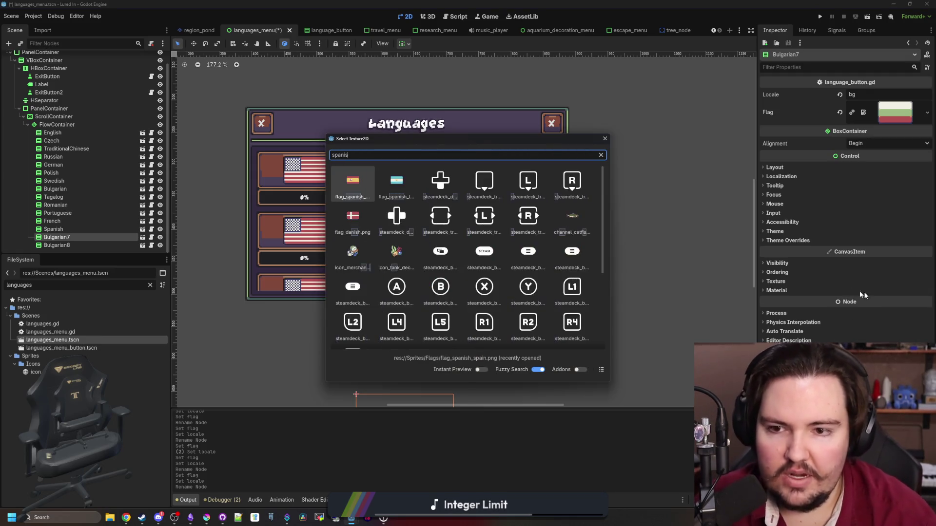
pyautogui.click(407, 183)
pyautogui.click(865, 91)
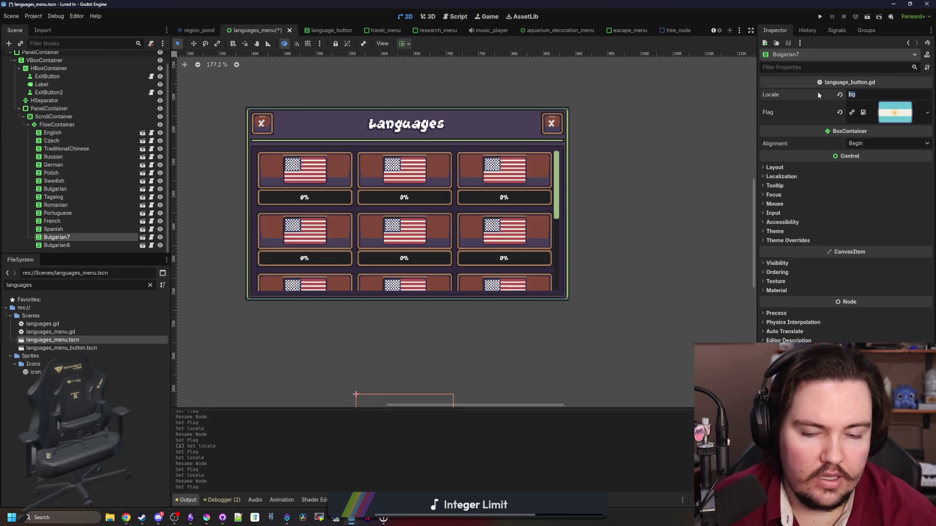
pyautogui.write('es_419')
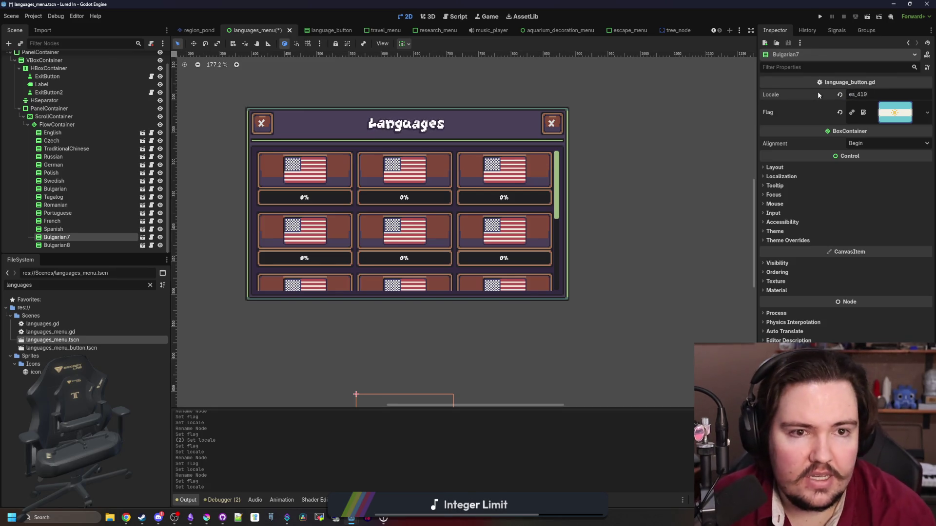
pyautogui.click(80, 243)
pyautogui.doubleClick(71, 237)
pyautogui.write('SpanishLatinAmerica')
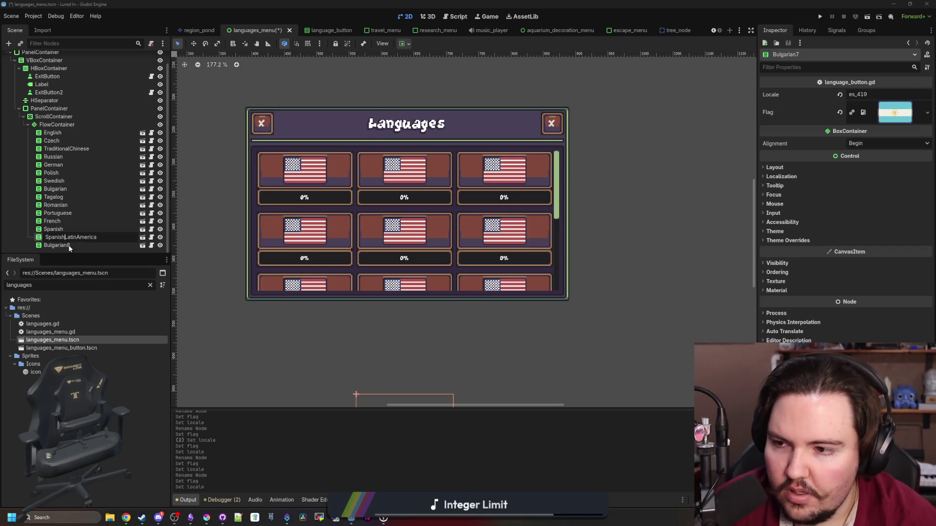
pyautogui.click(69, 246)
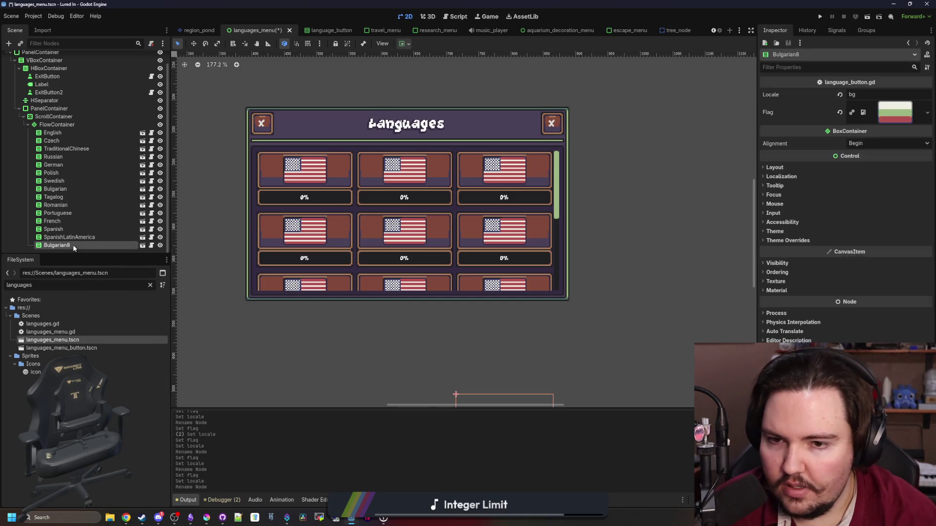
# Rename Bulgarian8 to Norwegian, load the Norwegian flag, and set its locale to no
pyautogui.doubleClick(91, 245)
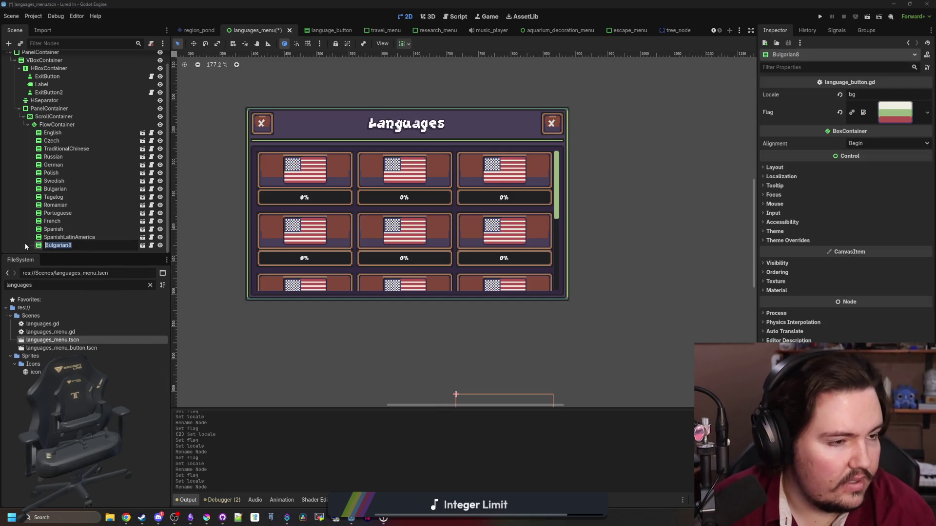
pyautogui.press('BackSpace')
pyautogui.write('Nor')
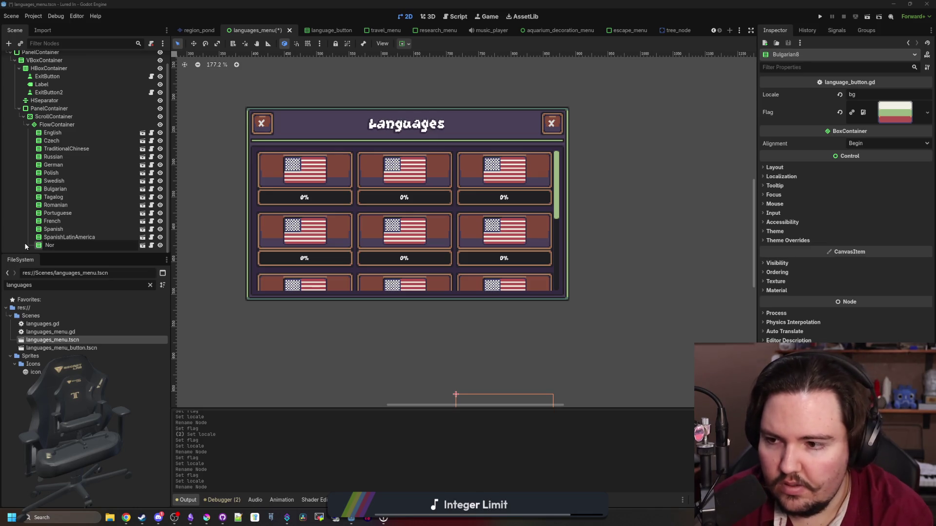
pyautogui.write('wegian')
pyautogui.press('Return')
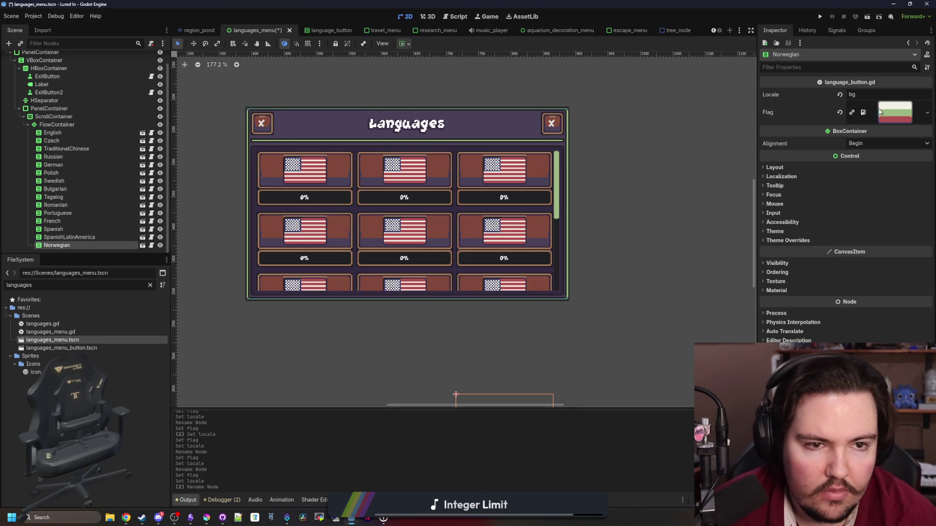
pyautogui.click(928, 112)
pyautogui.click(867, 277)
pyautogui.write('norwegian')
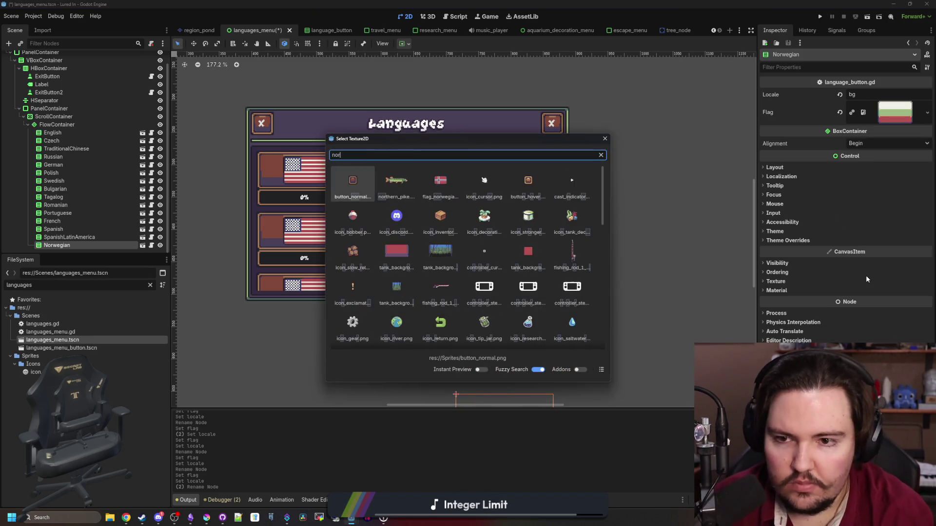
pyautogui.press('Return')
pyautogui.click(820, 99)
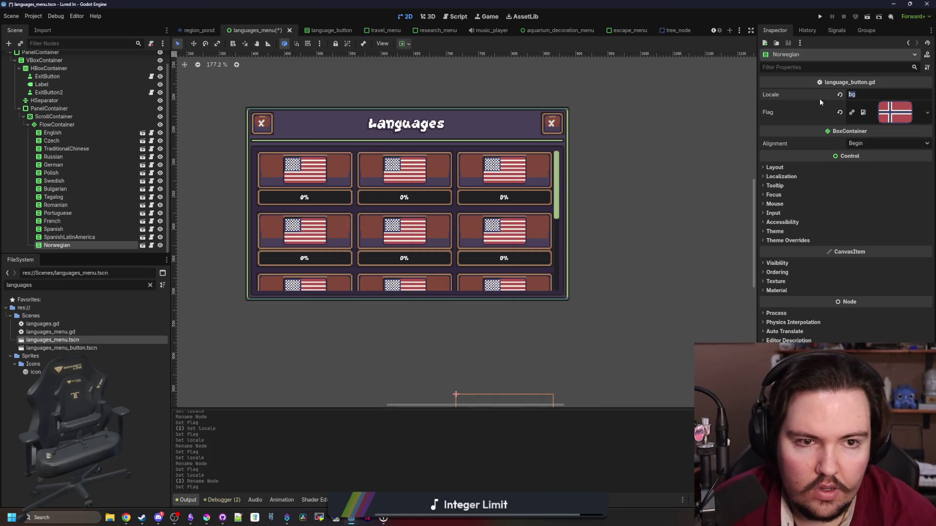
pyautogui.write('no')
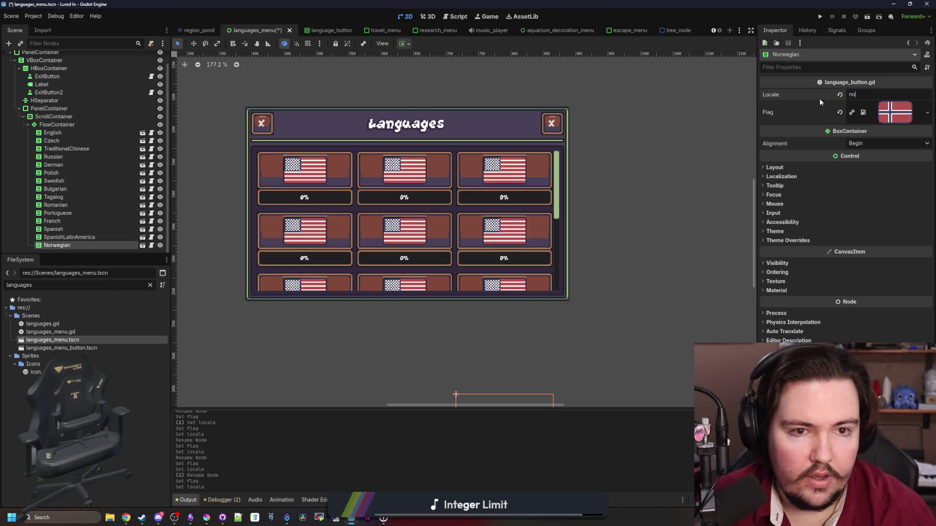
# Duplicate the Norwegian button as Italian, with the Italian flag and locale it
pyautogui.rightClick(74, 248)
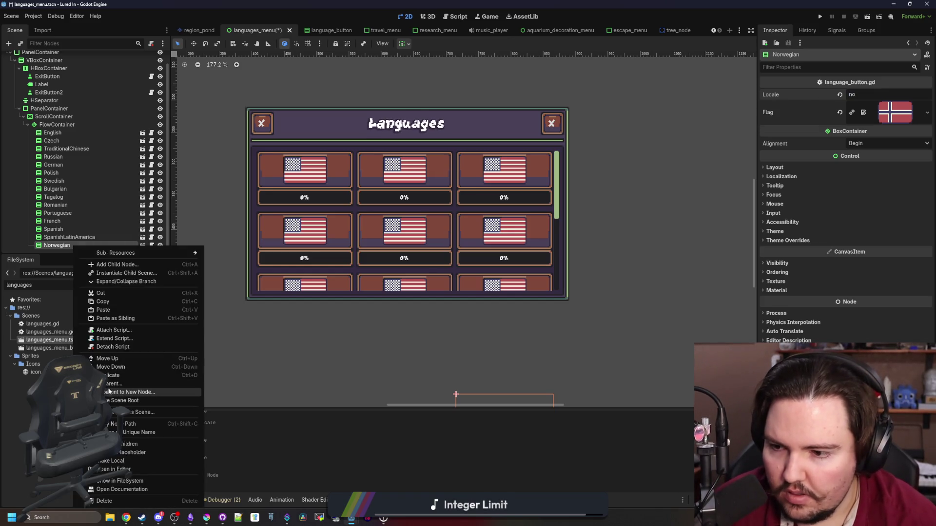
pyautogui.click(113, 376)
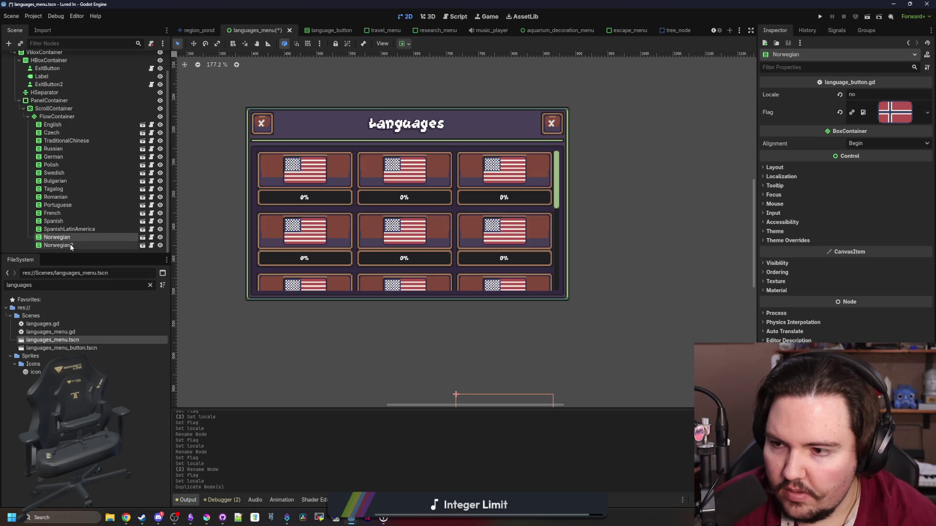
pyautogui.doubleClick(58, 246)
pyautogui.write('Italian')
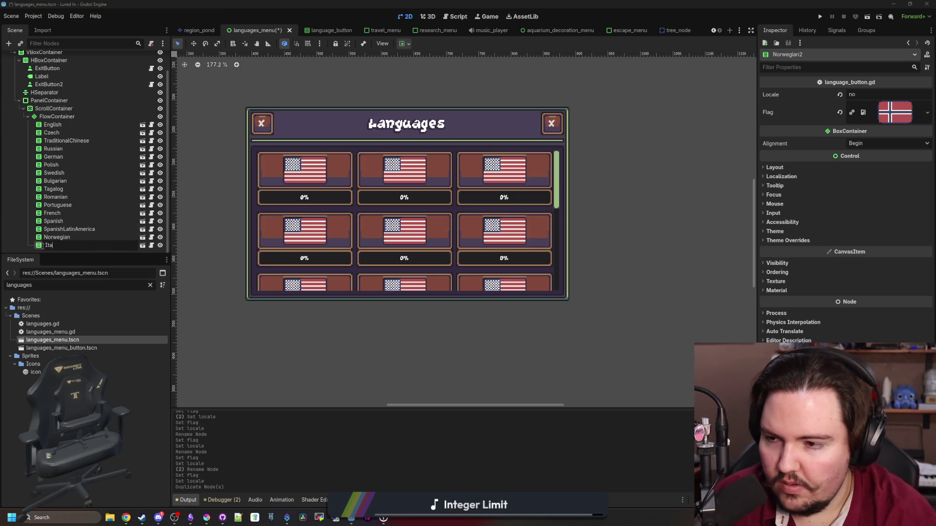
pyautogui.press('Return')
pyautogui.rightClick(901, 109)
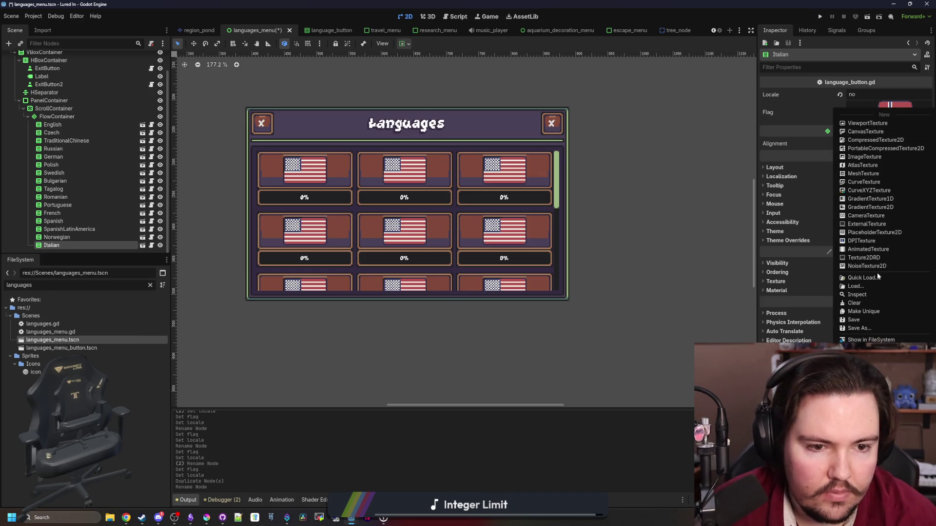
pyautogui.click(877, 273)
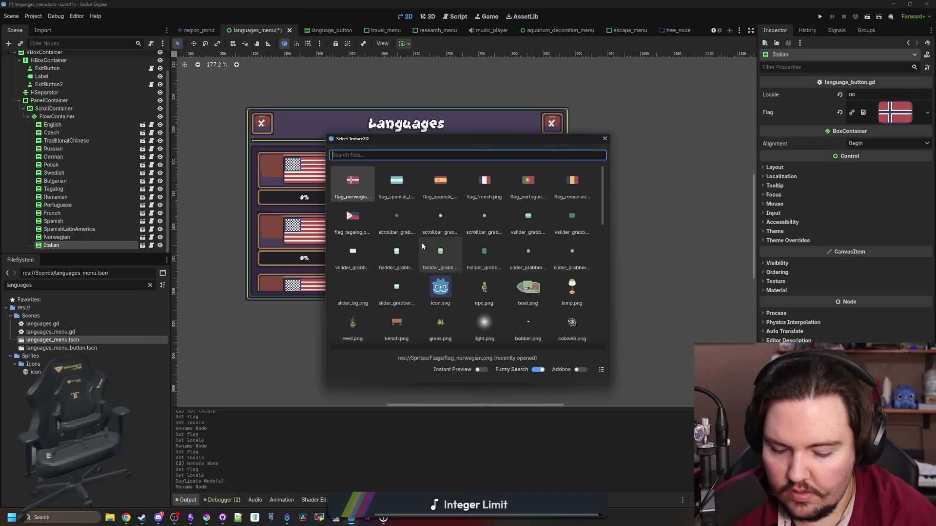
pyautogui.write('itali')
pyautogui.press('Return')
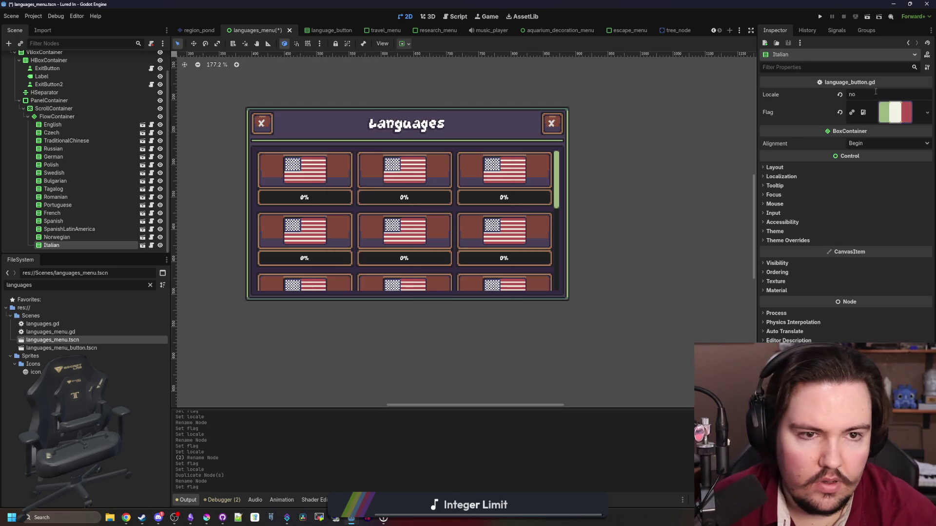
pyautogui.doubleClick(851, 95)
pyautogui.write('it')
pyautogui.press('Return')
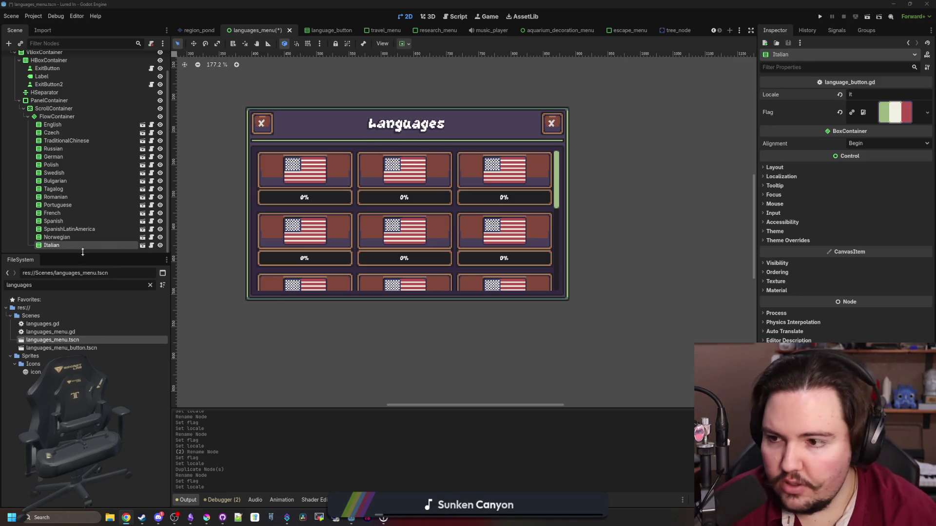
pyautogui.rightClick(55, 245)
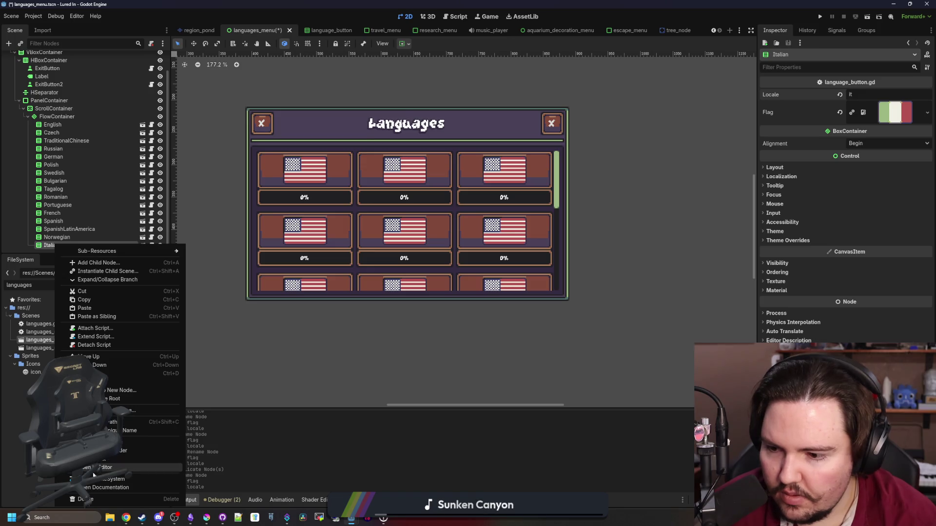
# Duplicate the Italian button as Danish and search the quick loader for the Danish flag
pyautogui.click(108, 373)
pyautogui.doubleClick(71, 246)
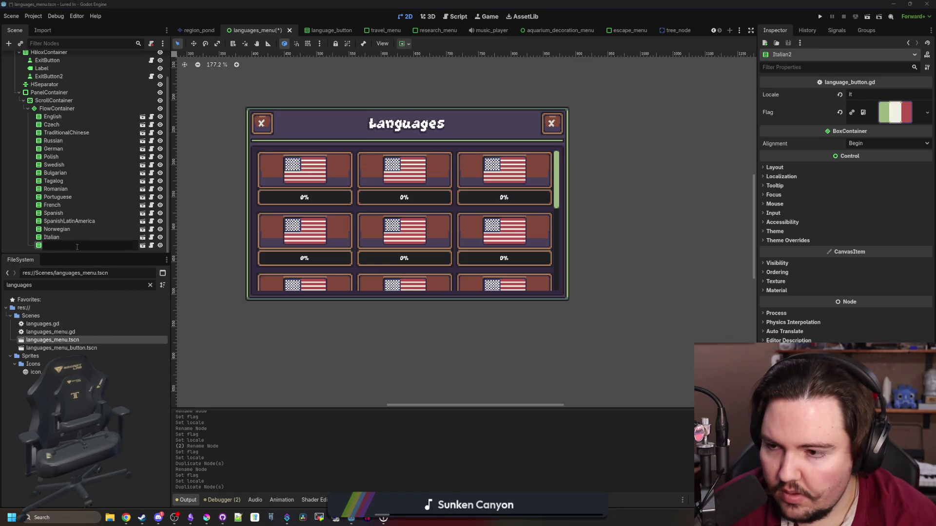
pyautogui.write('Danish')
pyautogui.press('Return')
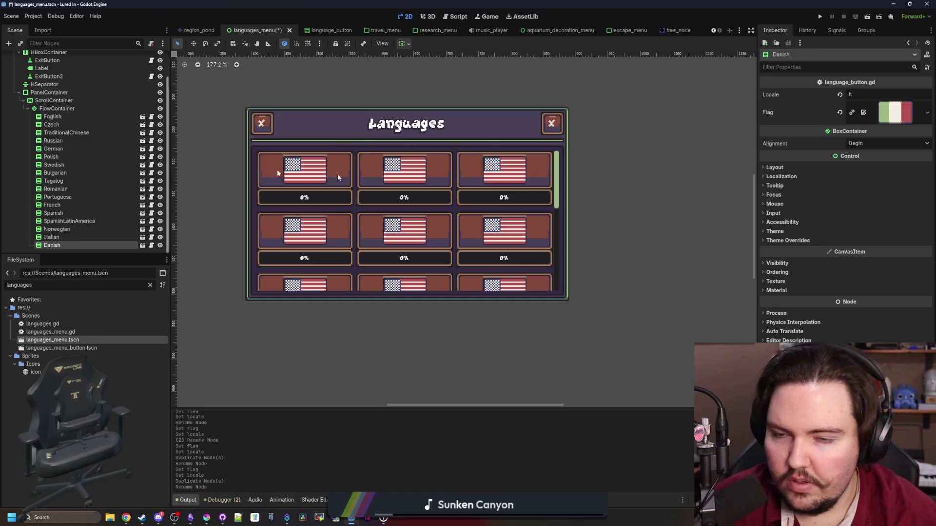
pyautogui.click(927, 113)
pyautogui.click(869, 290)
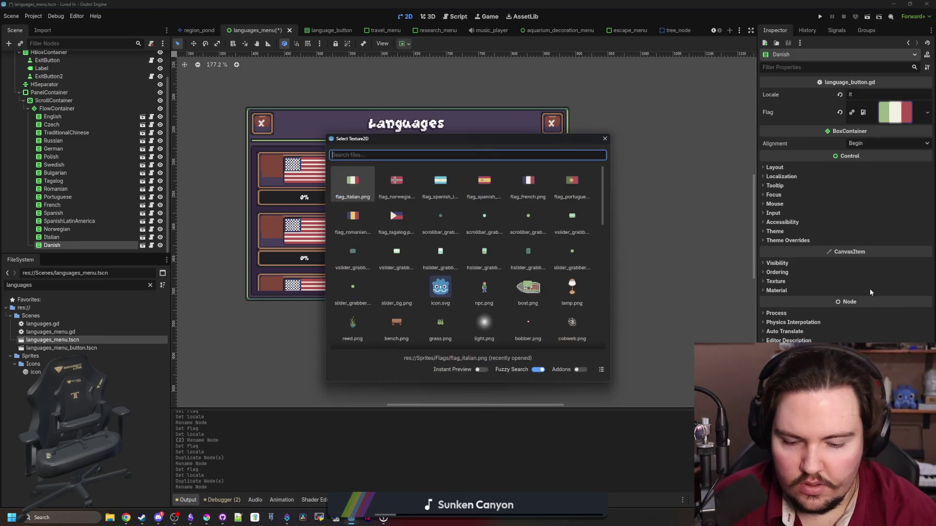
pyautogui.write('dani')
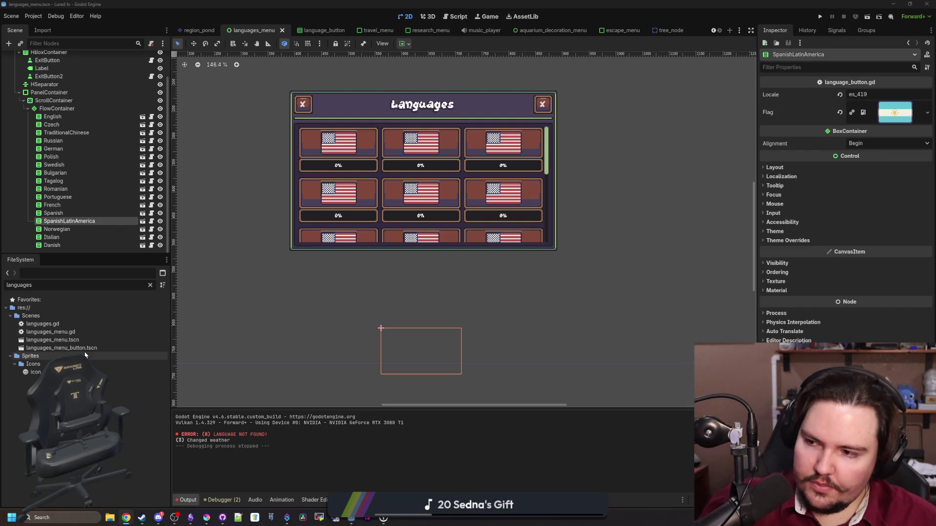
# Bring Discord to the front and maximise it over the editor
pyautogui.click(159, 519)
pyautogui.moveTo(239, 452); pyautogui.dragTo(256, 1)
pyautogui.scroll(-5, 11, 287)
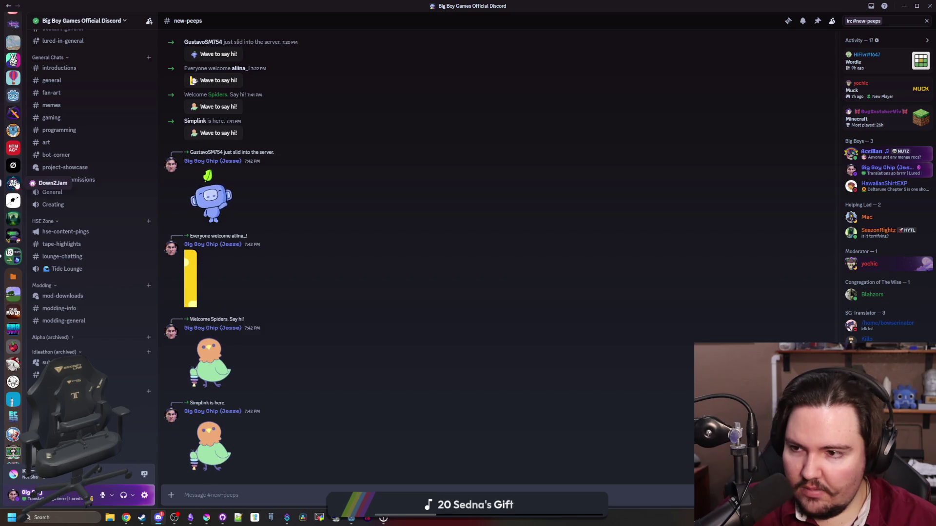
# View the Edit Game screenshot in the Down2Jam announcements, then minimise Discord
pyautogui.click(13, 184)
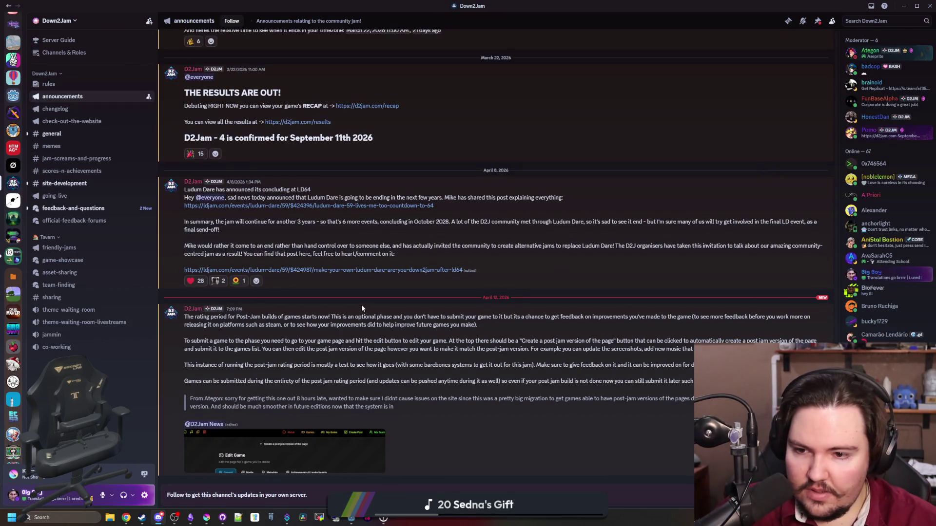
pyautogui.click(325, 443)
pyautogui.click(324, 437)
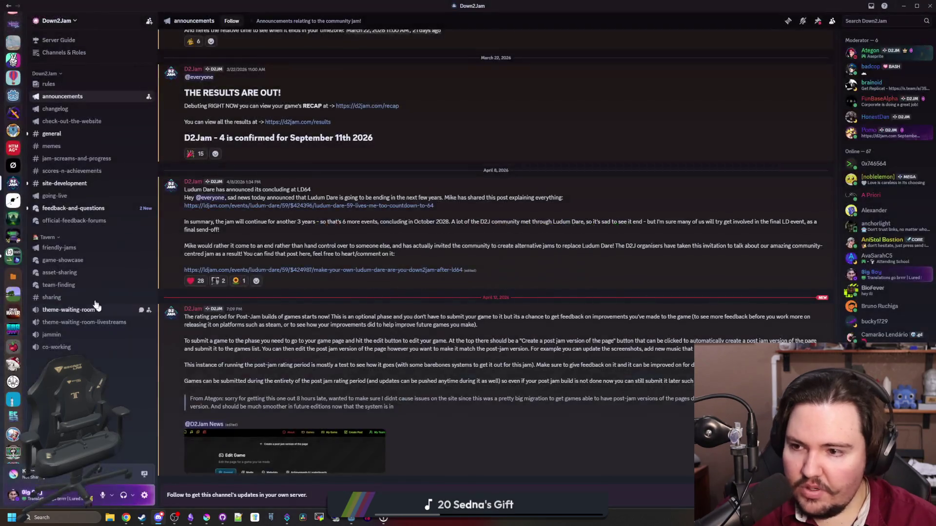
pyautogui.click(903, 6)
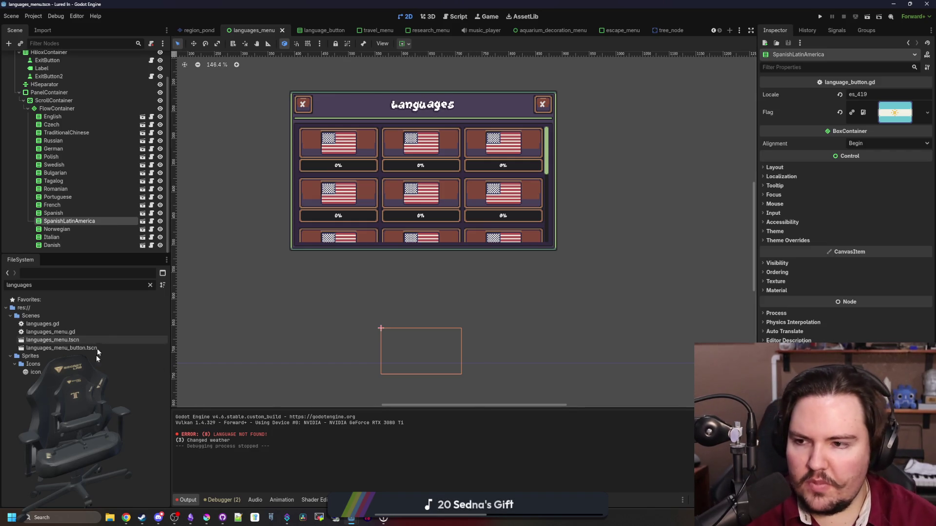
# Save the scene and run Lured In, dismissing the Feedback and Welcome Back dialogs
pyautogui.hotkey('ctrl', 's')
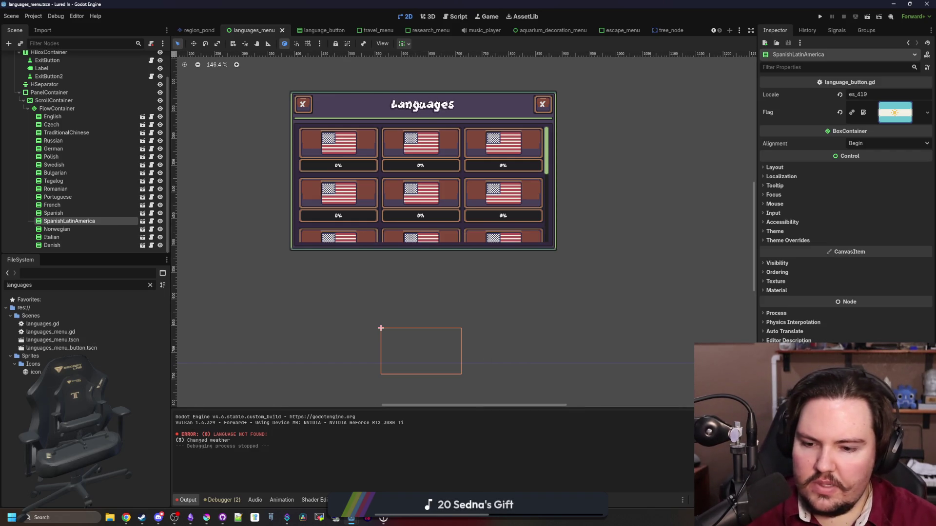
pyautogui.click(820, 16)
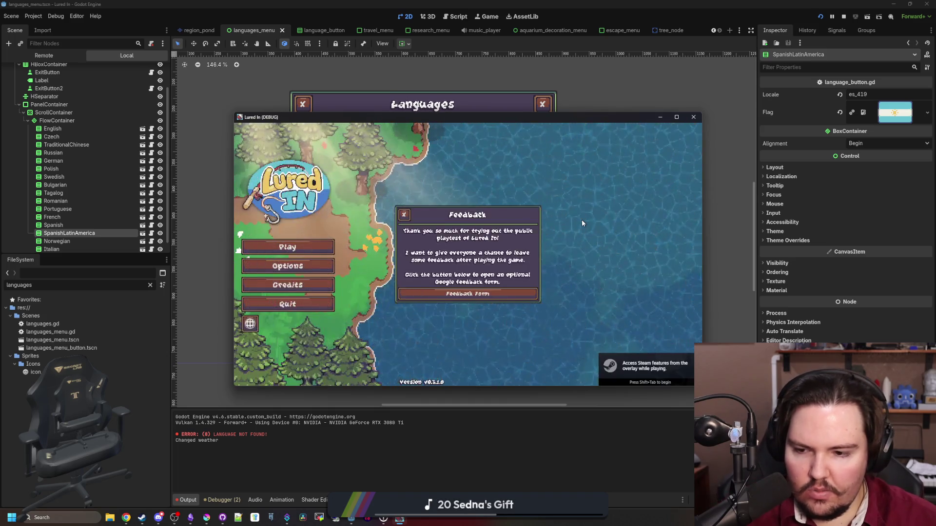
pyautogui.click(405, 216)
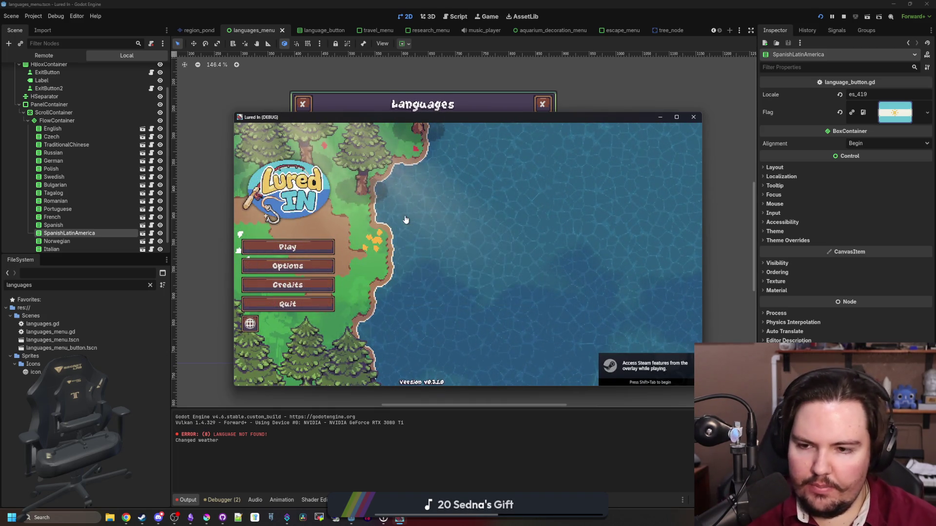
pyautogui.click(289, 246)
pyautogui.click(467, 287)
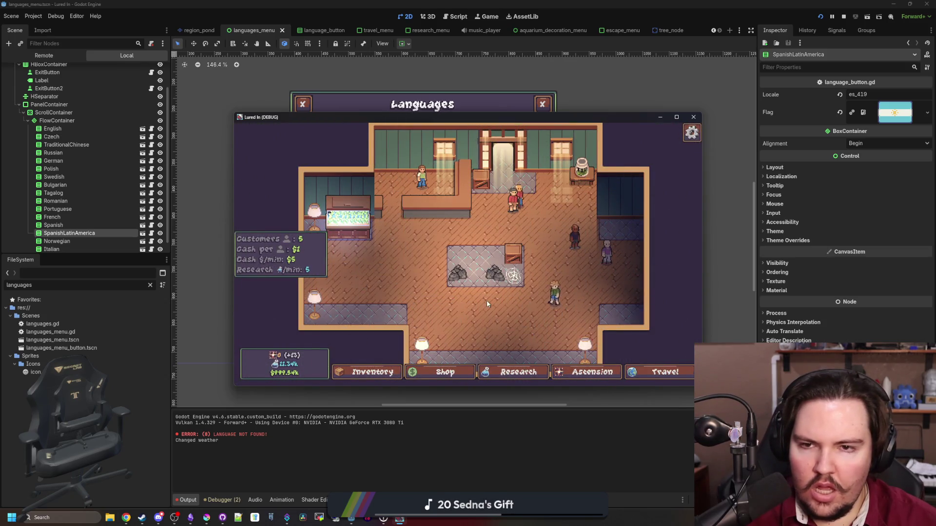
# Open and close Fish Tank 1 in the game, then switch to the Obsidian translators note
pyautogui.click(348, 219)
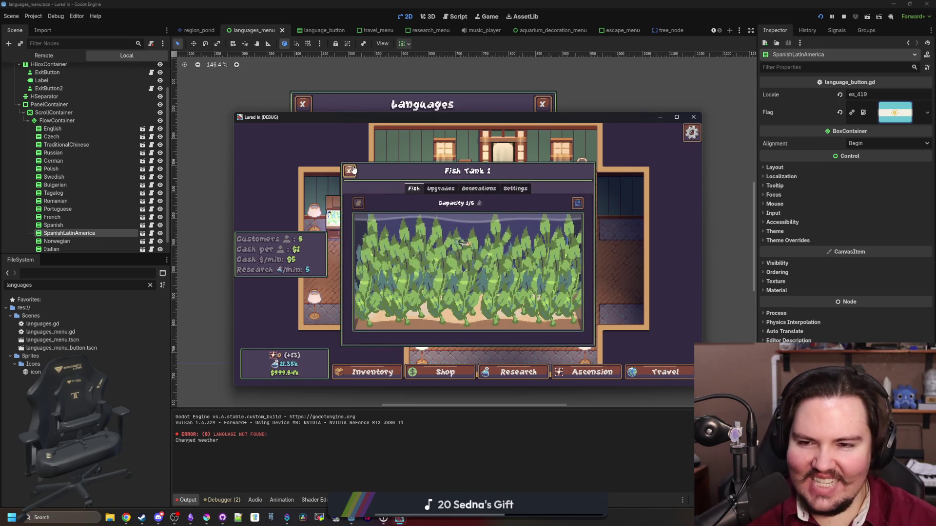
pyautogui.click(349, 170)
pyautogui.moveTo(207, 522)
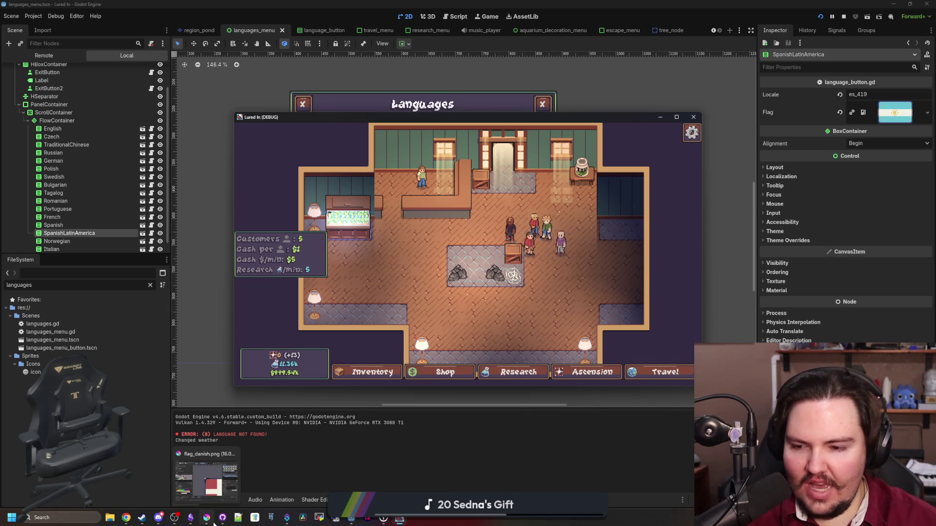
pyautogui.click(190, 518)
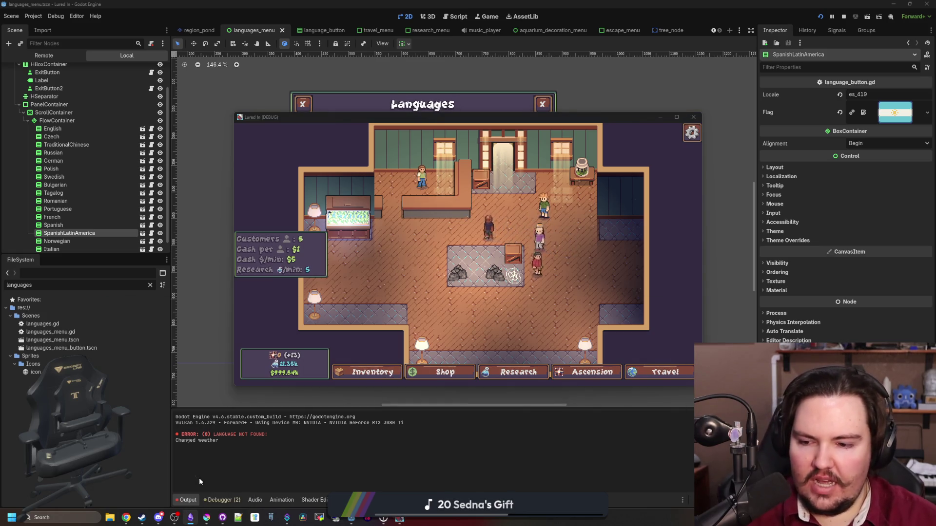
pyautogui.hotkey('alt', 'Tab')
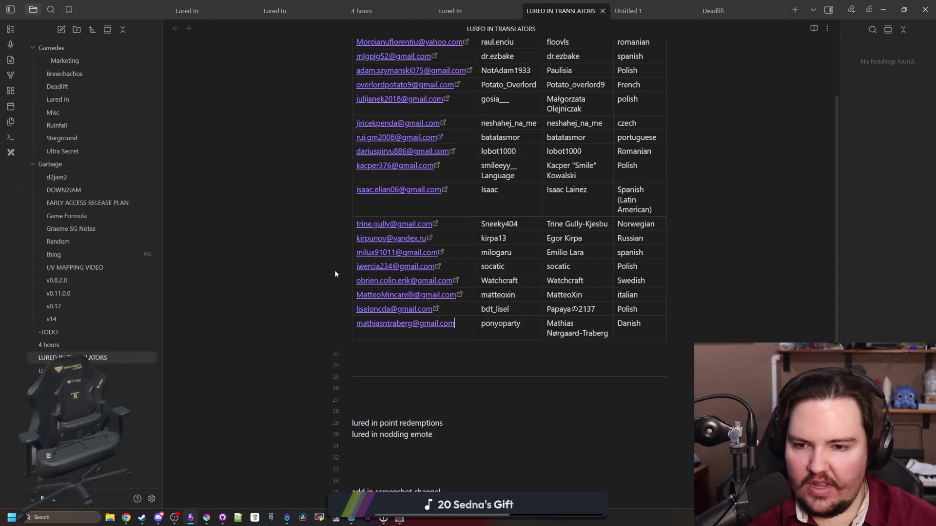
# Alt+Tab to the running game and back to bring up the Lured In note
pyautogui.scroll(-5, 334, 271)
pyautogui.hotkey('alt', 'Tab')
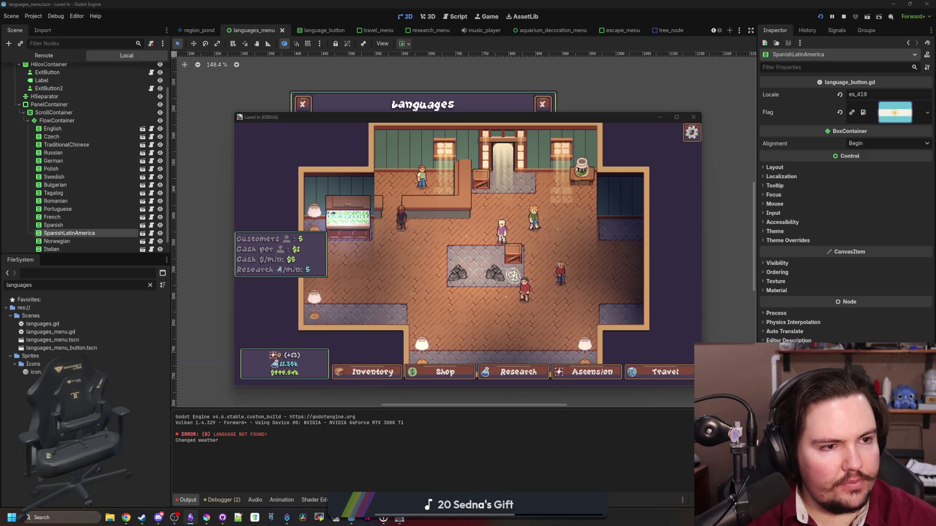
pyautogui.hotkey('alt', 'Tab')
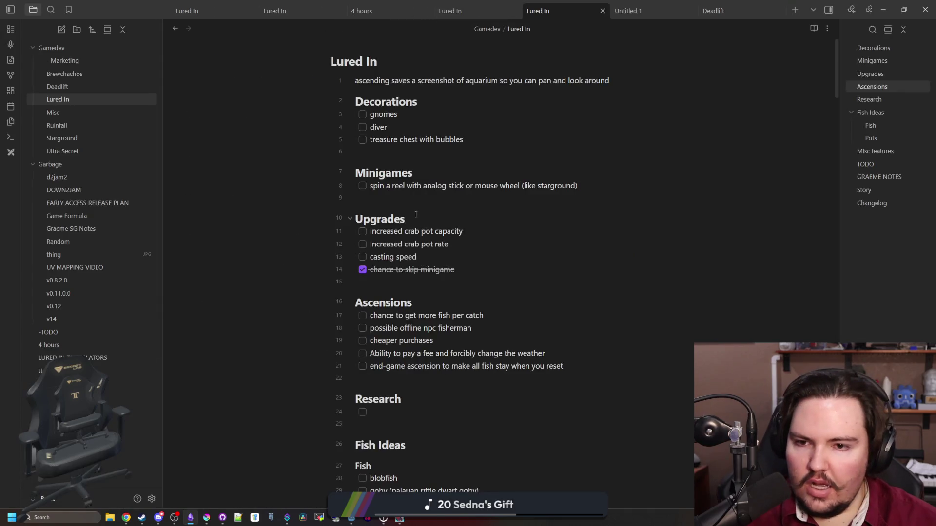
# Scroll the Lured In note down to the late to-do list and tick 'Add in menu for translations'
pyautogui.click(384, 199)
pyautogui.click(496, 135)
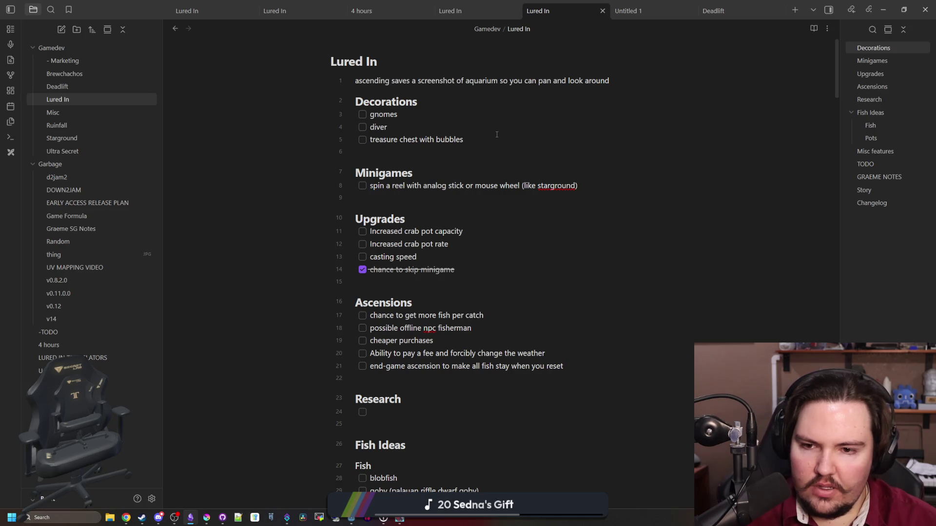
pyautogui.click(420, 255)
pyautogui.scroll(-1, 485, 246)
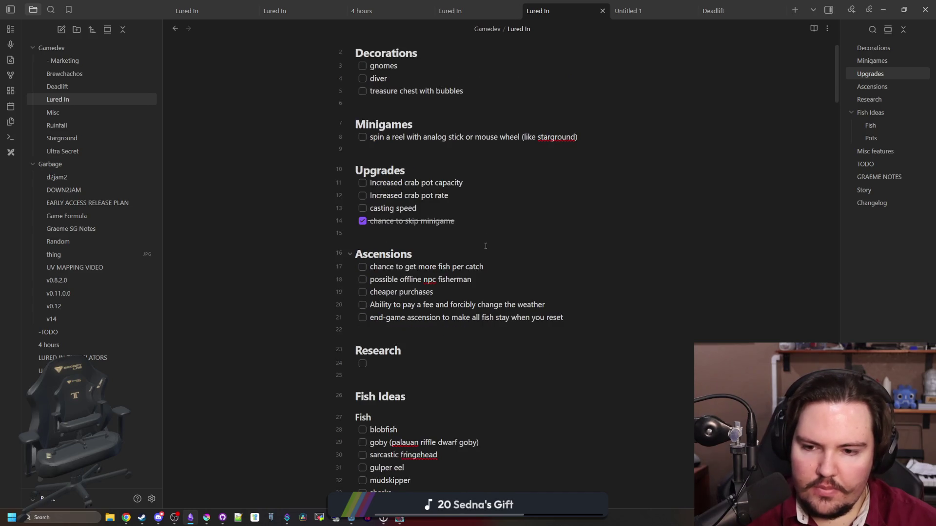
pyautogui.scroll(-6, 485, 246)
pyautogui.scroll(-6, 486, 246)
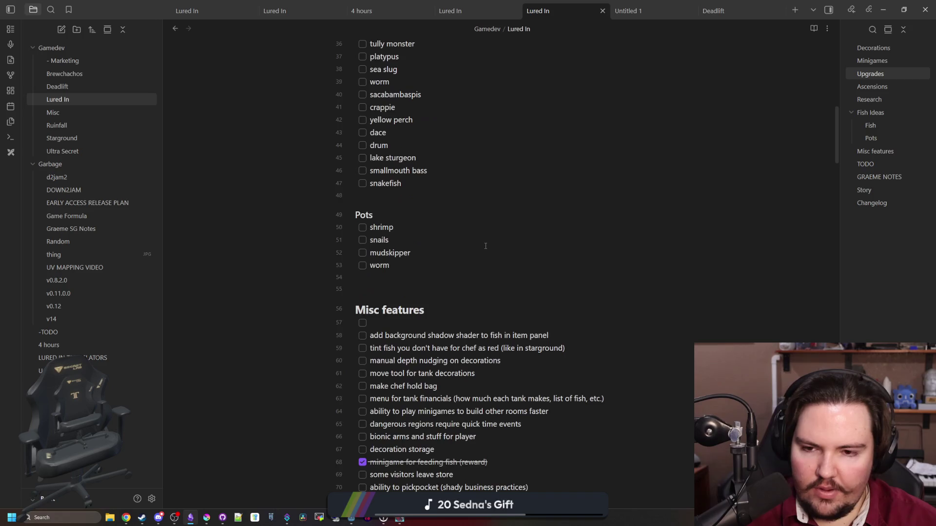
pyautogui.scroll(-6, 486, 247)
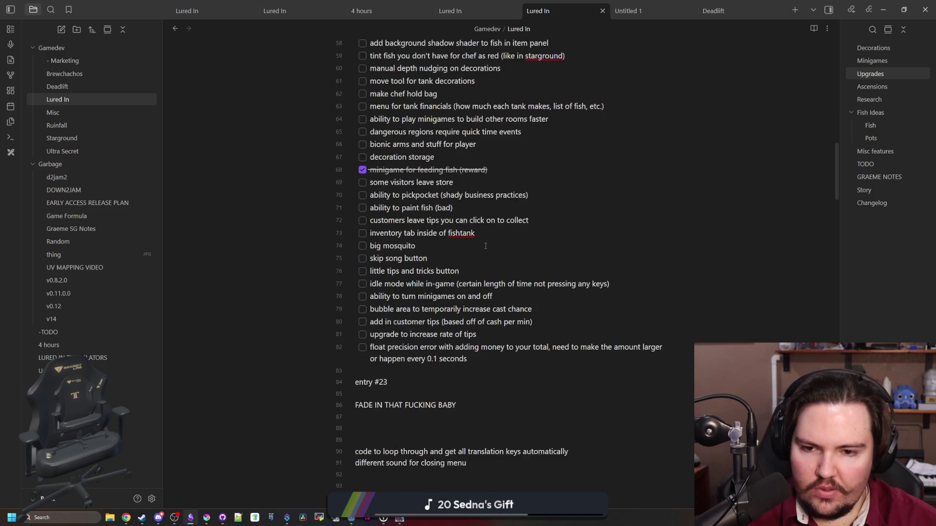
pyautogui.scroll(-4, 485, 247)
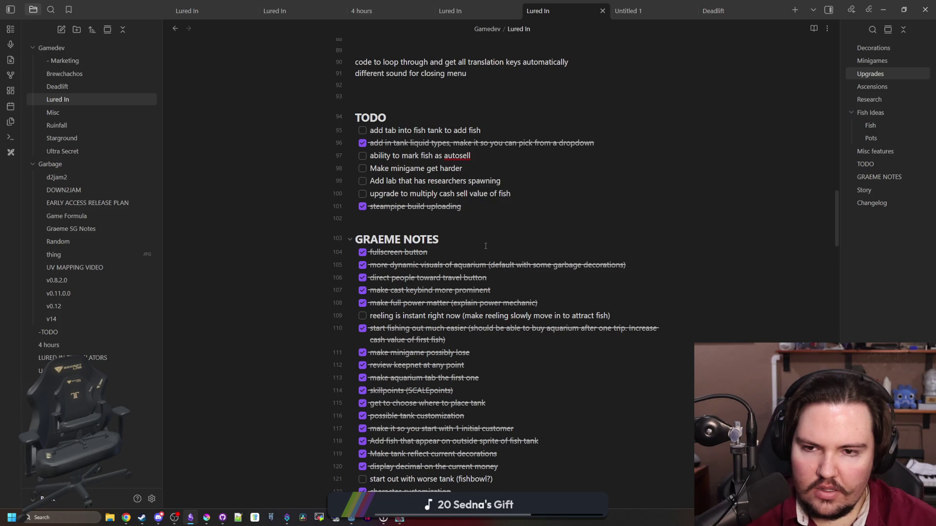
pyautogui.scroll(-20, 486, 246)
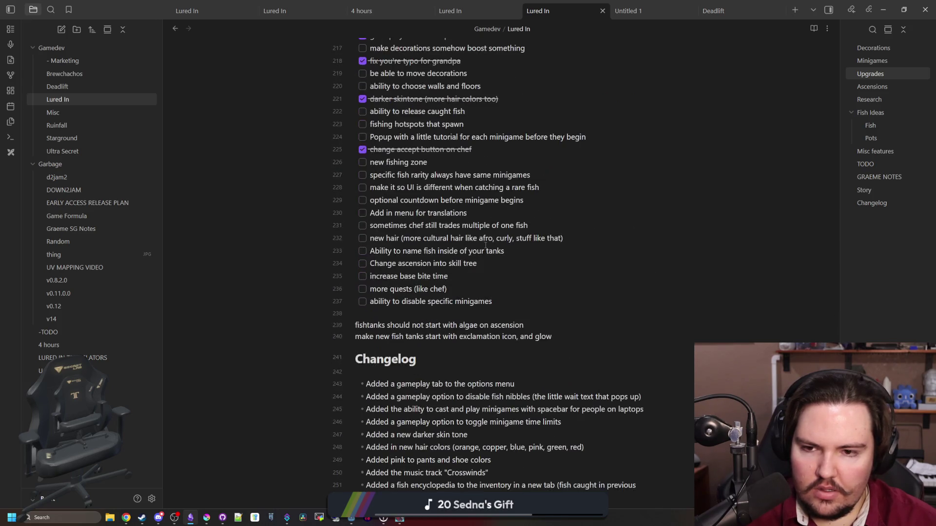
pyautogui.click(363, 214)
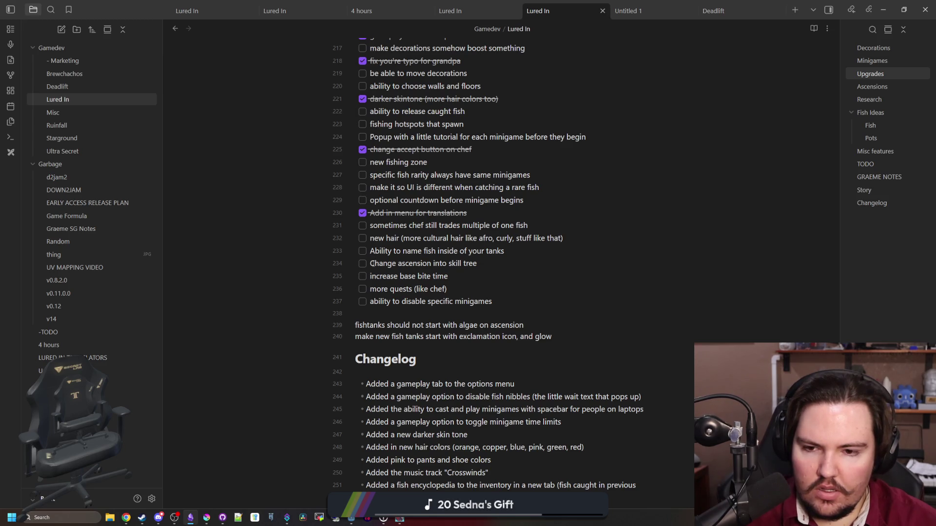
# Tick 'Change ascension into skill tree' as done and scroll back up the note
pyautogui.click(378, 264)
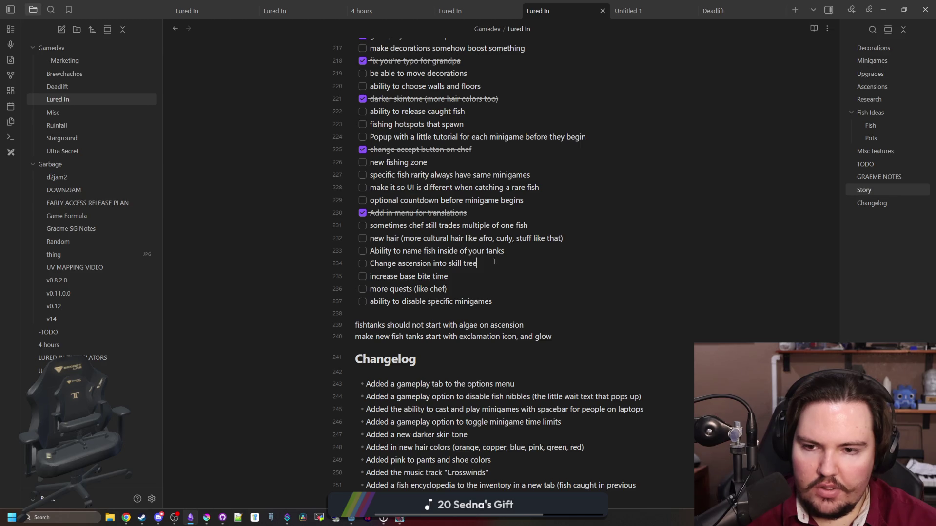
pyautogui.click(362, 264)
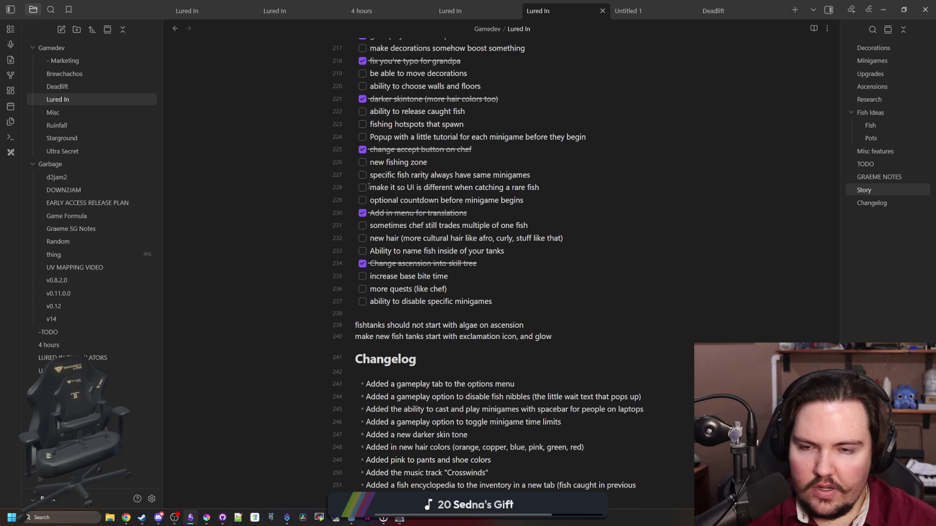
pyautogui.scroll(2, 368, 186)
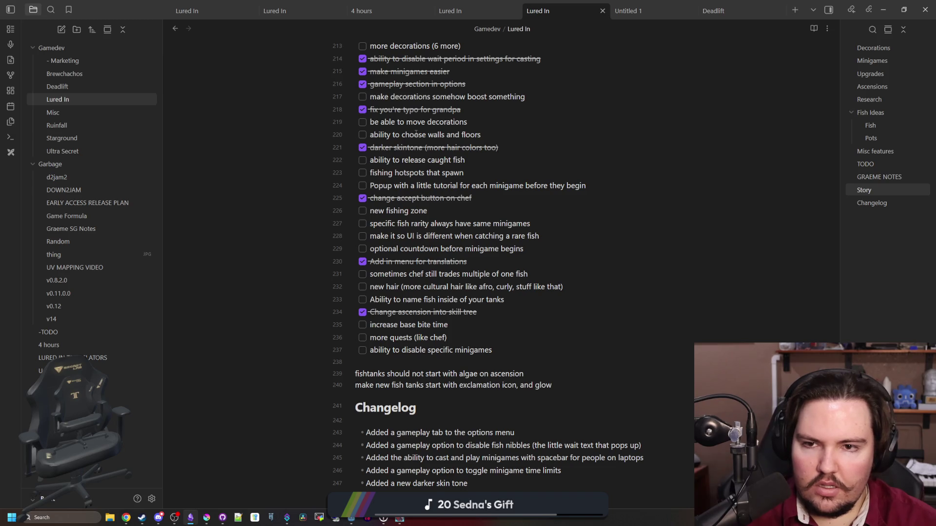
pyautogui.scroll(2, 447, 220)
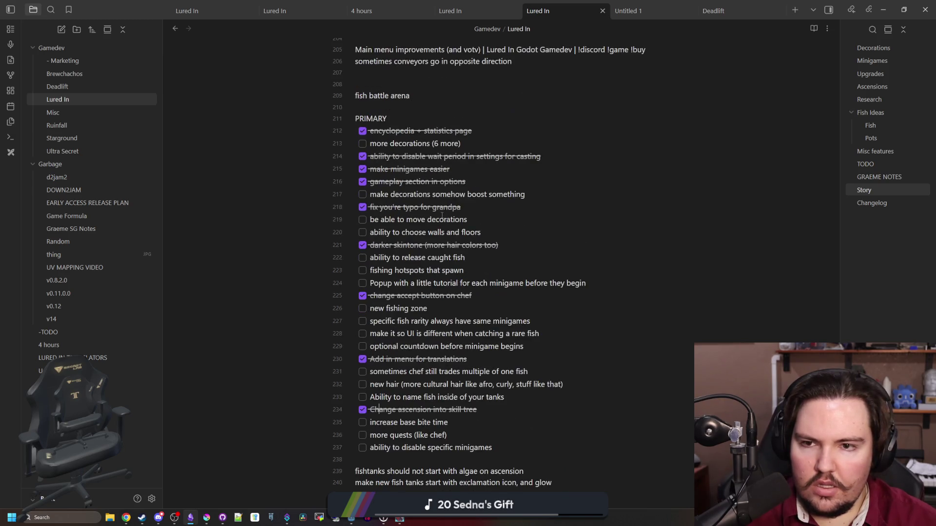
pyautogui.scroll(-15, 476, 245)
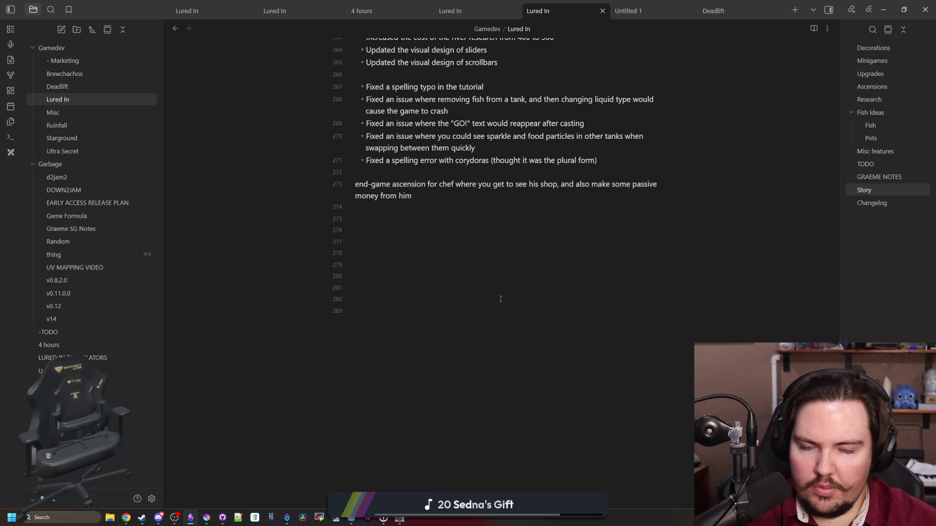
pyautogui.scroll(7, 500, 299)
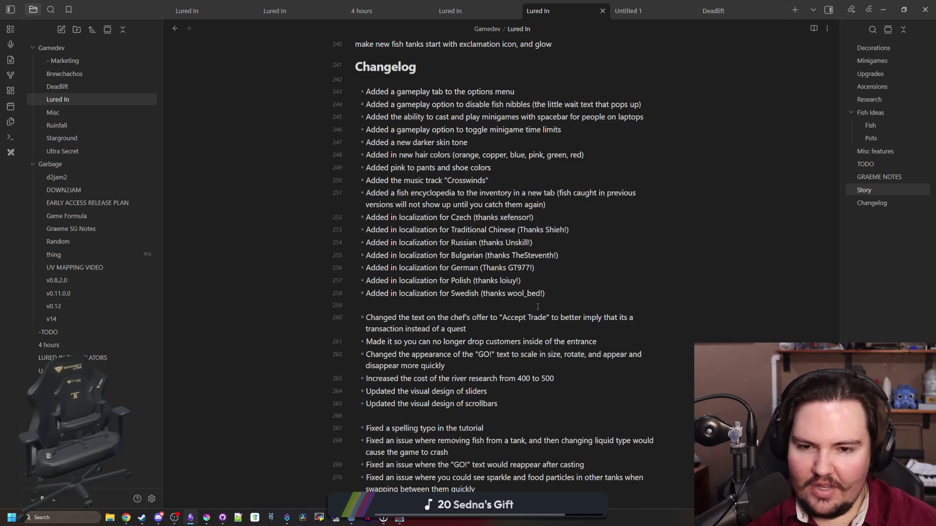
pyautogui.scroll(1, 538, 307)
pyautogui.click(562, 338)
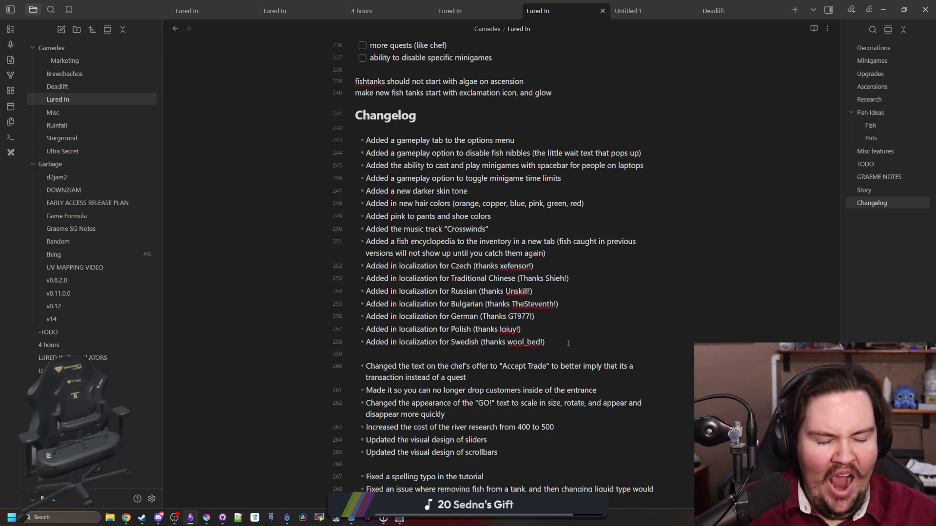
pyautogui.scroll(5, 569, 343)
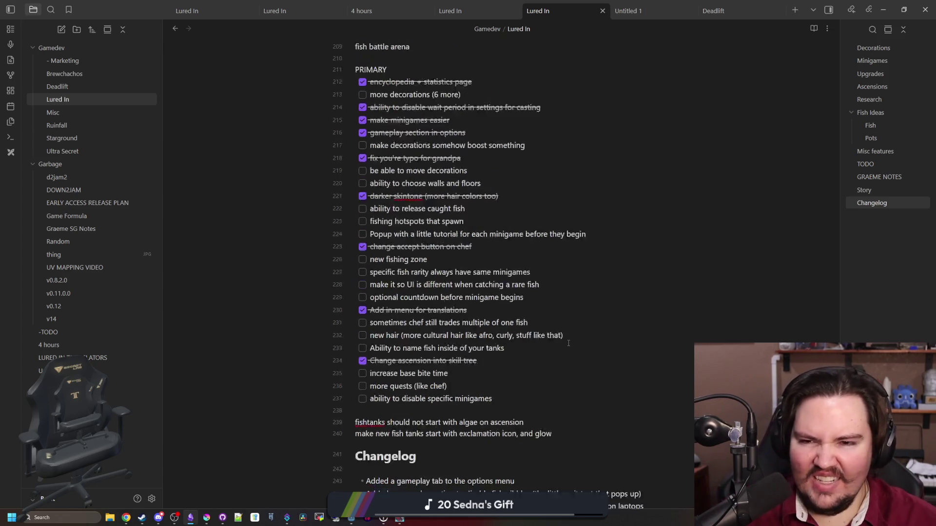
pyautogui.scroll(6, 569, 343)
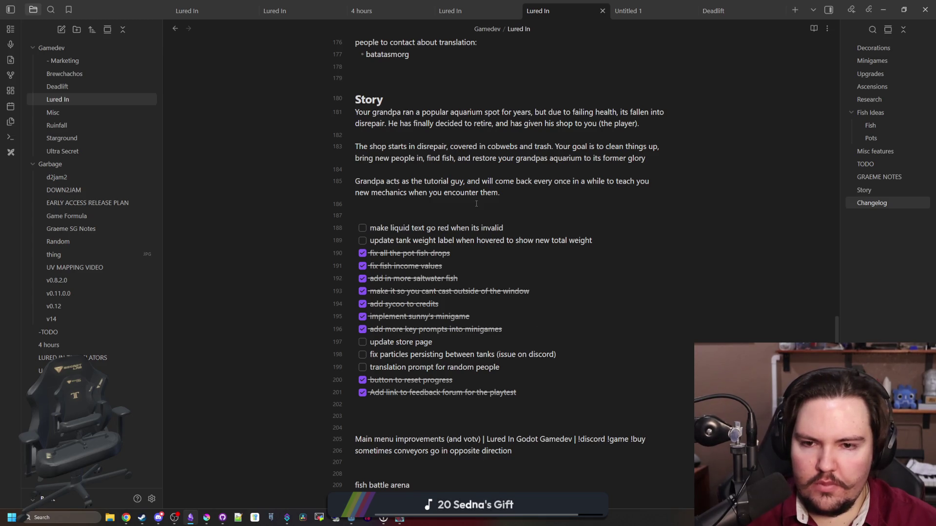
pyautogui.scroll(4, 476, 203)
pyautogui.scroll(6, 576, 288)
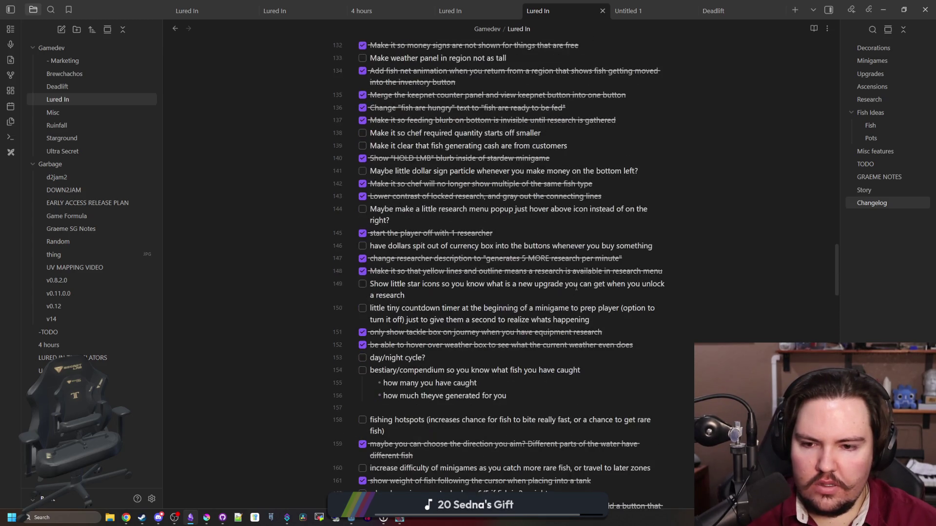
pyautogui.scroll(-5, 577, 287)
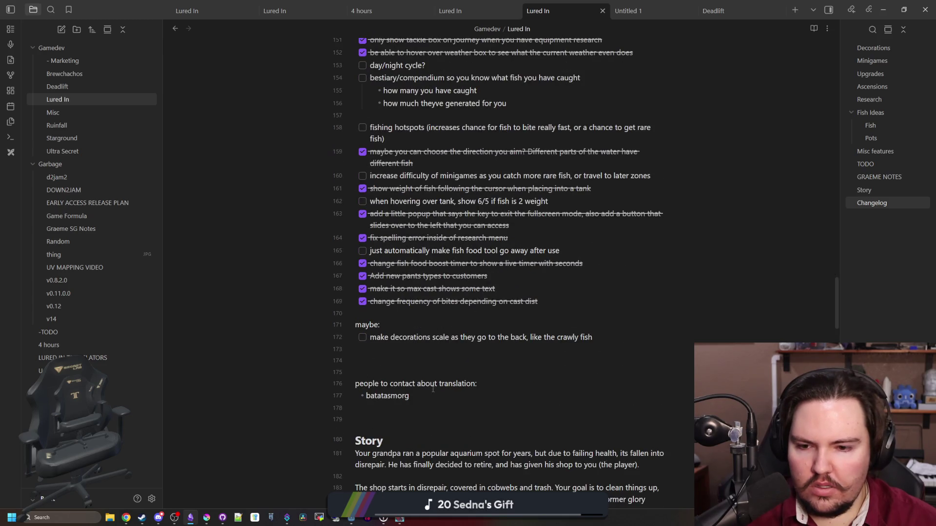
# Delete the translation-contact lines, scroll back up the note, and return to Godot
pyautogui.moveTo(433, 389); pyautogui.dragTo(349, 381)
pyautogui.press('BackSpace')
pyautogui.press('BackSpace')
pyautogui.press('BackSpace')
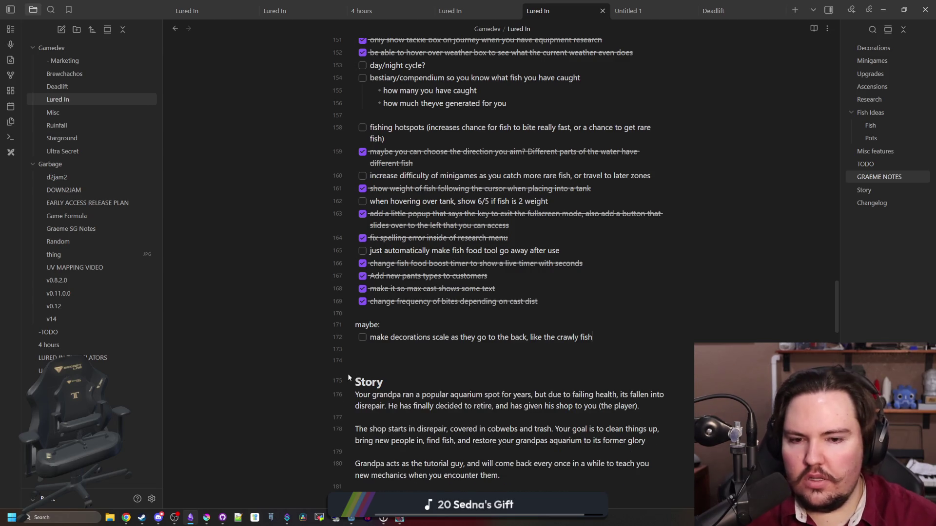
pyautogui.scroll(15, 509, 318)
pyautogui.scroll(7, 509, 318)
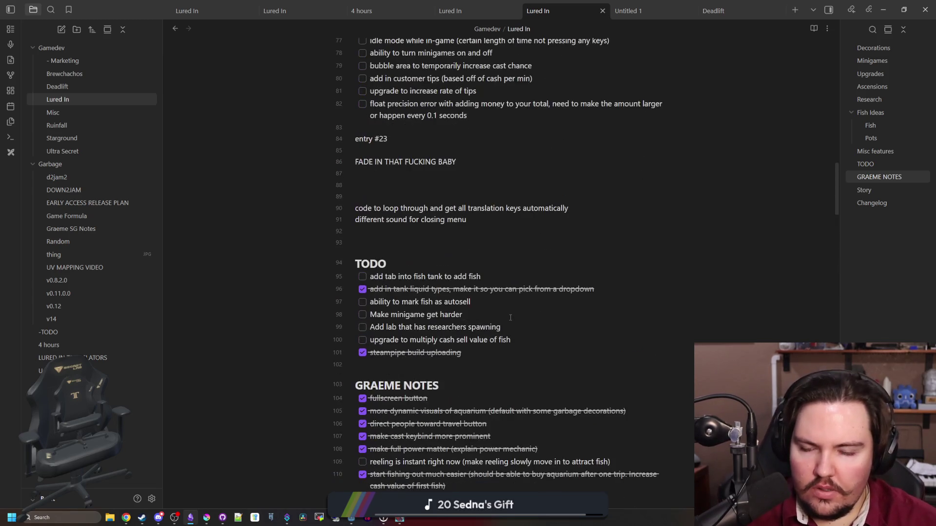
pyautogui.click(389, 236)
pyautogui.scroll(3, 424, 301)
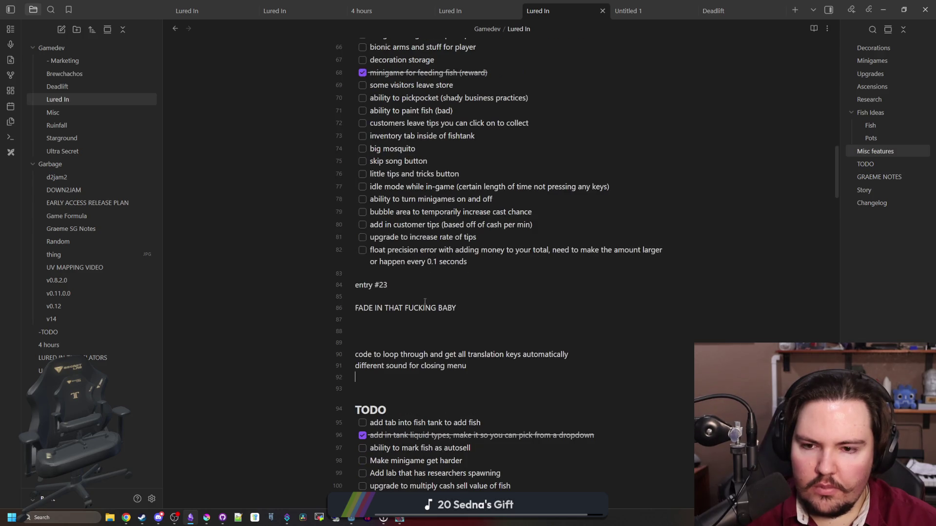
pyautogui.scroll(9, 422, 328)
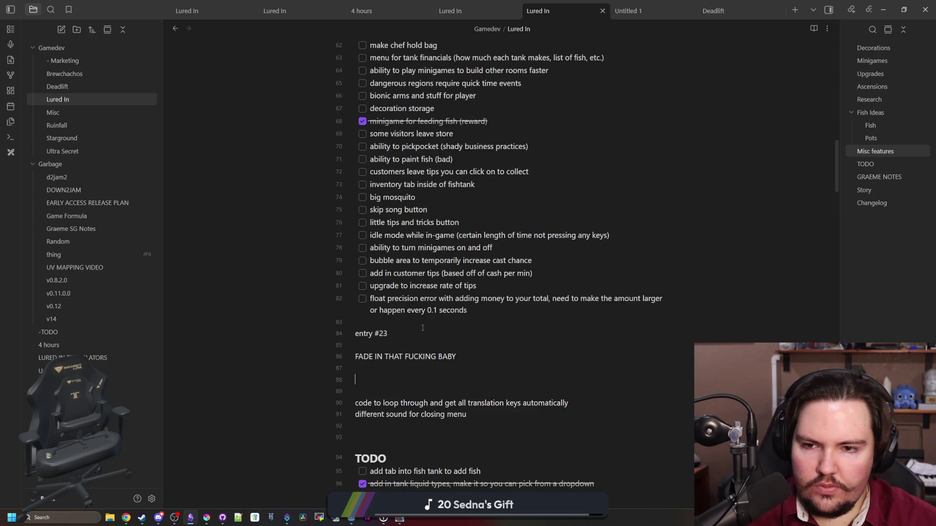
pyautogui.scroll(9, 414, 316)
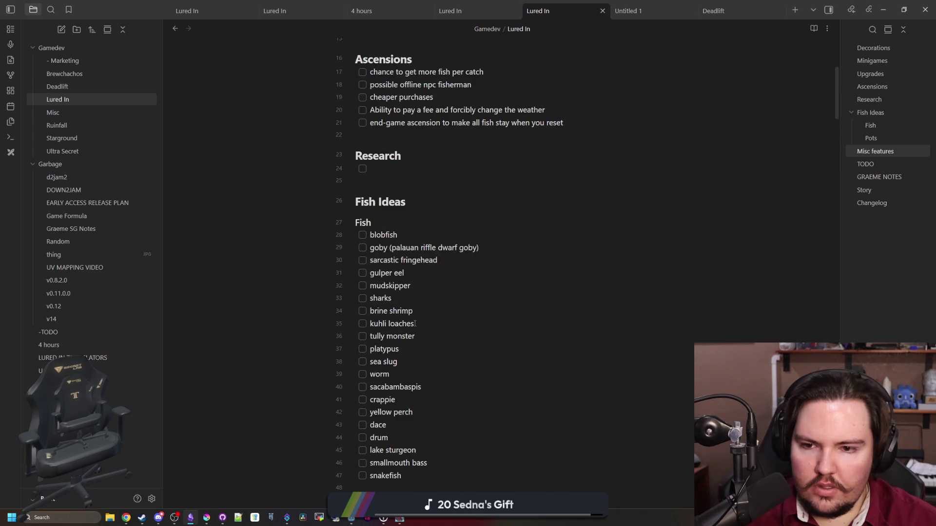
pyautogui.hotkey('alt', 'Tab')
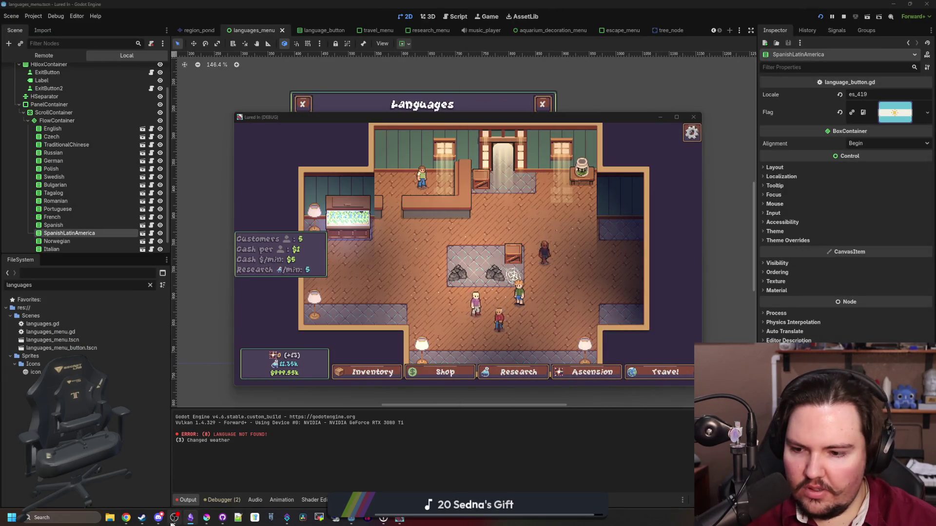
# Bring Discord's Big Boy Games #new-peeps channel in front of the running game
pyautogui.moveTo(158, 517)
pyautogui.moveTo(166, 498)
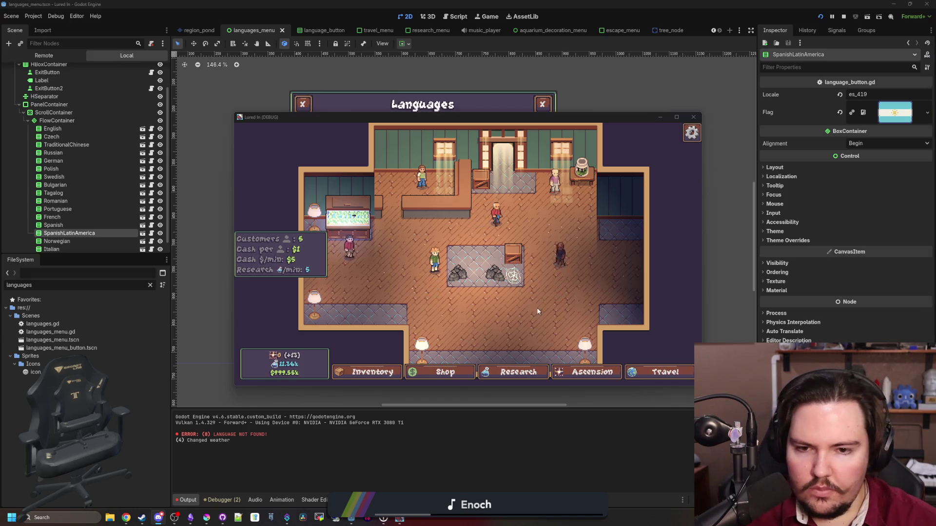
pyautogui.scroll(2, 537, 308)
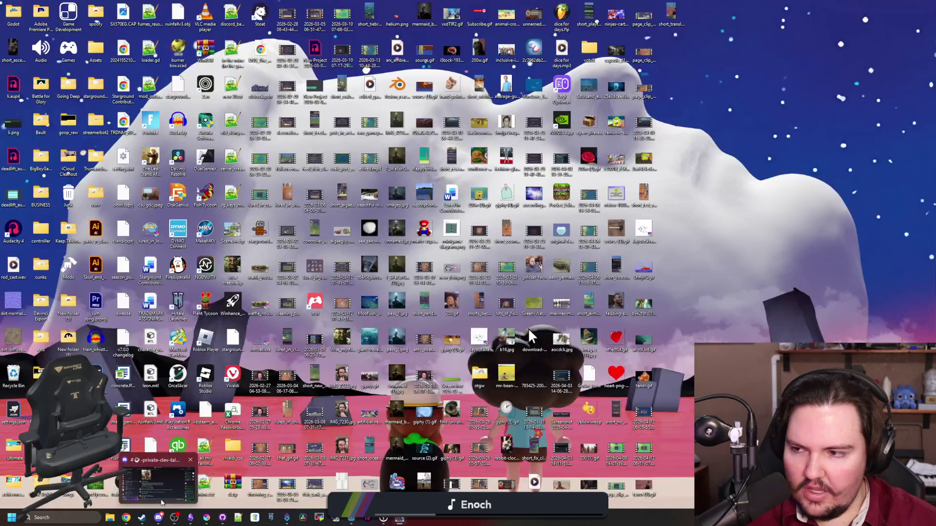
pyautogui.click(160, 475)
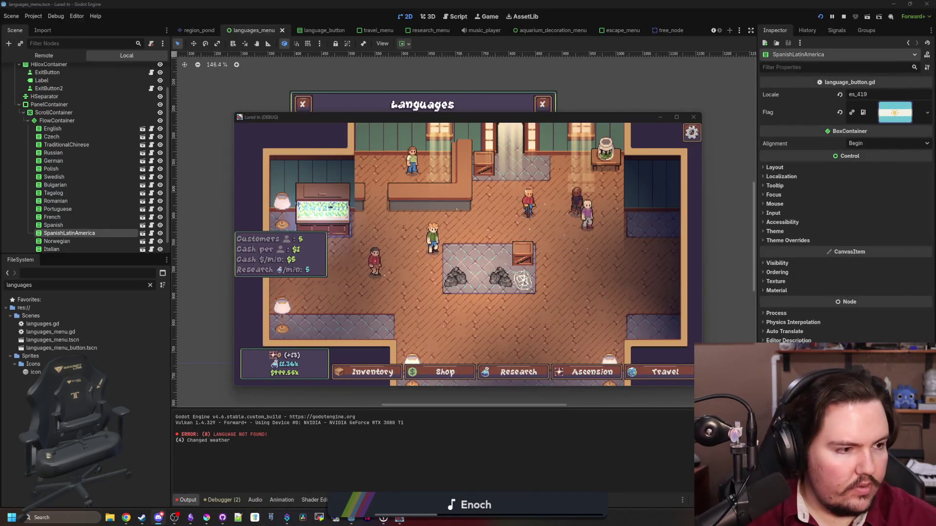
pyautogui.click(158, 518)
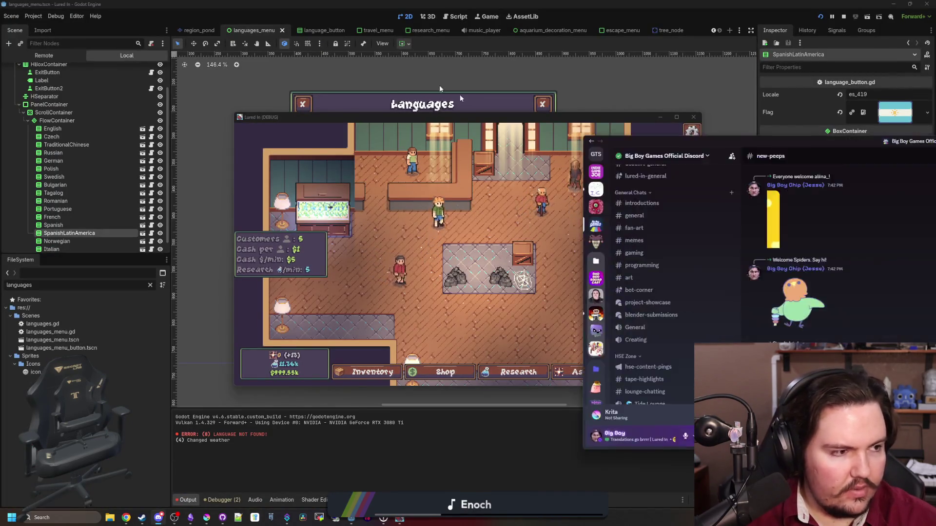
# Go from #lured-in-general to #lured-in-feedback, then restore Discord to a smaller window over Godot
pyautogui.scroll(6, 76, 316)
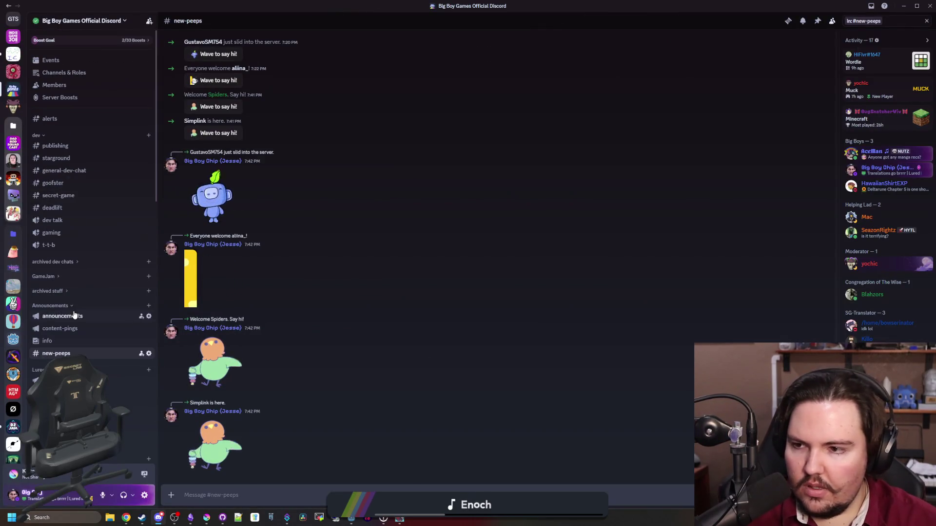
pyautogui.click(81, 321)
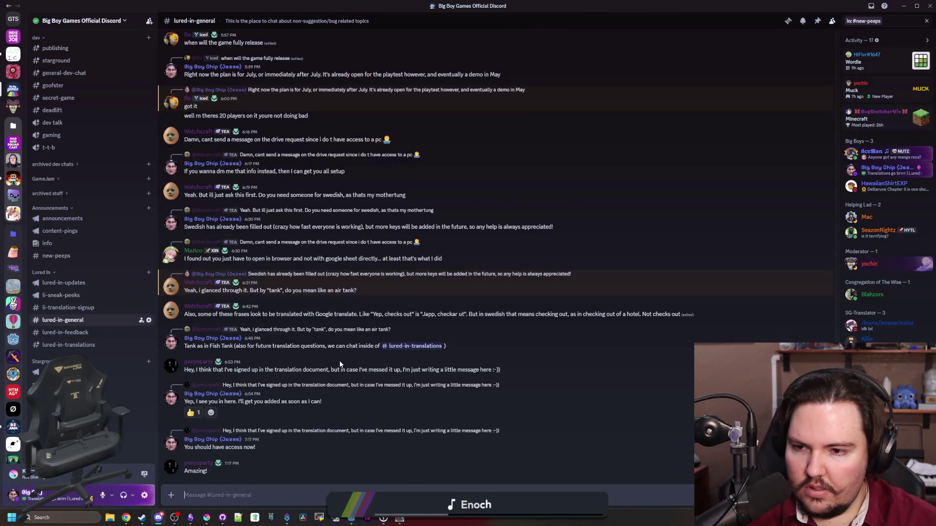
pyautogui.scroll(2, 339, 361)
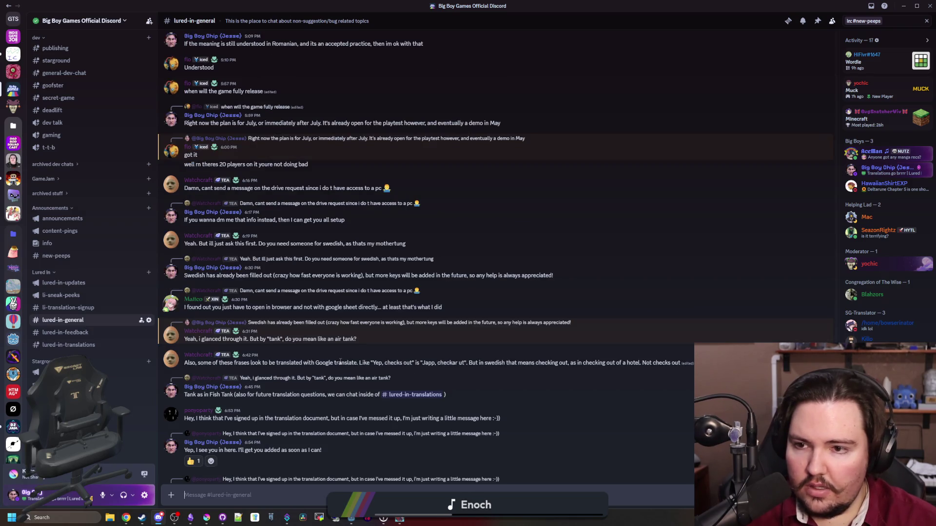
pyautogui.scroll(3, 340, 361)
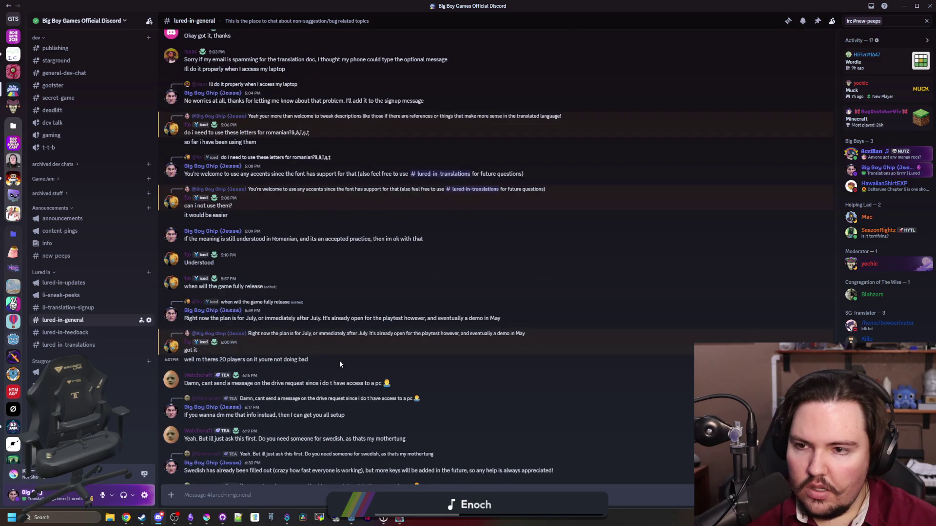
pyautogui.scroll(5, 340, 364)
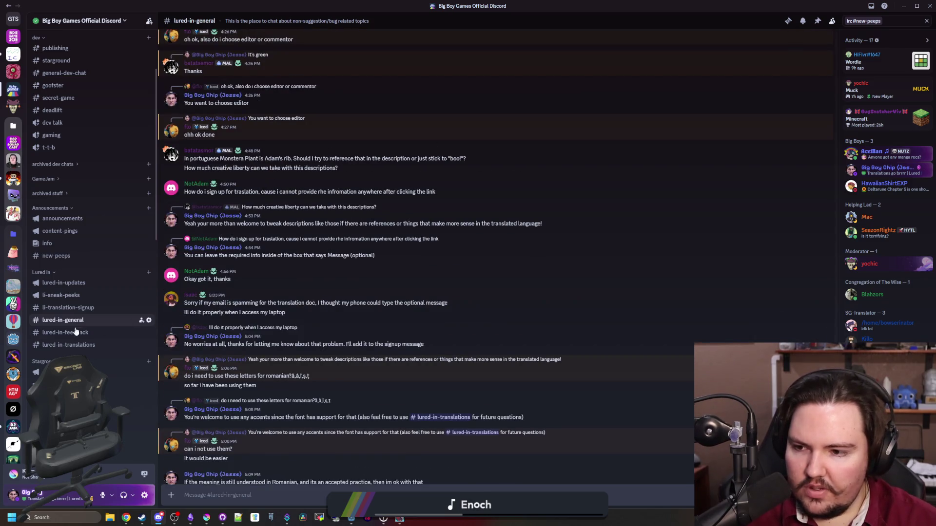
pyautogui.click(75, 332)
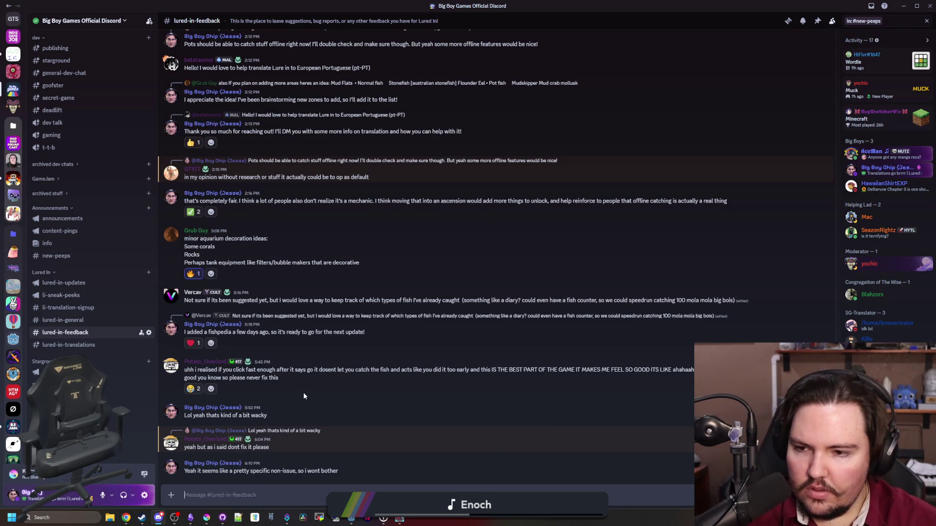
pyautogui.scroll(1, 288, 356)
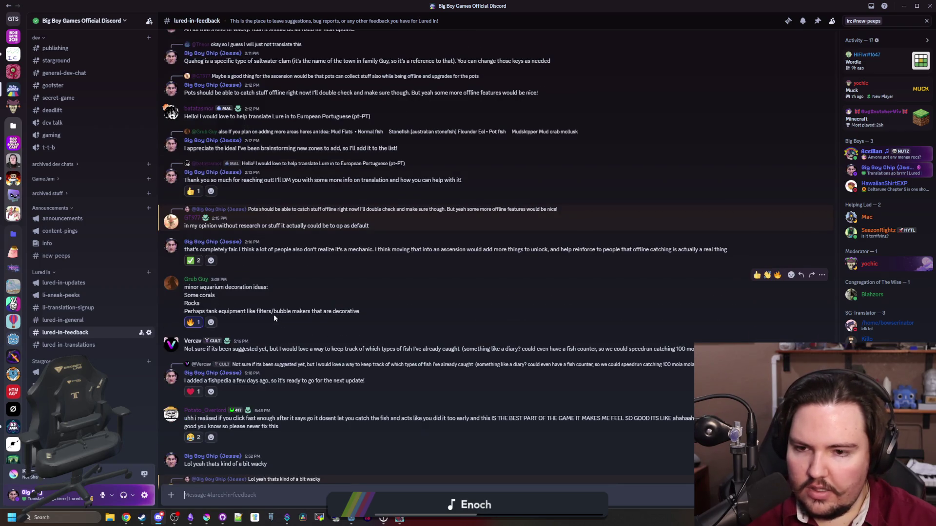
pyautogui.moveTo(529, 7)
pyautogui.mouseDown()
pyautogui.moveTo(615, 254)
pyautogui.moveTo(606, 267)
pyautogui.mouseUp()
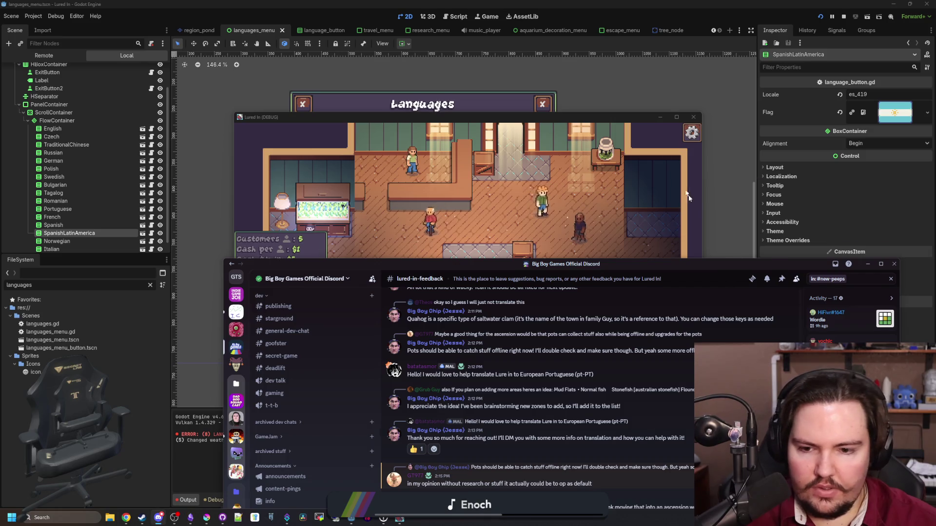
# Move the Discord window aside and switch back to the running Lured In game
pyautogui.moveTo(565, 264); pyautogui.dragTo(472, 97)
pyautogui.scroll(-2, 495, 310)
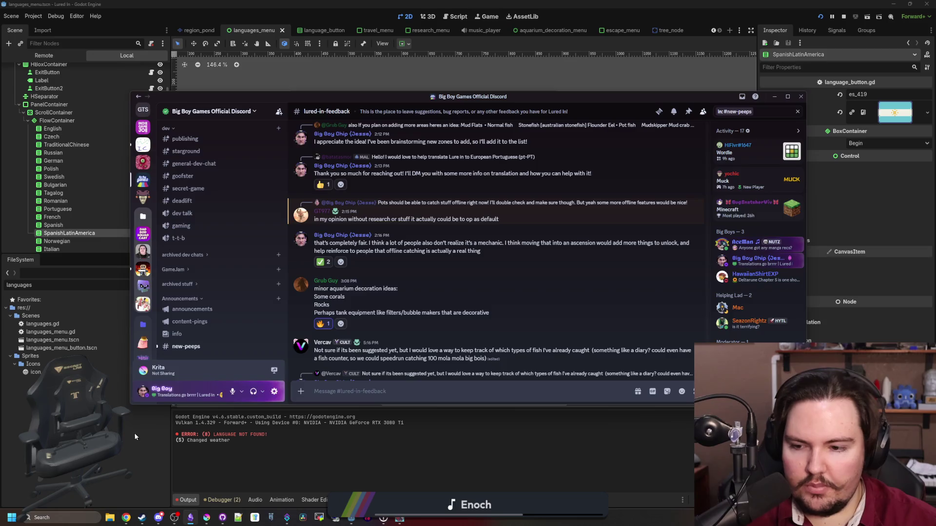
pyautogui.hotkey('alt', 'Tab')
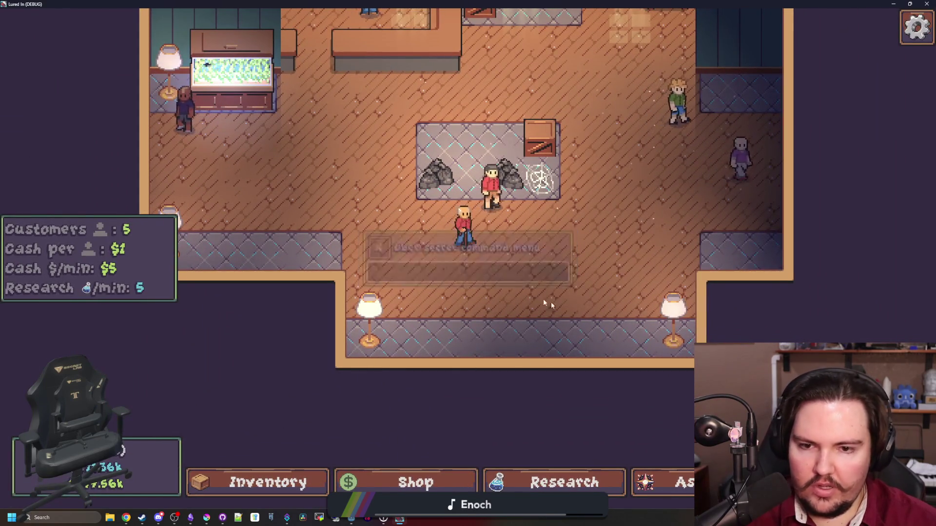
# Open the game's Languages panel from the Esc menu and scroll through the flags and completion bars
pyautogui.press('Escape')
pyautogui.click(616, 324)
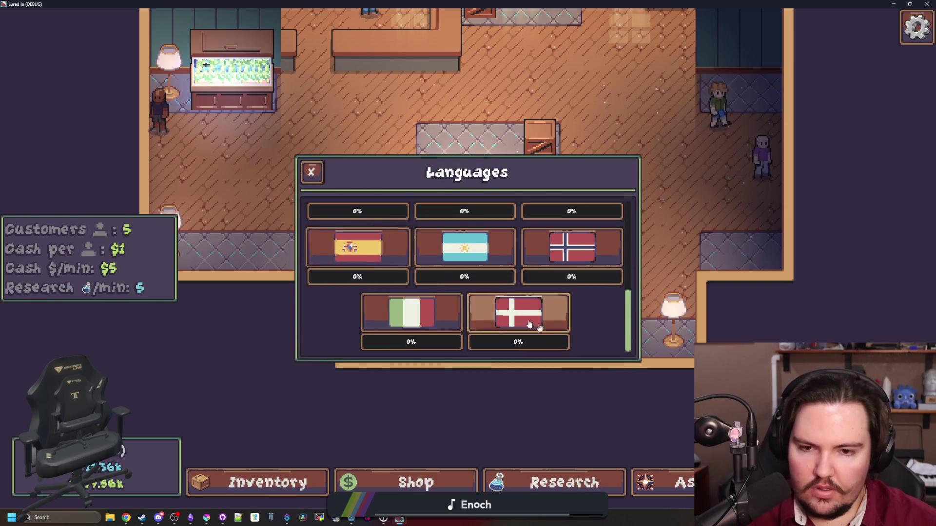
pyautogui.scroll(8, 612, 341)
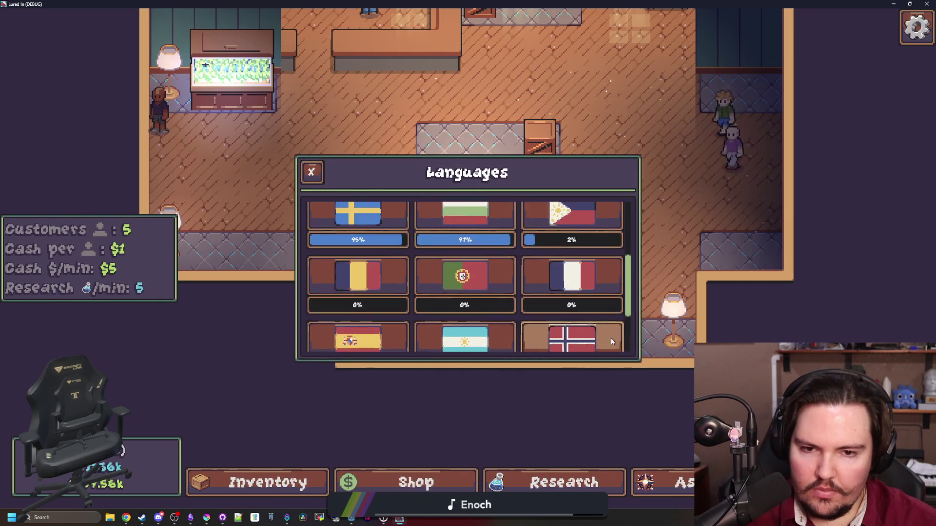
pyautogui.scroll(-8, 612, 342)
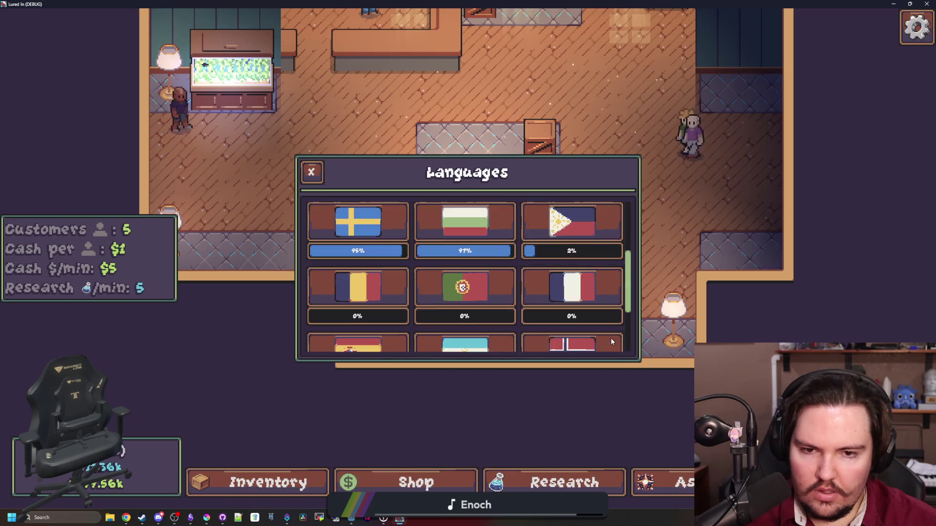
pyautogui.scroll(3, 611, 342)
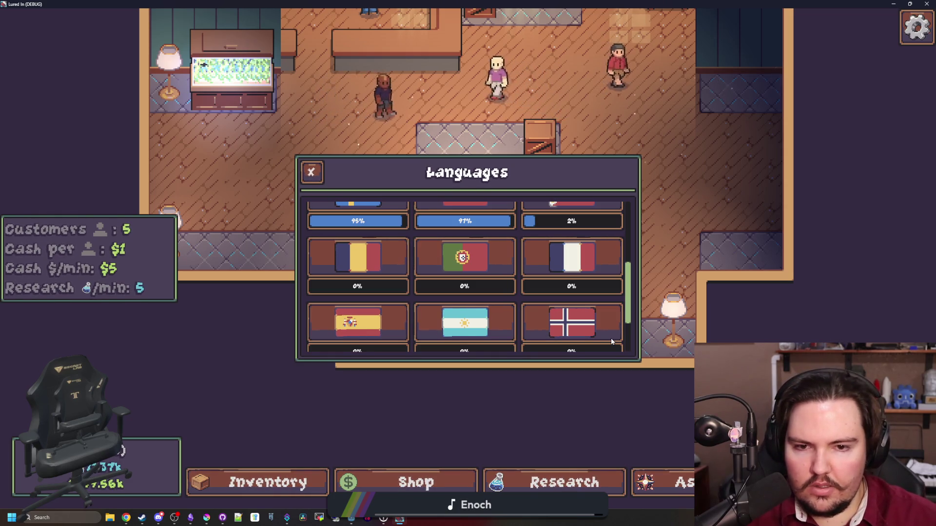
pyautogui.scroll(1, 605, 341)
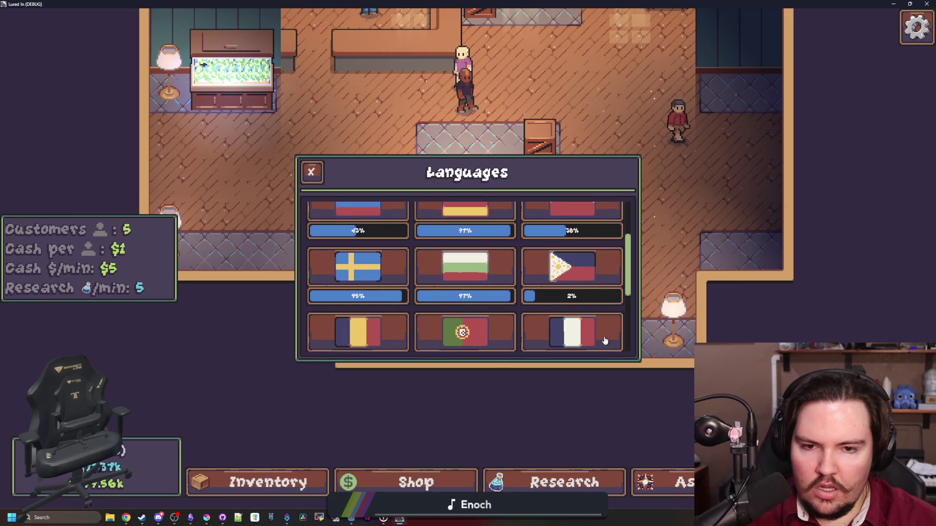
pyautogui.scroll(1, 605, 340)
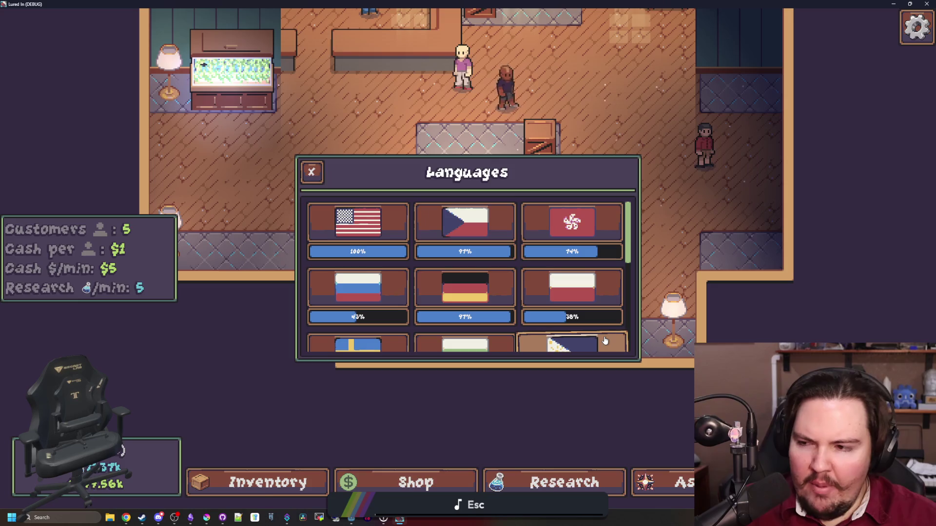